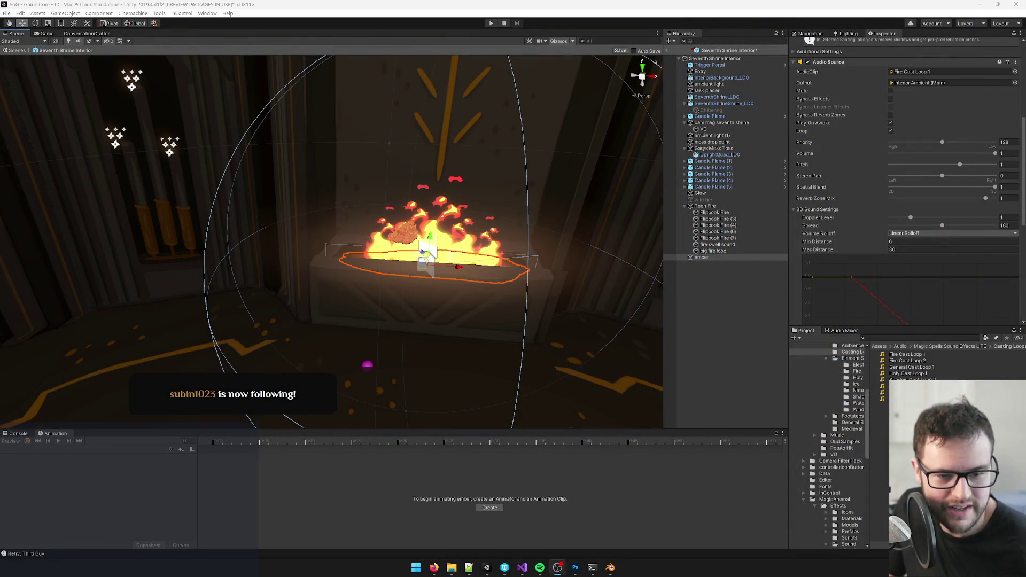
- Shift the Grow Fire clip's final Flipbook Fire keyframes later in the timeline
{"action": "mouse_move", "coordinate": [440, 326]}
{"action": "left_mouse_down", "text": "alt"}
{"action": "mouse_move", "coordinate": [485, 333]}
{"action": "mouse_move", "coordinate": [406, 342]}
{"action": "left_mouse_up", "text": "alt"}
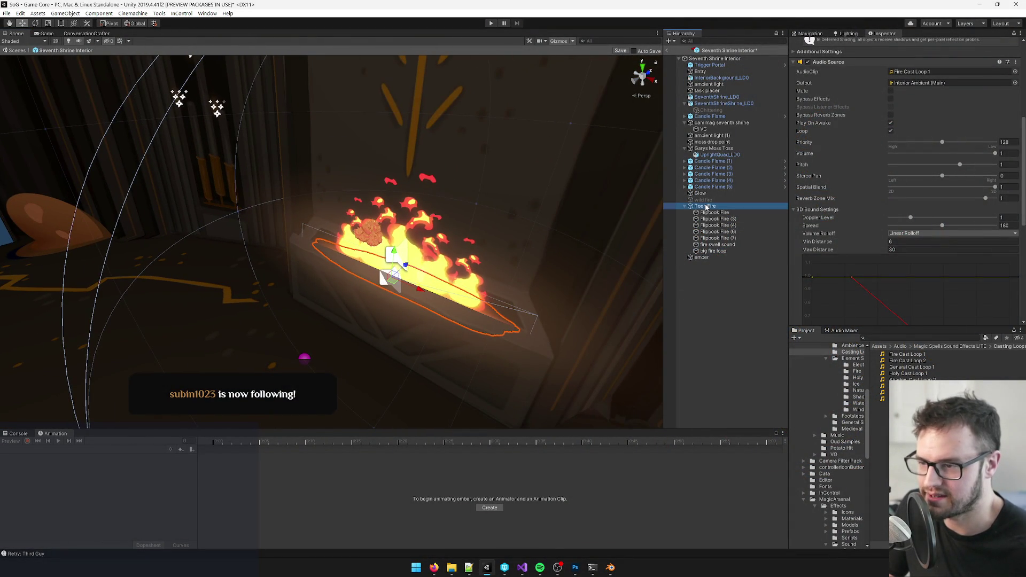
{"action": "left_click", "coordinate": [706, 206]}
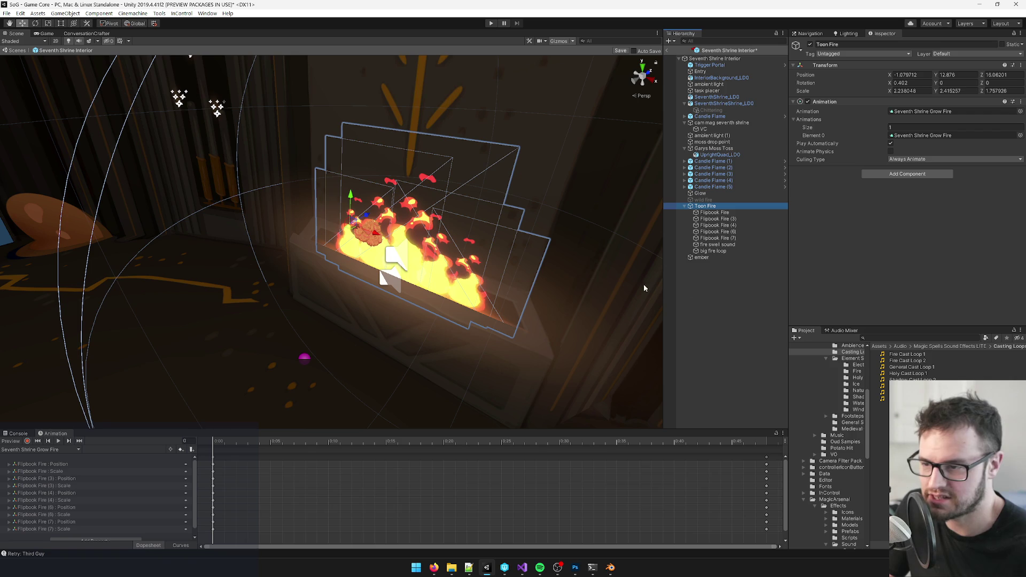
{"action": "left_click", "coordinate": [707, 251]}
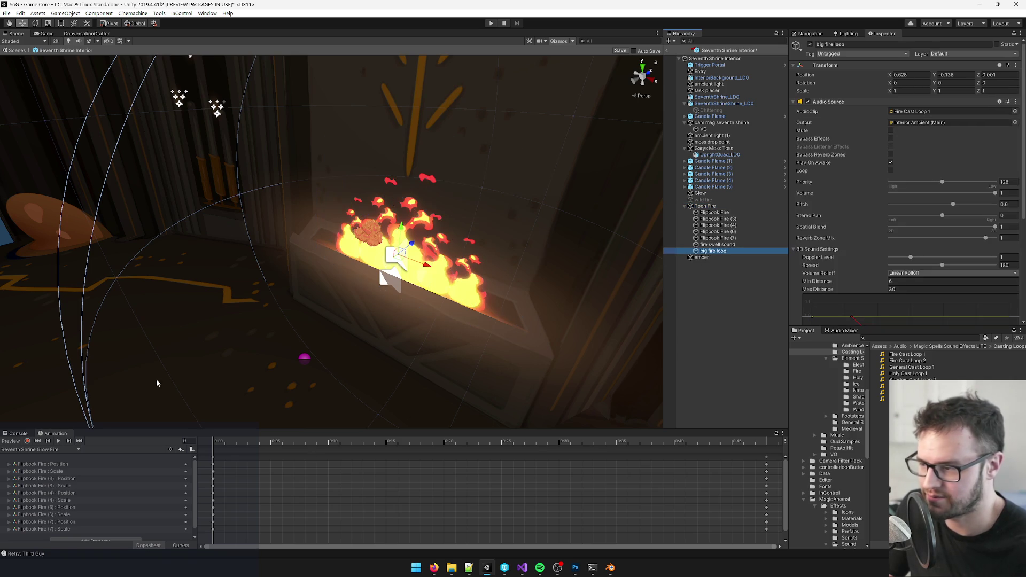
{"action": "scroll", "coordinate": [374, 503], "scroll_direction": "down", "scroll_amount": 3}
{"action": "left_click", "coordinate": [59, 441]}
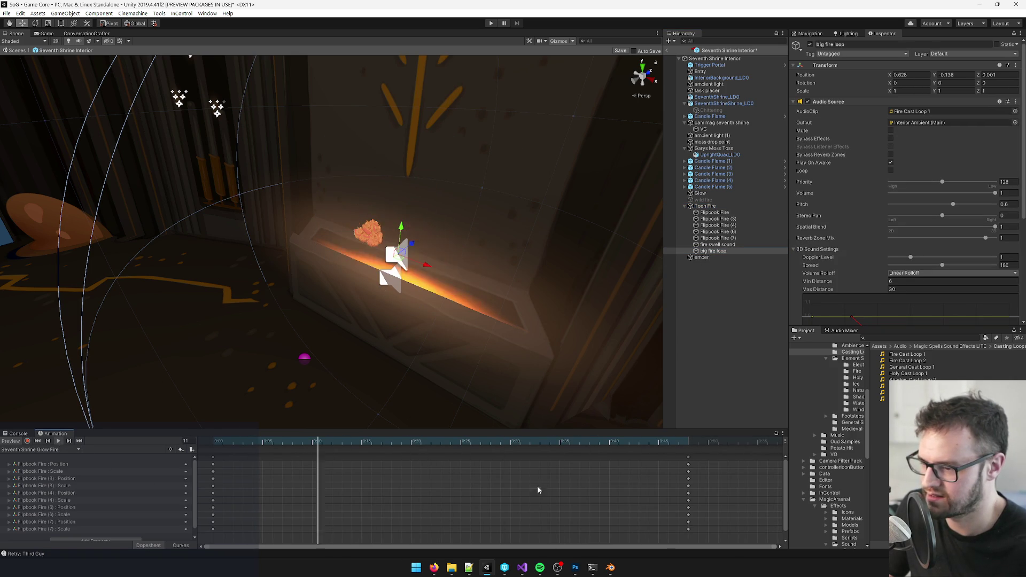
{"action": "scroll", "coordinate": [546, 506], "scroll_direction": "down", "scroll_amount": 2}
{"action": "scroll", "coordinate": [543, 505], "scroll_direction": "down", "scroll_amount": 3}
{"action": "left_click", "coordinate": [487, 458]}
{"action": "left_click_drag", "start_coordinate": [488, 459], "coordinate": [551, 460]}
{"action": "left_click", "coordinate": [305, 441]}
{"action": "left_click_drag", "start_coordinate": [231, 444], "coordinate": [213, 442]}
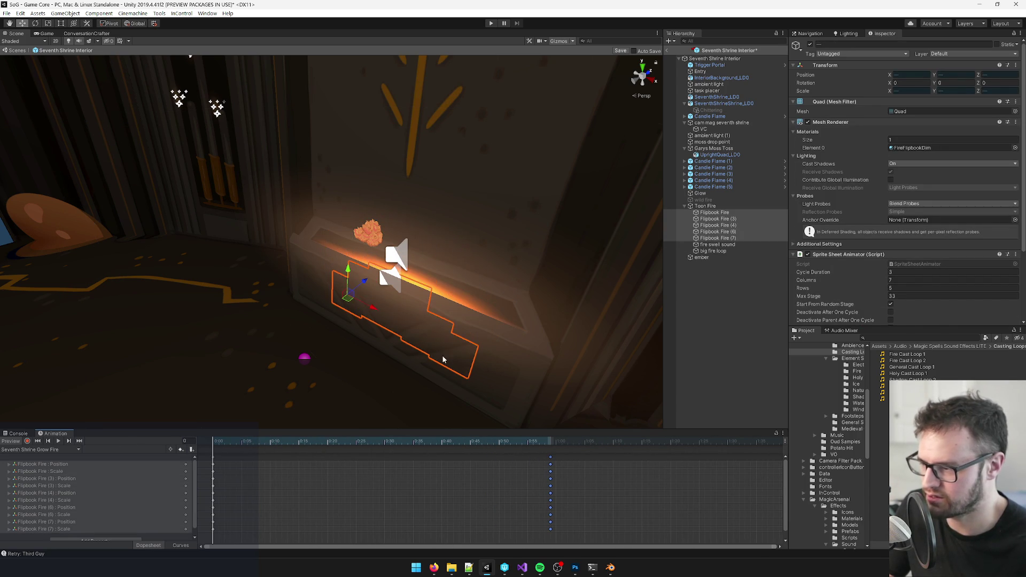
- Set big fire loop to play on awake at volume 0 and turn on recording
{"action": "left_click", "coordinate": [716, 251]}
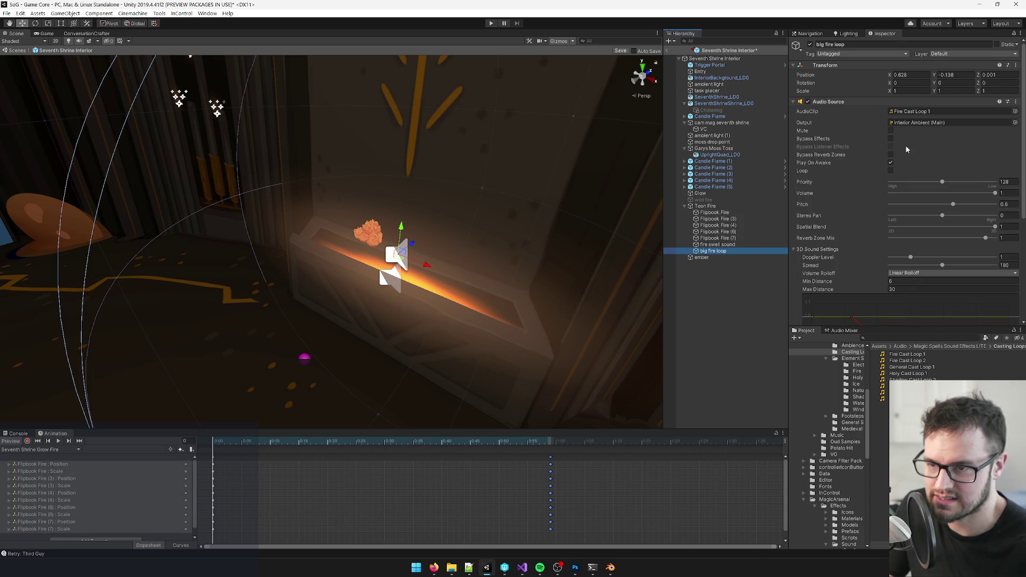
{"action": "left_click", "coordinate": [890, 162]}
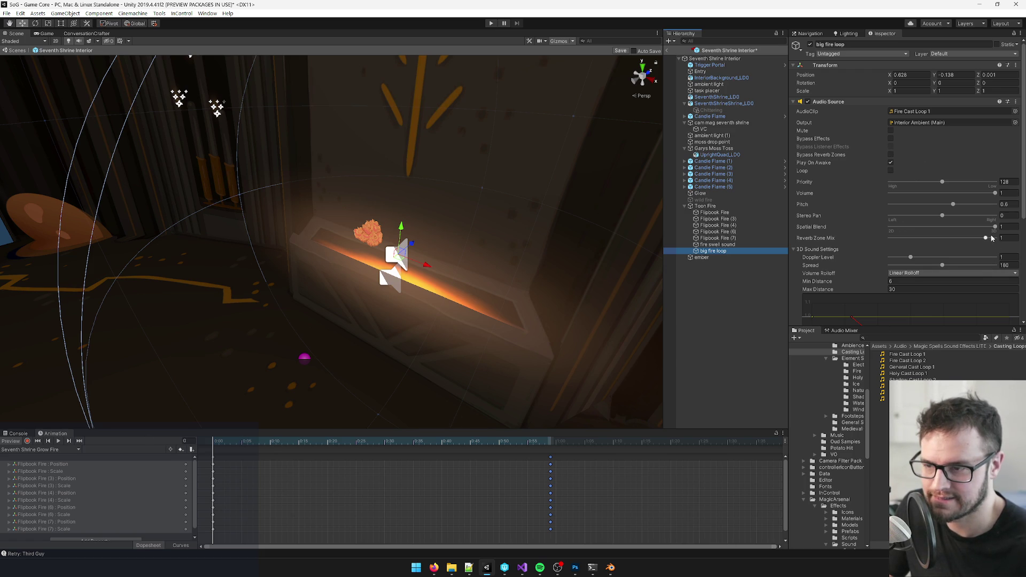
{"action": "left_click_drag", "start_coordinate": [953, 192], "coordinate": [890, 193]}
{"action": "left_click", "coordinate": [27, 441]}
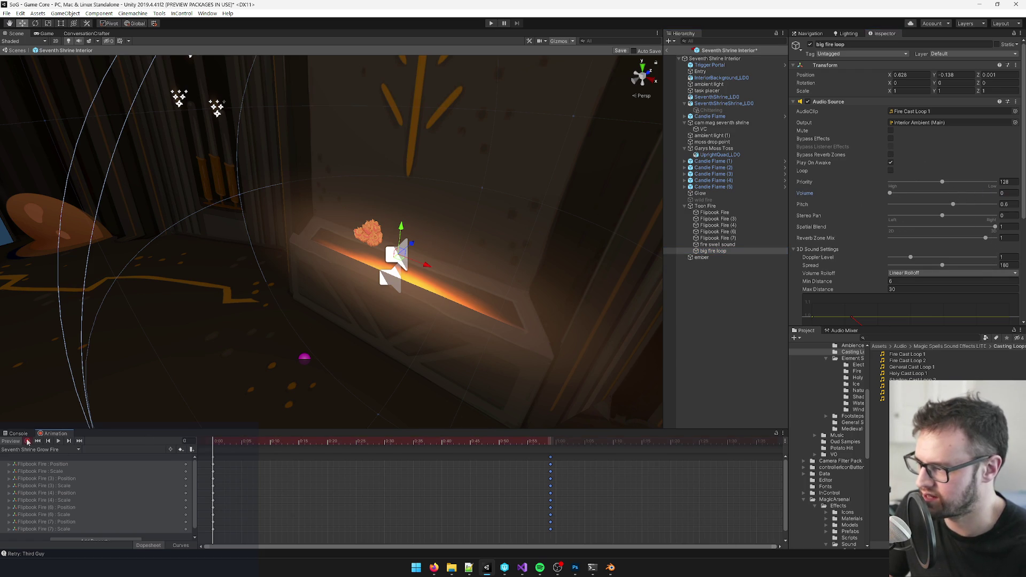
- Keyframe big fire loop's volume at 0 on frame 0 and 0.9 on frame 59
{"action": "left_click_drag", "start_coordinate": [898, 195], "coordinate": [833, 201]}
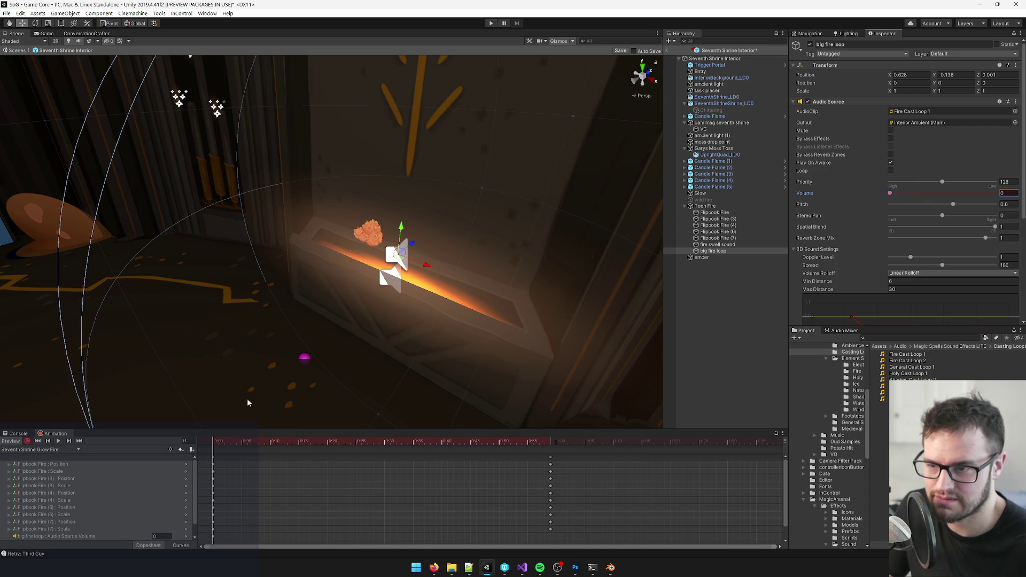
{"action": "left_click_drag", "start_coordinate": [237, 442], "coordinate": [470, 442]}
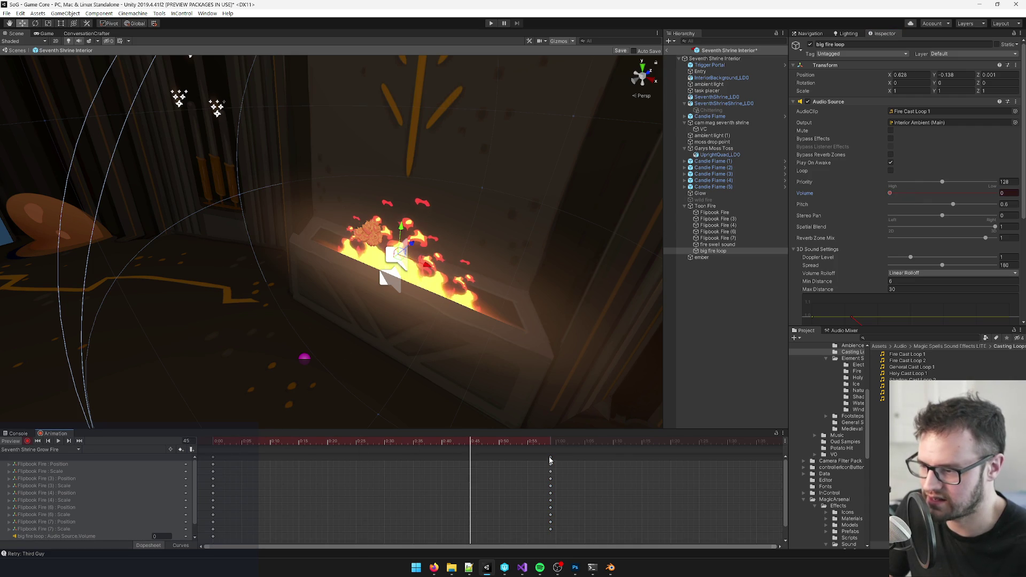
{"action": "left_click", "coordinate": [550, 458]}
{"action": "left_click_drag", "start_coordinate": [540, 442], "coordinate": [551, 442]}
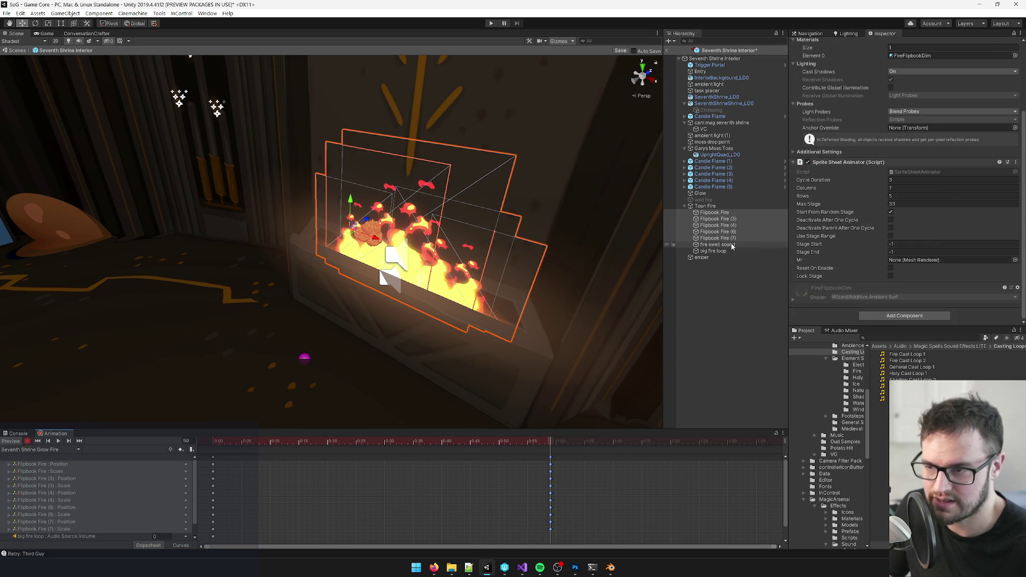
{"action": "left_click", "coordinate": [714, 251]}
{"action": "left_click", "coordinate": [1009, 102]}
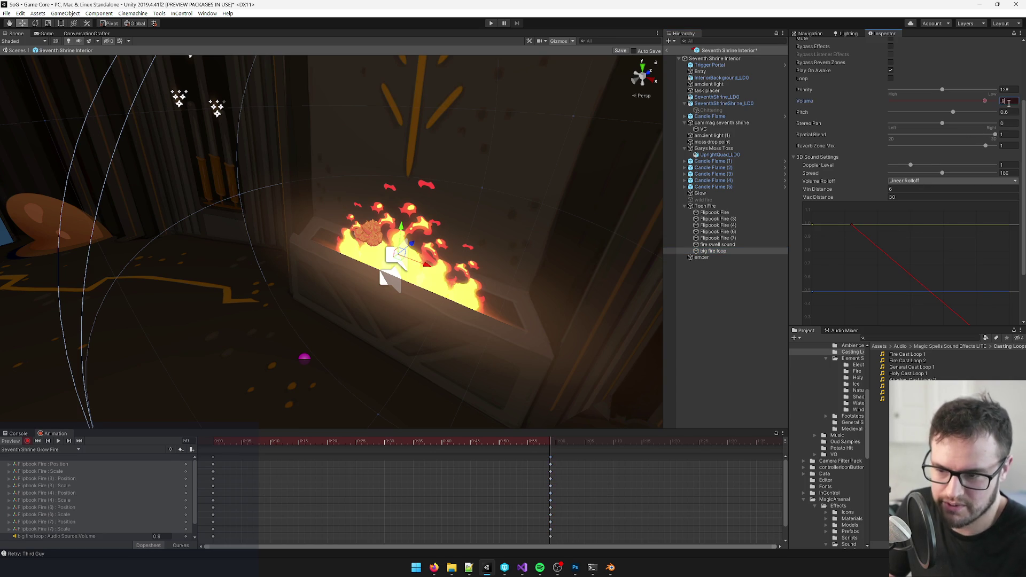
{"action": "mouse_move", "coordinate": [550, 444]}
{"action": "left_mouse_down"}
{"action": "mouse_move", "coordinate": [298, 449]}
{"action": "mouse_move", "coordinate": [644, 436]}
{"action": "mouse_move", "coordinate": [550, 449]}
{"action": "left_mouse_up"}
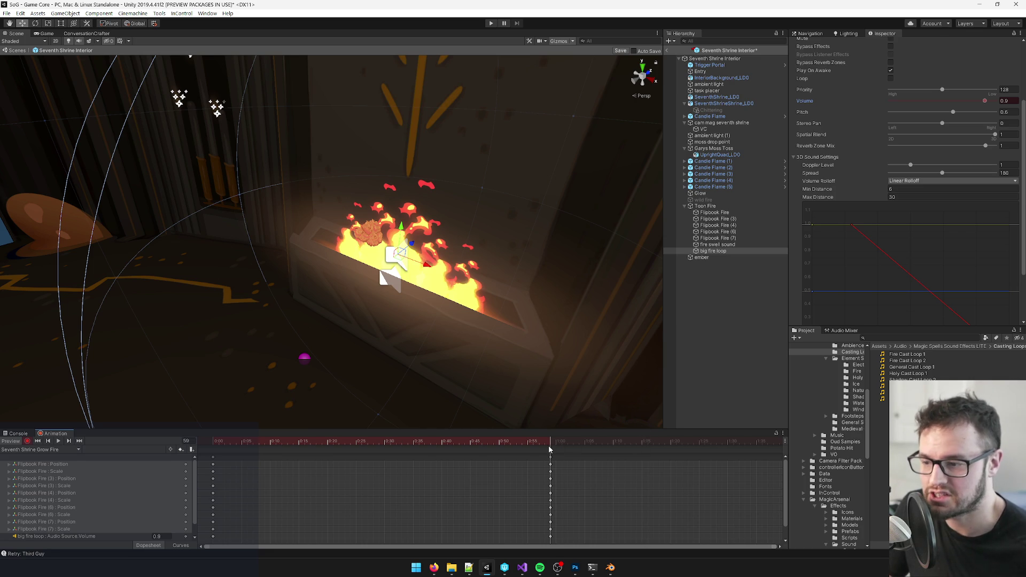
{"action": "left_click", "coordinate": [27, 441]}
- Set the big fire loop's pitch to 1 and Doppler level to 0
{"action": "left_click", "coordinate": [1008, 112]}
{"action": "type", "text": "1"}
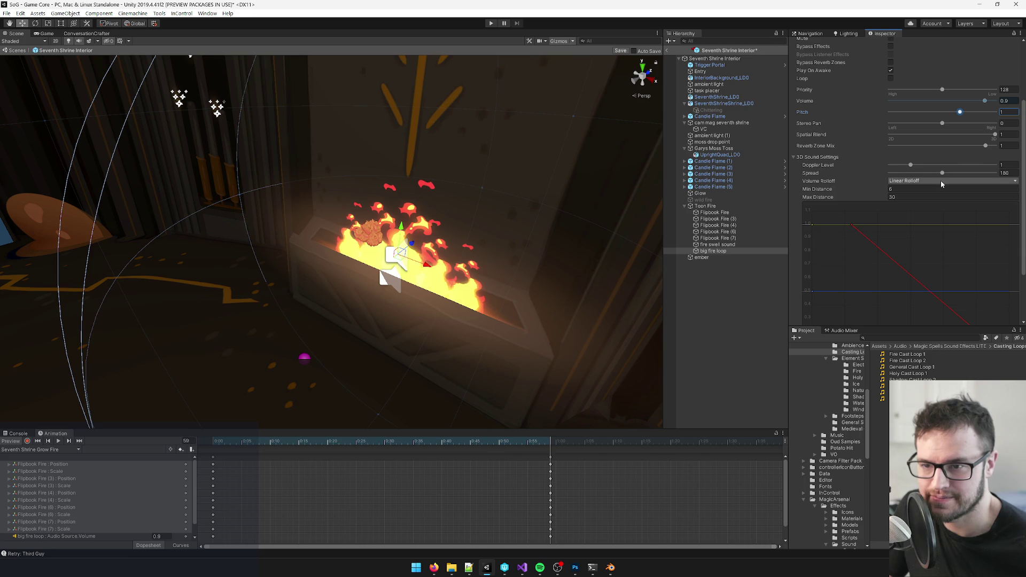
{"action": "left_click", "coordinate": [1006, 166]}
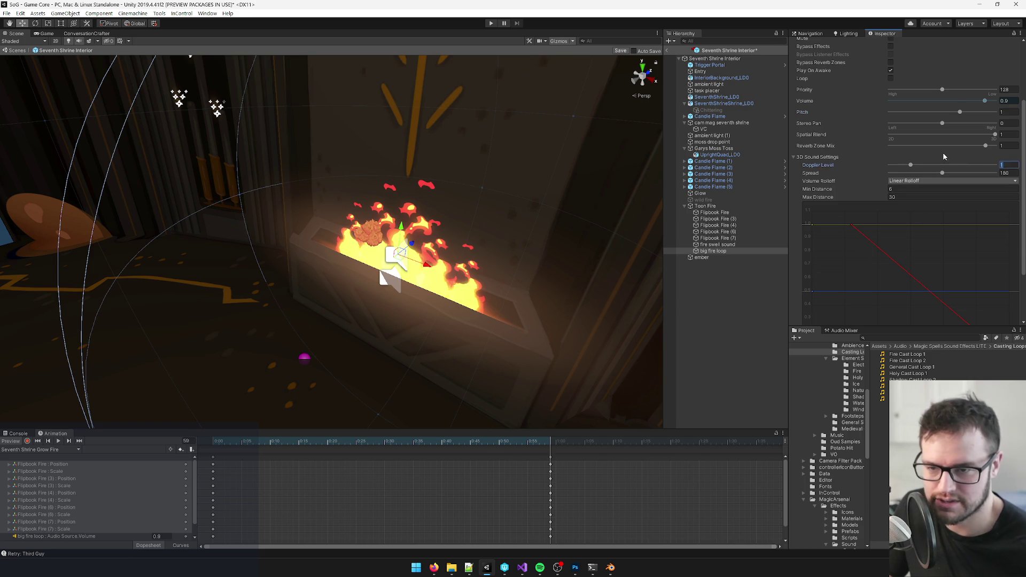
{"action": "type", "text": "0"}
{"action": "left_click", "coordinate": [733, 245]}
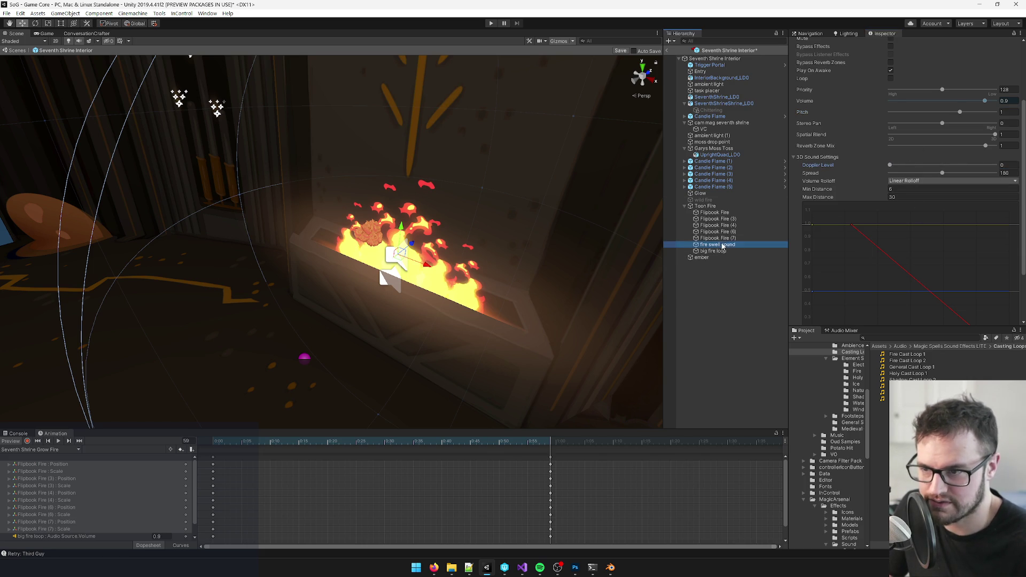
{"action": "left_click", "coordinate": [1008, 164]}
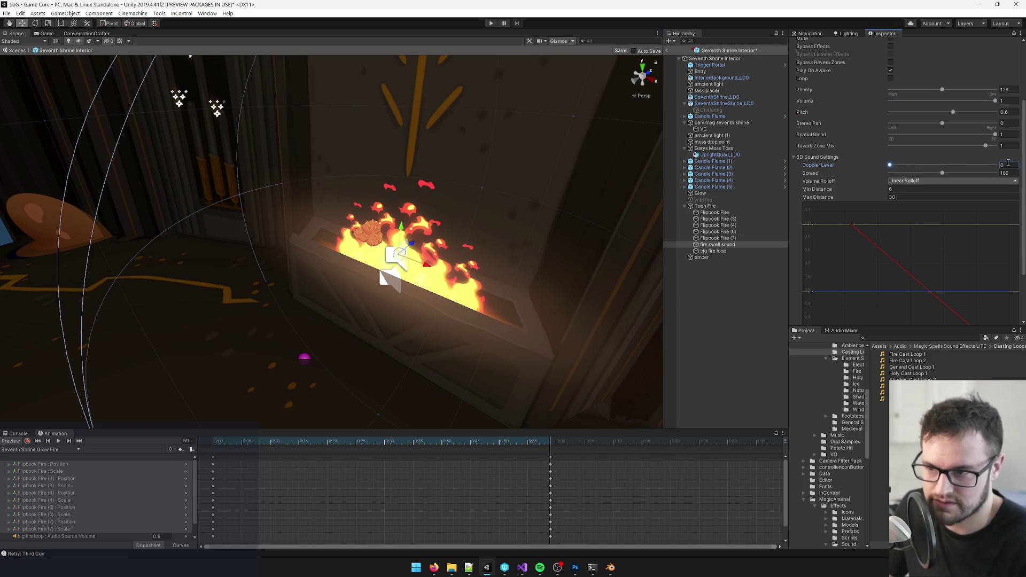
{"action": "left_click", "coordinate": [714, 257]}
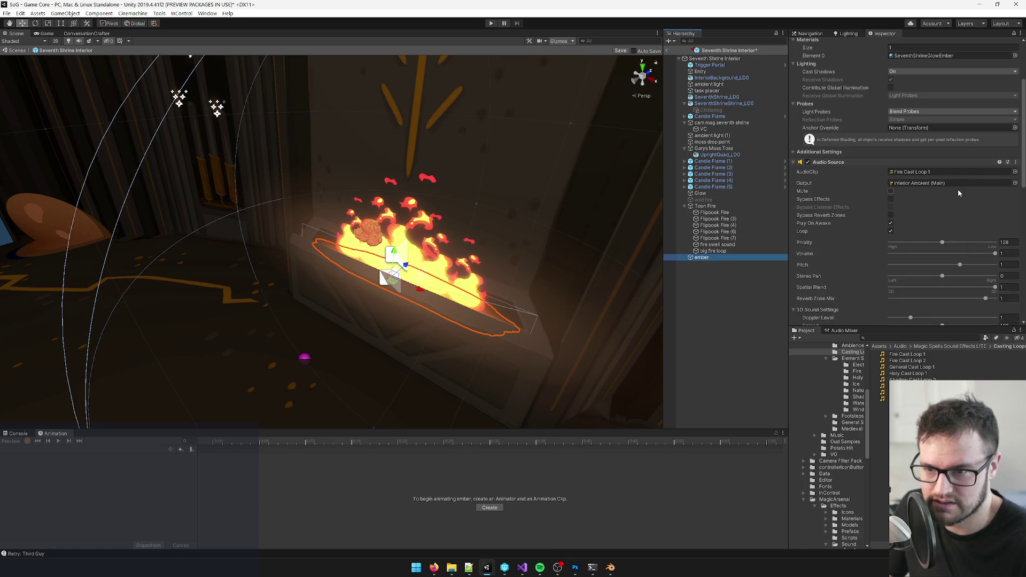
{"action": "scroll", "coordinate": [973, 187], "scroll_direction": "down", "scroll_amount": 3}
{"action": "left_click", "coordinate": [1009, 101]}
{"action": "type", "text": "0"}
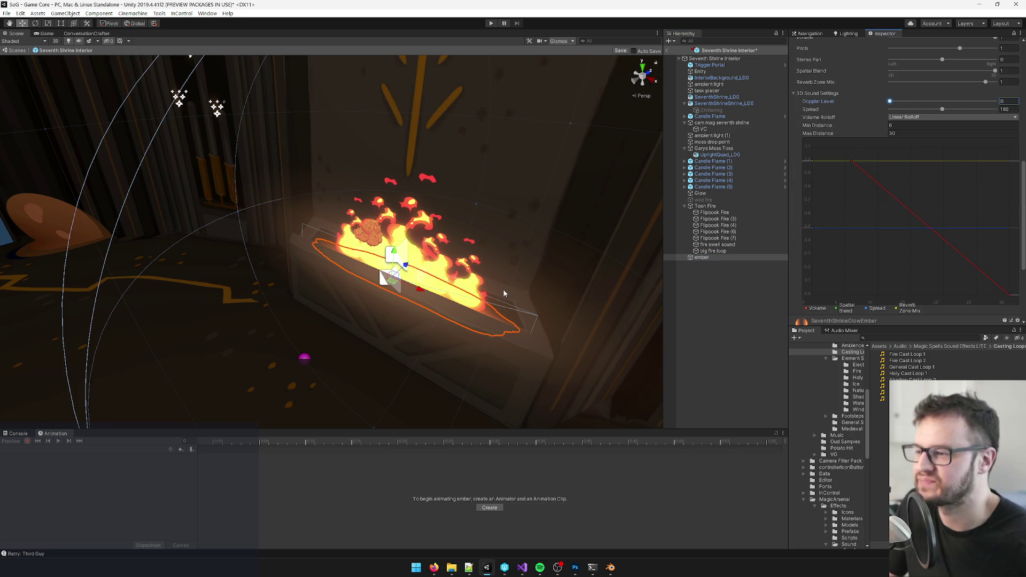
{"action": "left_click", "coordinate": [26, 435]}
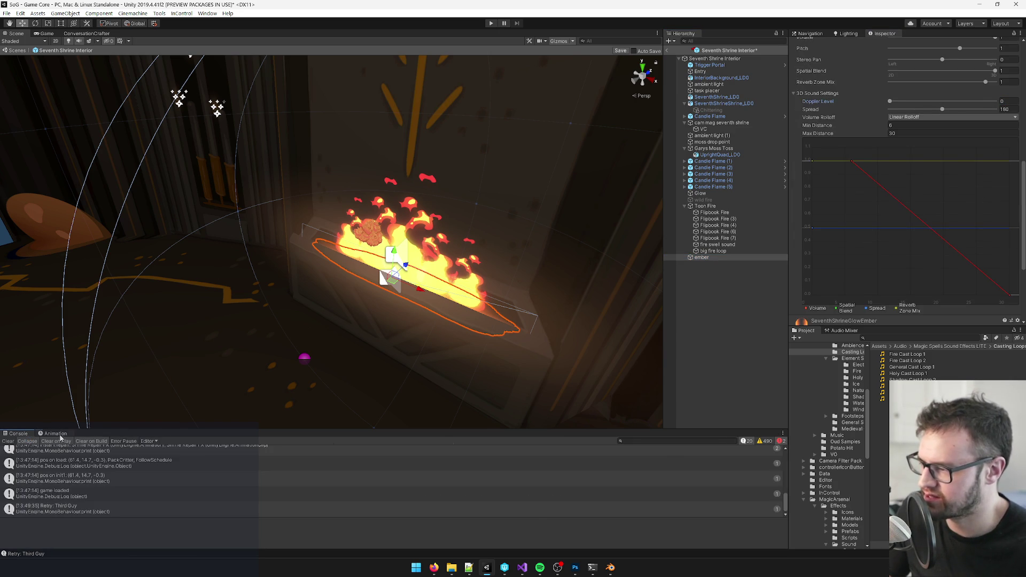
{"action": "left_click", "coordinate": [56, 434]}
{"action": "left_click", "coordinate": [747, 204]}
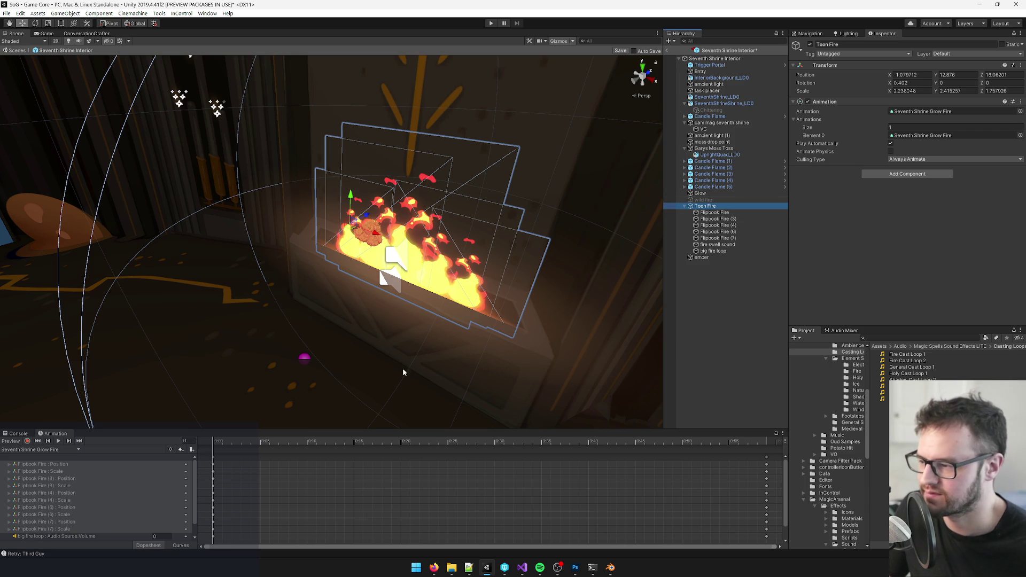
{"action": "key", "text": "f"}
{"action": "mouse_move", "coordinate": [412, 270]}
{"action": "left_mouse_down"}
{"action": "mouse_move", "coordinate": [568, 234]}
{"action": "mouse_move", "coordinate": [340, 249]}
{"action": "left_mouse_up"}
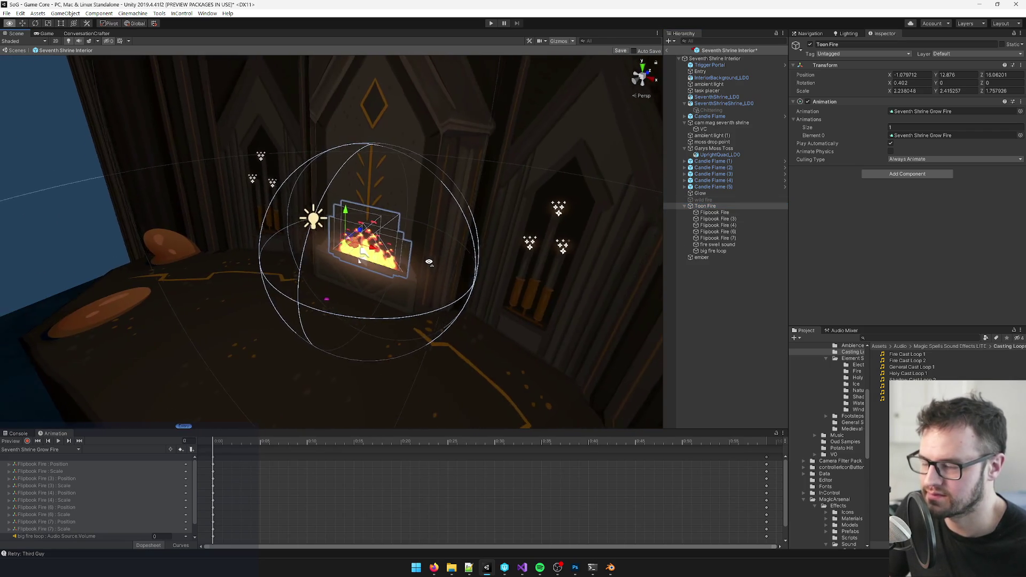
{"action": "scroll", "coordinate": [476, 260], "scroll_direction": "up", "scroll_amount": 6}
{"action": "left_click", "coordinate": [348, 239]}
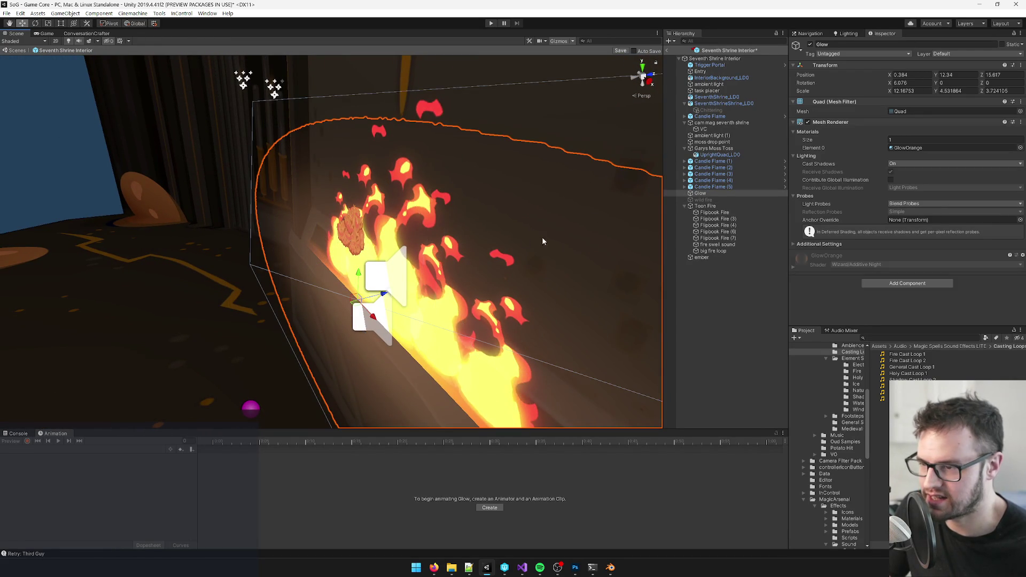
{"action": "left_click", "coordinate": [713, 148]}
{"action": "left_click_drag", "start_coordinate": [247, 442], "coordinate": [586, 448]}
{"action": "left_click_drag", "start_coordinate": [256, 352], "coordinate": [380, 348]}
{"action": "left_click", "coordinate": [489, 442]}
{"action": "mouse_move", "coordinate": [472, 445]}
{"action": "left_mouse_down"}
{"action": "mouse_move", "coordinate": [635, 444]}
{"action": "mouse_move", "coordinate": [388, 443]}
{"action": "mouse_move", "coordinate": [621, 433]}
{"action": "mouse_move", "coordinate": [423, 428]}
{"action": "mouse_move", "coordinate": [678, 435]}
{"action": "mouse_move", "coordinate": [103, 419]}
{"action": "left_mouse_up"}
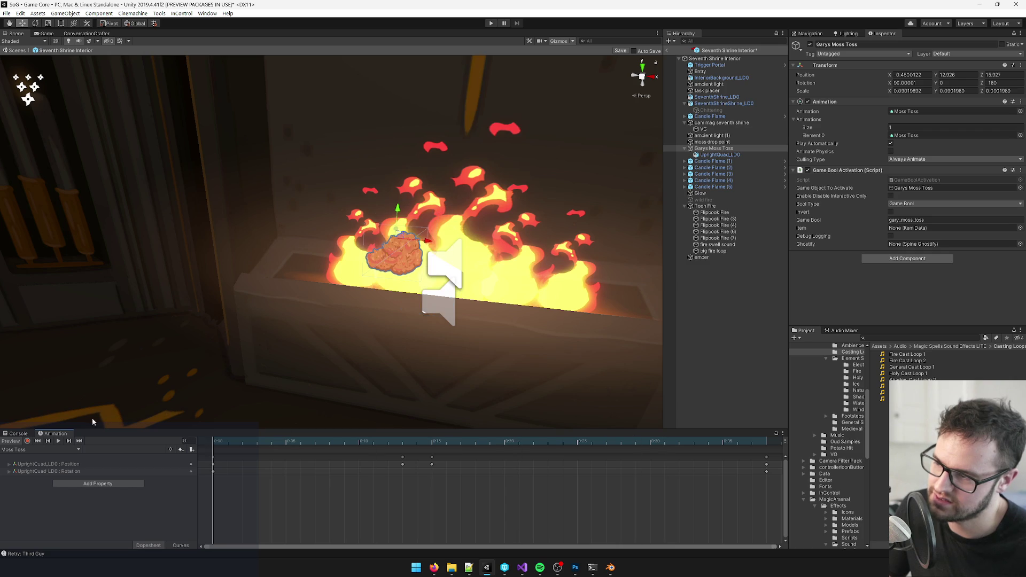
{"action": "left_click_drag", "start_coordinate": [257, 293], "coordinate": [153, 298]}
{"action": "left_click_drag", "start_coordinate": [384, 337], "coordinate": [459, 334]}
{"action": "left_click", "coordinate": [964, 221]}
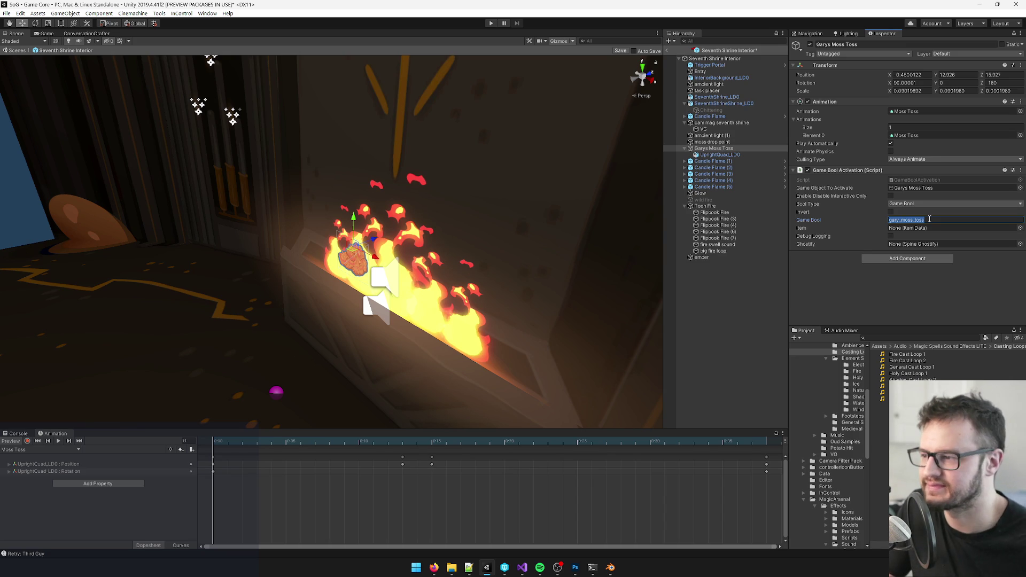
{"action": "mouse_move", "coordinate": [614, 211]}
{"action": "left_mouse_down"}
{"action": "mouse_move", "coordinate": [451, 219]}
{"action": "mouse_move", "coordinate": [493, 219]}
{"action": "left_mouse_up"}
{"action": "scroll", "coordinate": [493, 219], "scroll_direction": "up", "scroll_amount": 3}
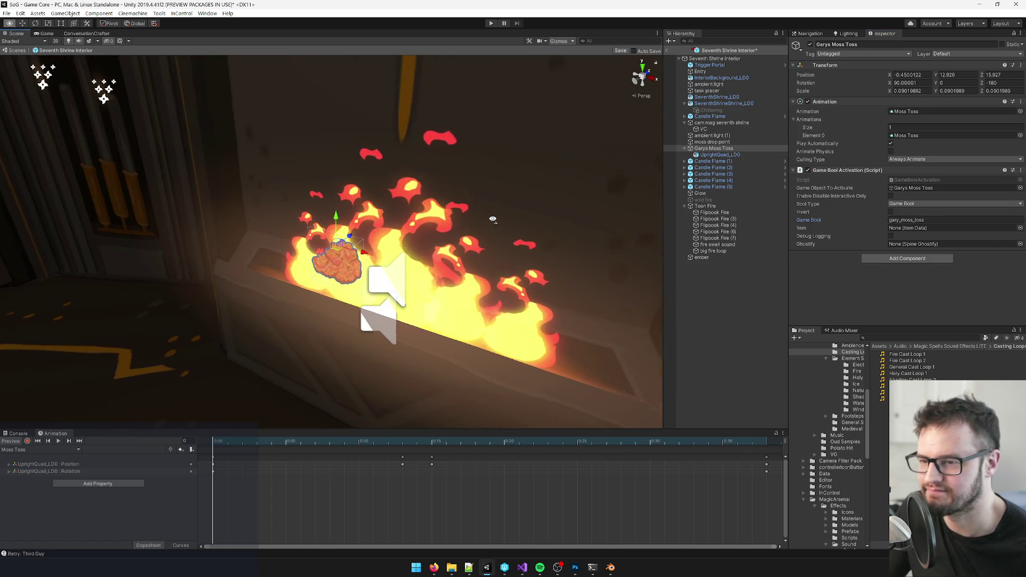
{"action": "left_click", "coordinate": [903, 258]}
{"action": "type", "text": "gameo"}
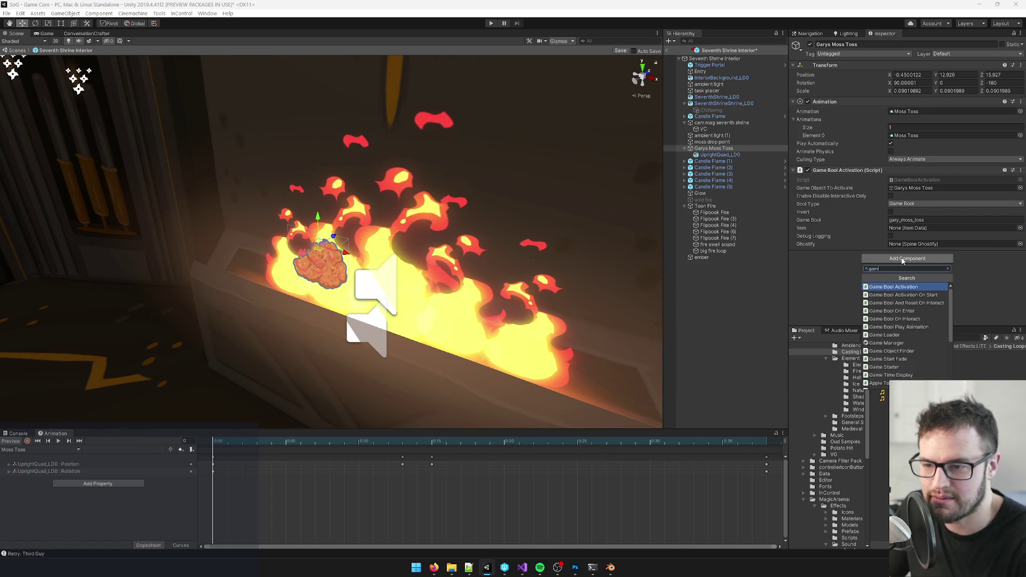
{"action": "key", "text": "Return"}
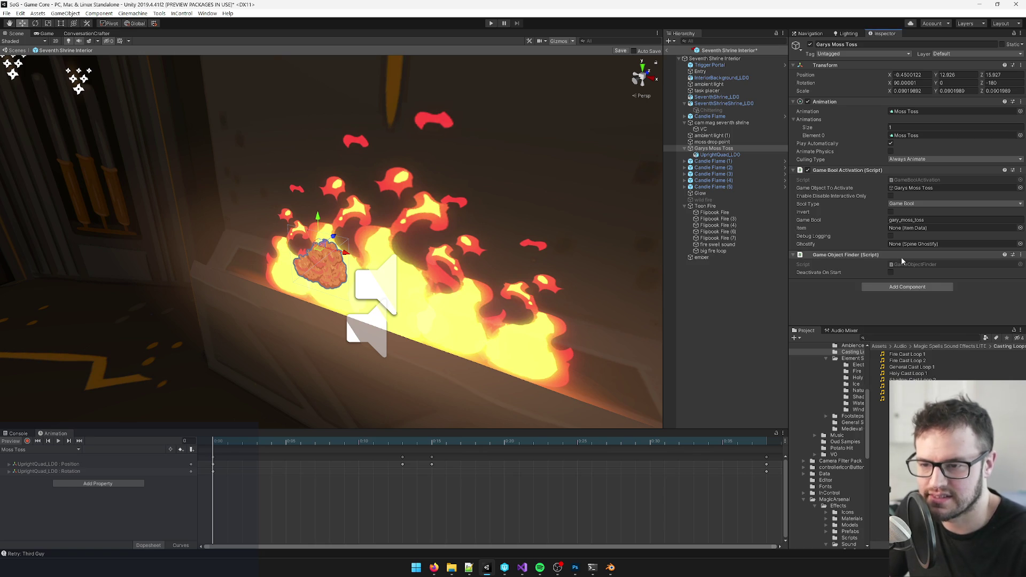
{"action": "left_click", "coordinate": [867, 44]}
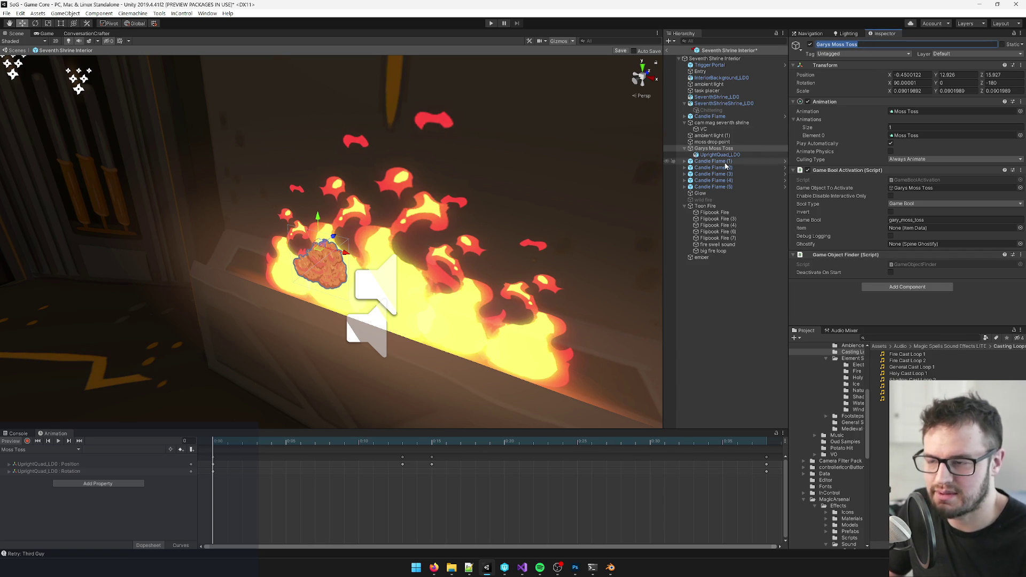
{"action": "left_click", "coordinate": [748, 161]}
{"action": "left_click", "coordinate": [748, 148]}
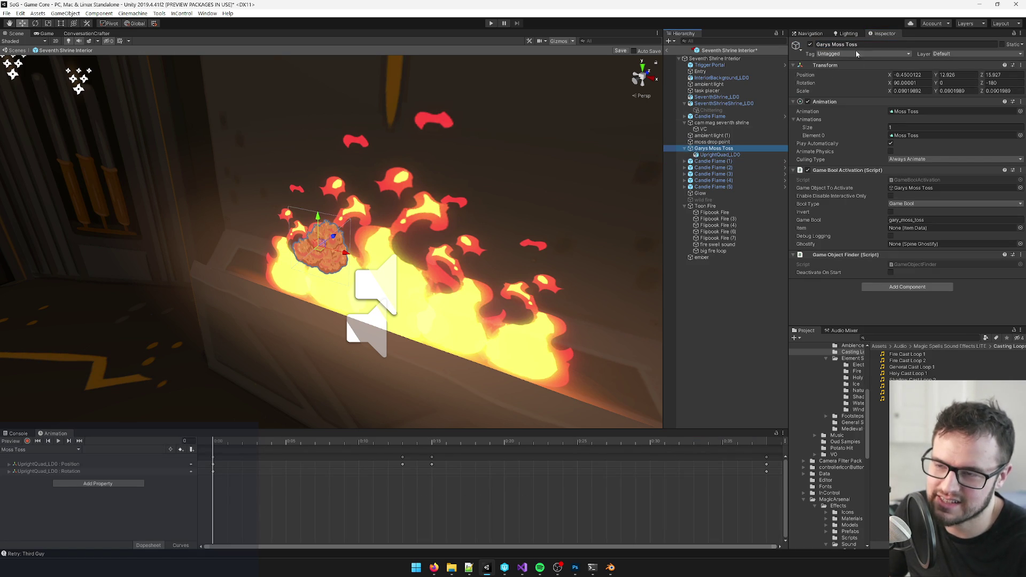
{"action": "right_click", "coordinate": [857, 255]}
{"action": "left_click", "coordinate": [879, 290]}
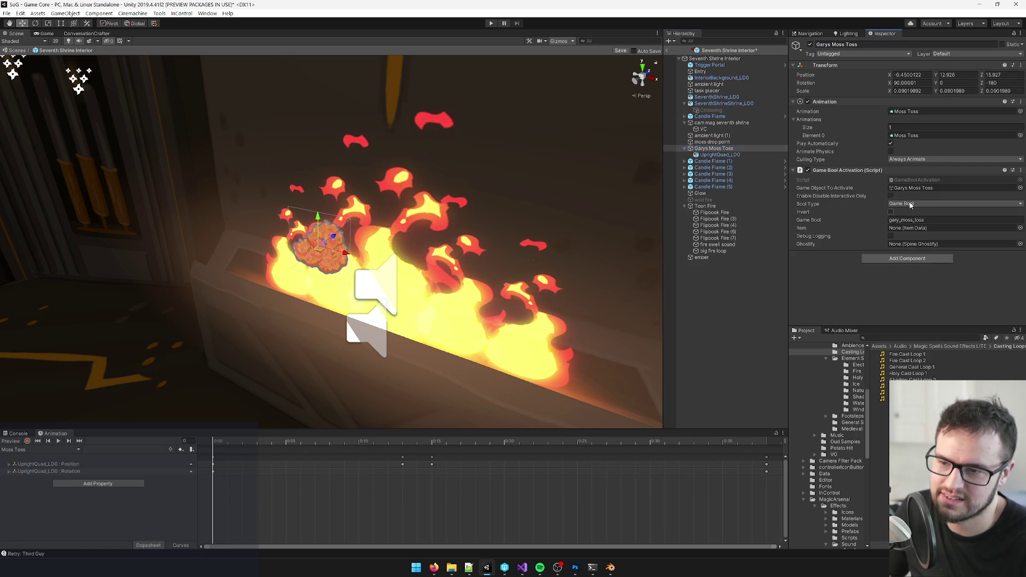
{"action": "left_click", "coordinate": [712, 206]}
{"action": "left_click", "coordinate": [849, 44]}
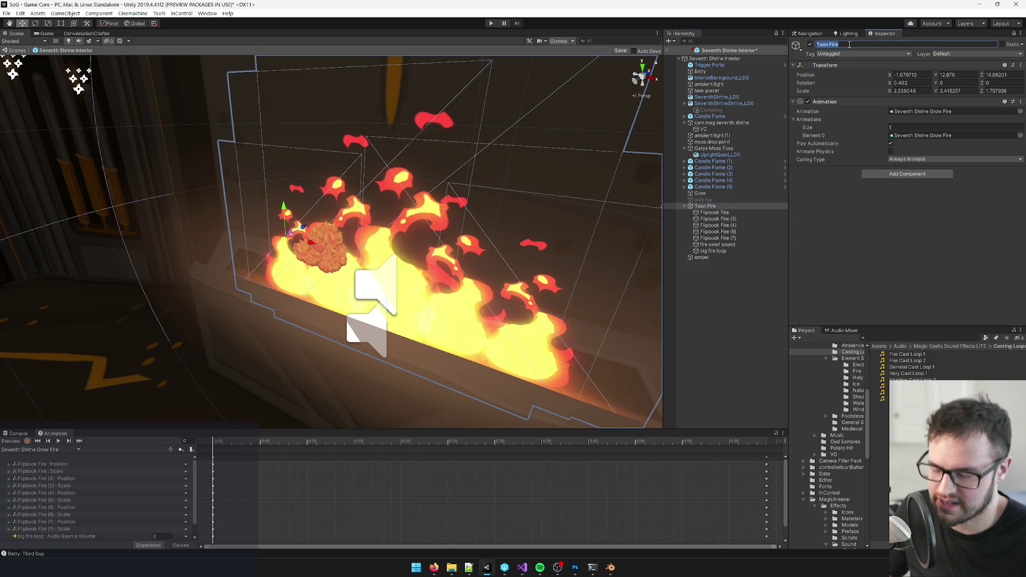
- Rename the Toon Fire group to 'shrine big fire'
{"action": "type", "text": "big fire"}
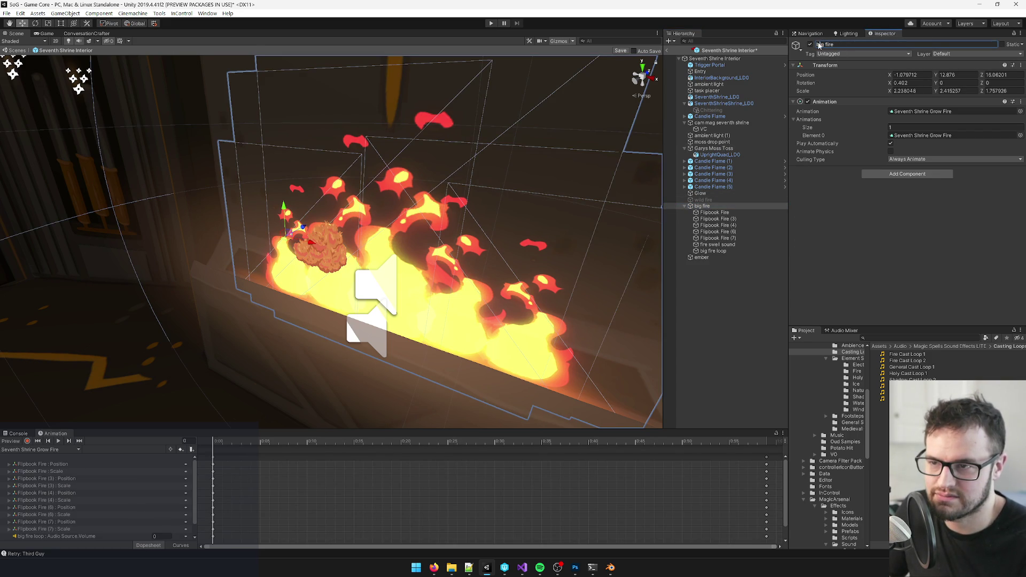
{"action": "type", "text": "sg"}
{"action": "key", "text": "BackSpace"}
{"action": "type", "text": "hrine"}
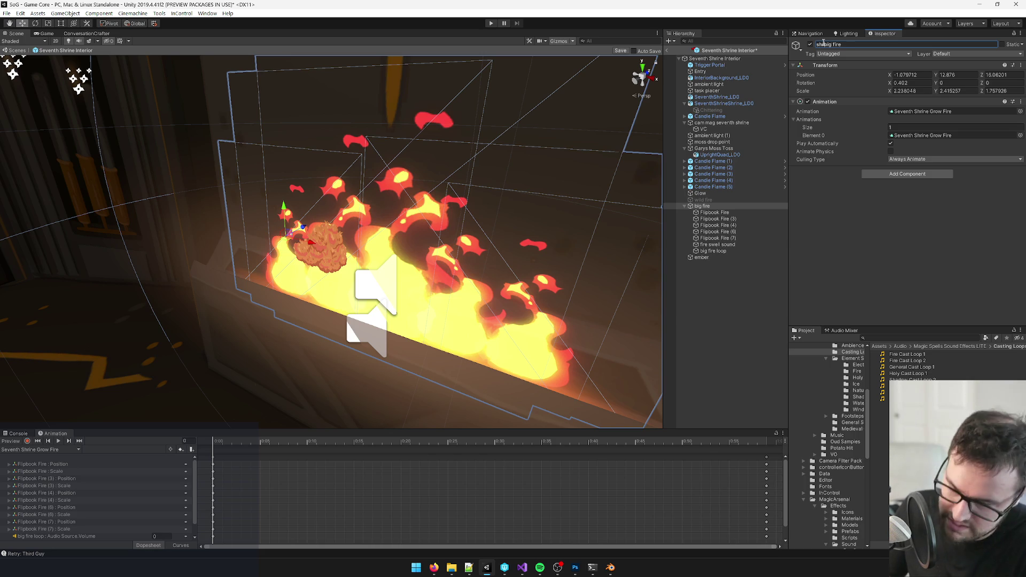
{"action": "key", "text": "Return"}
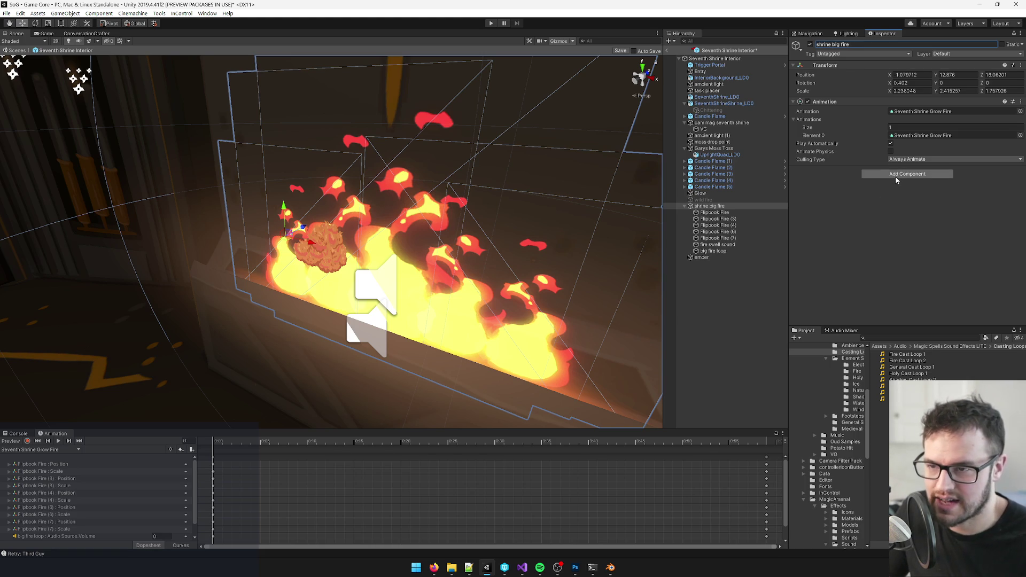
- Add a Game Bool Activation activating shrine big fire on flag shrine_big_fire
{"action": "left_click", "coordinate": [895, 176]}
{"action": "type", "text": "gamebool"}
{"action": "key", "text": "Return"}
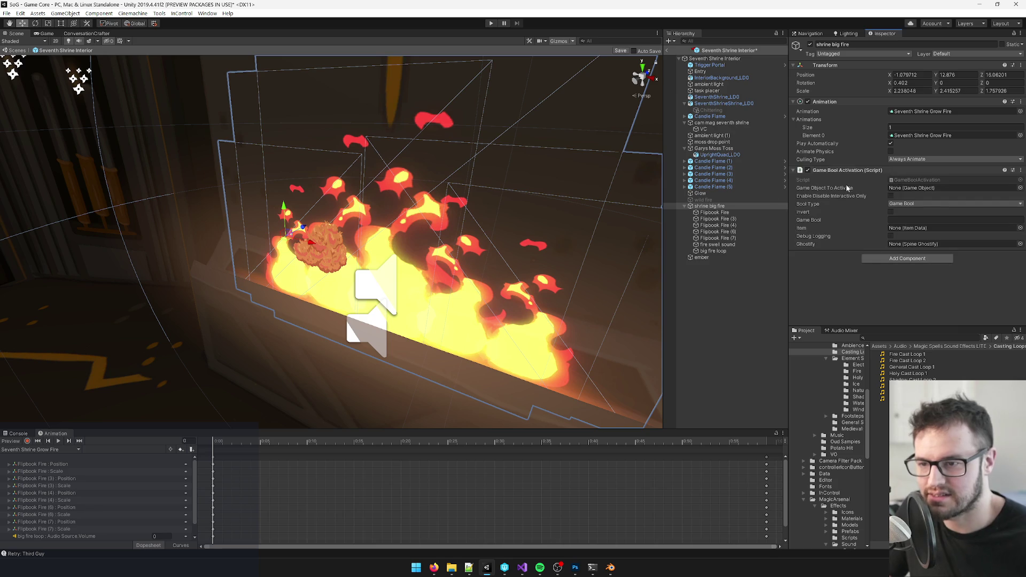
{"action": "left_click_drag", "start_coordinate": [709, 206], "coordinate": [909, 190]}
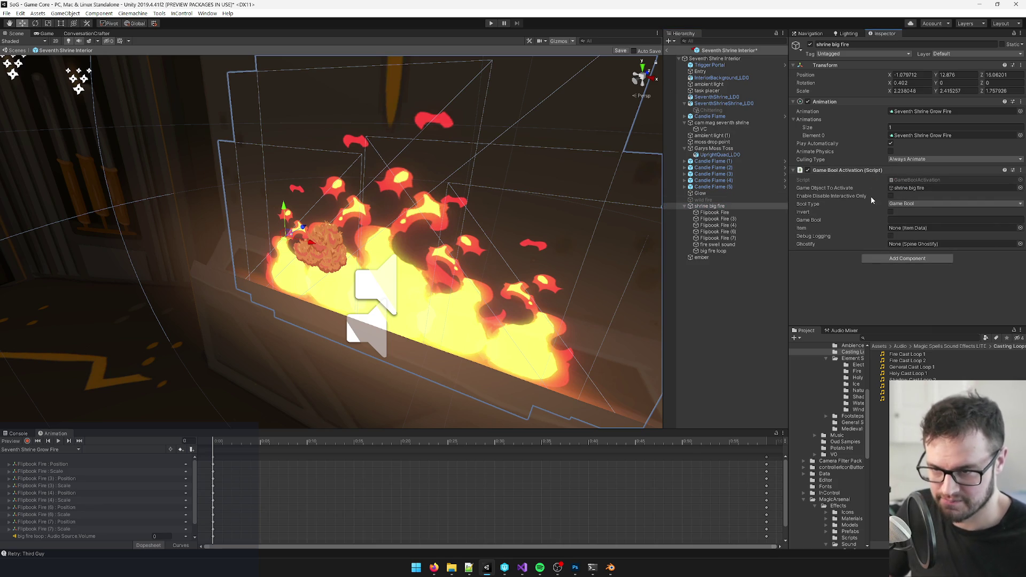
{"action": "left_click", "coordinate": [898, 218]}
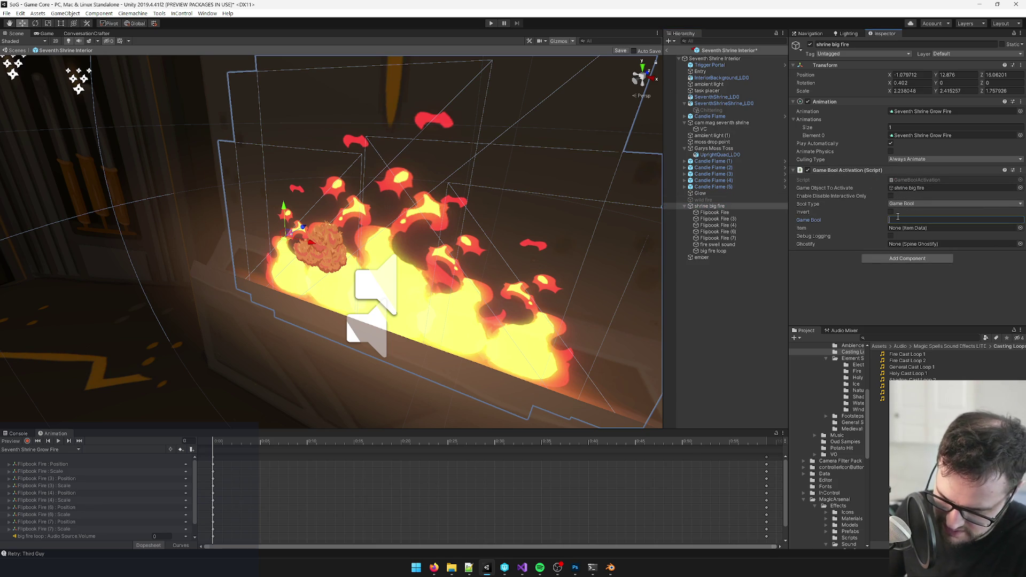
{"action": "type", "text": "shrine_big_fire"}
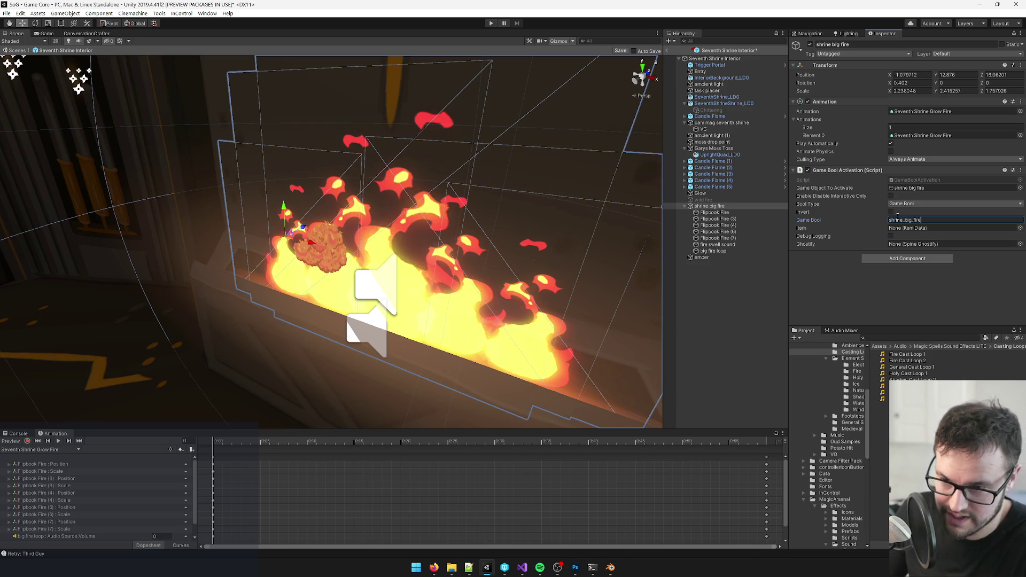
{"action": "double_click", "coordinate": [923, 222]}
{"action": "key", "text": "ctrl+c"}
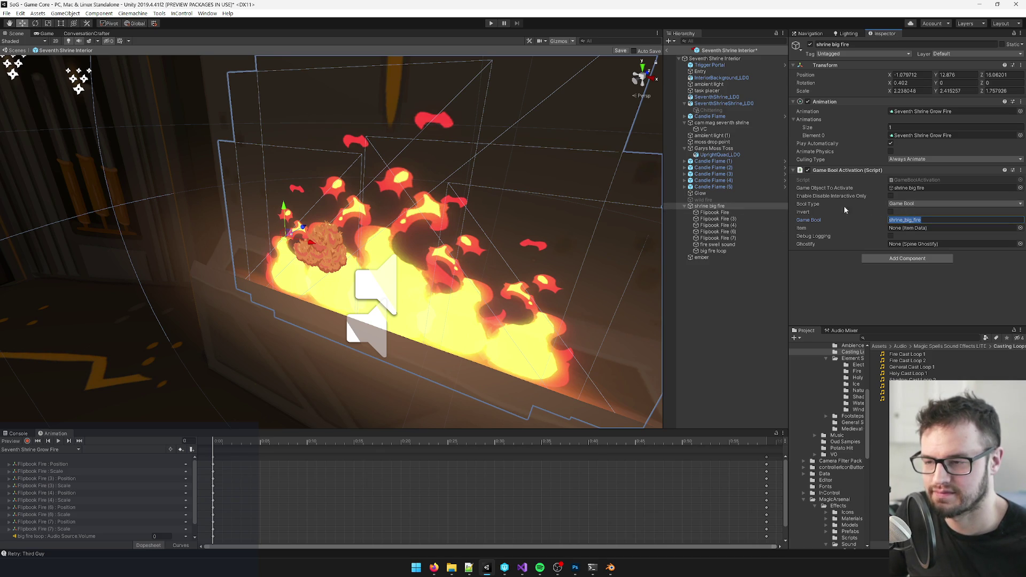
- Toggle shrine big fire's visibility and preview the grow fire animation from the start
{"action": "left_click", "coordinate": [810, 44]}
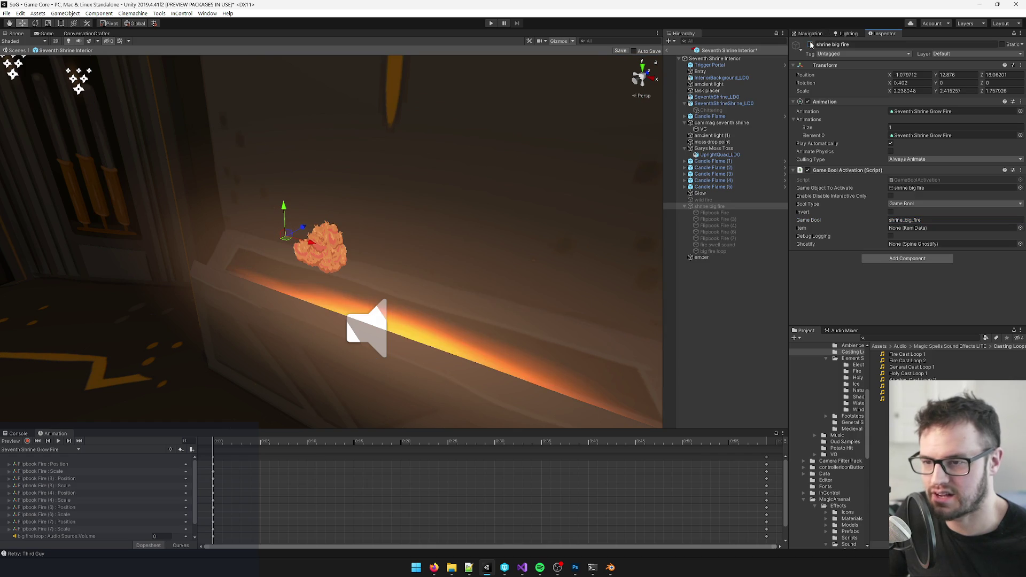
{"action": "left_click", "coordinate": [811, 44]}
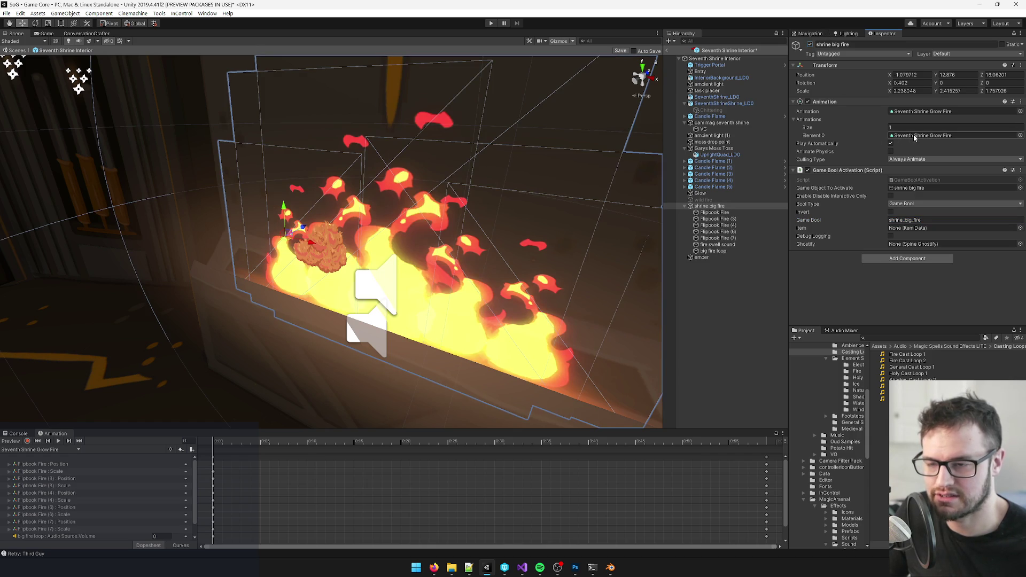
{"action": "mouse_move", "coordinate": [219, 444]}
{"action": "left_mouse_down"}
{"action": "mouse_move", "coordinate": [577, 442]}
{"action": "mouse_move", "coordinate": [698, 425]}
{"action": "mouse_move", "coordinate": [78, 428]}
{"action": "left_mouse_up"}
- Copy the shrine_big_fire flag name and duplicate Burn()'s gary_moss_toss SetBool line in Visual Studio
{"action": "left_click", "coordinate": [908, 220]}
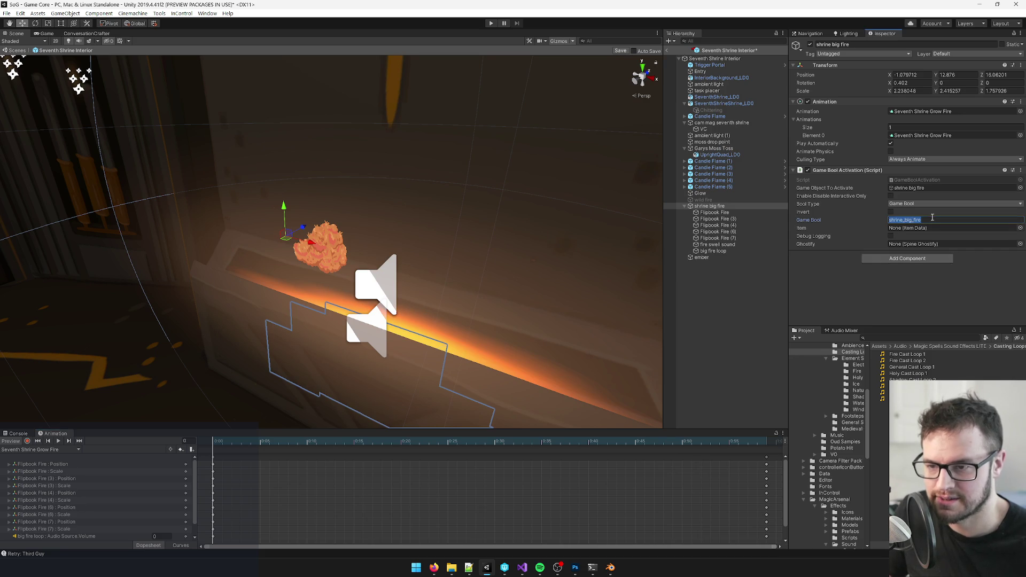
{"action": "left_click", "coordinate": [521, 568]}
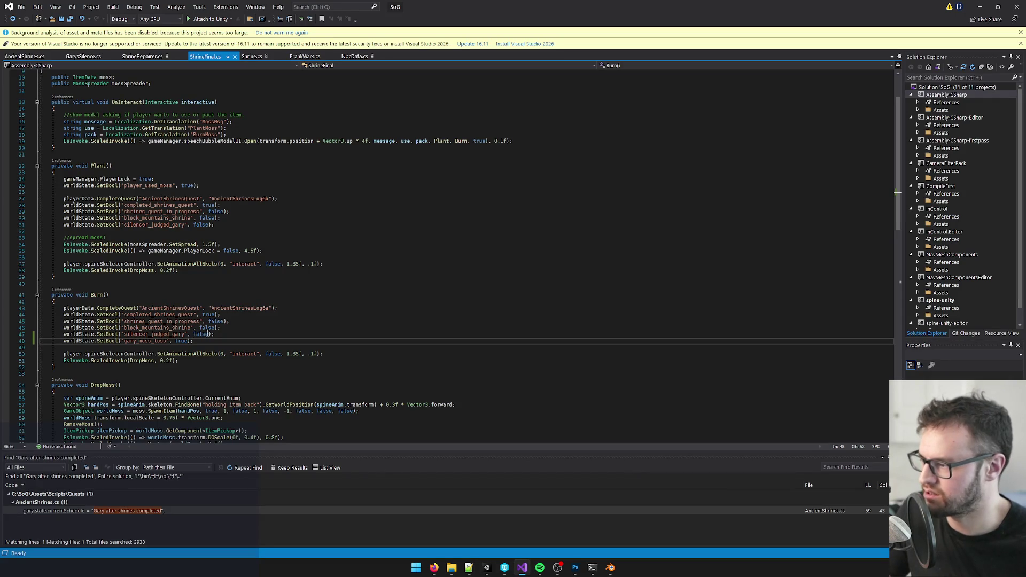
{"action": "key", "text": "ctrl+d"}
{"action": "key", "text": "Return"}
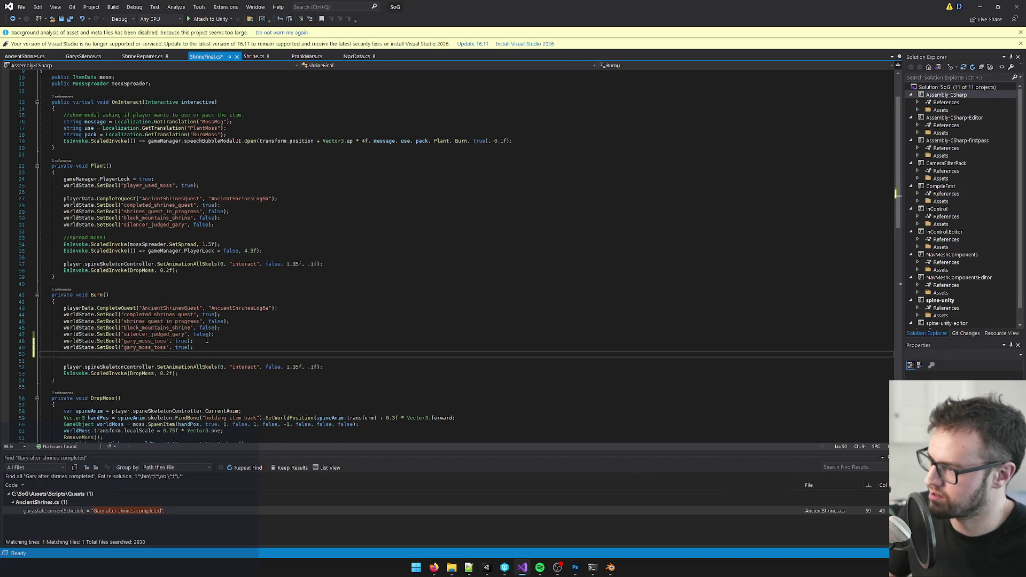
{"action": "key", "text": "alt+Tab"}
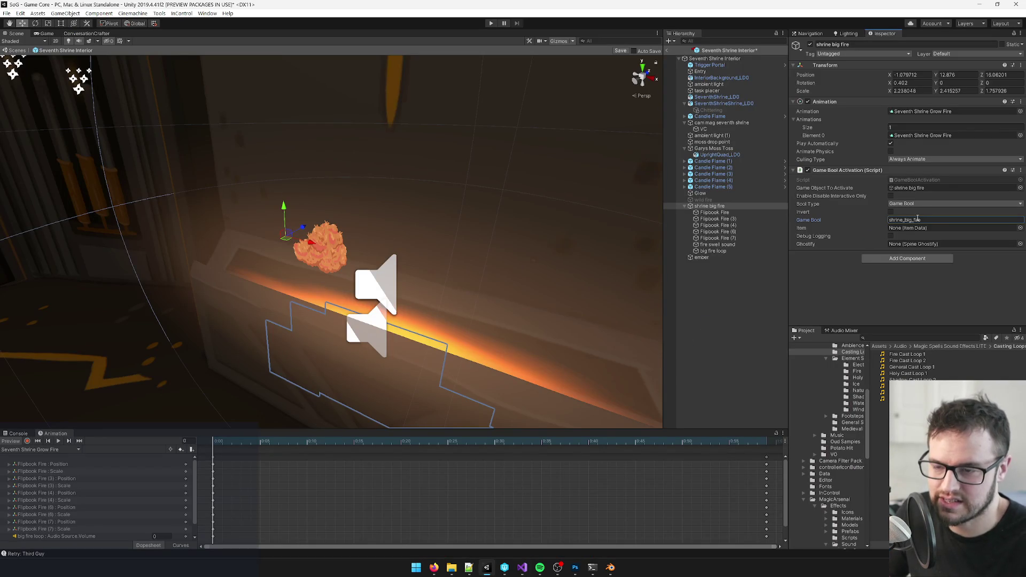
{"action": "key", "text": "alt+Tab"}
{"action": "double_click", "coordinate": [149, 348]}
- Paste shrine_big_fire over the duplicated line's gary_moss_toss string
{"action": "key", "text": "ctrl+v"}
{"action": "left_click", "coordinate": [140, 341]}
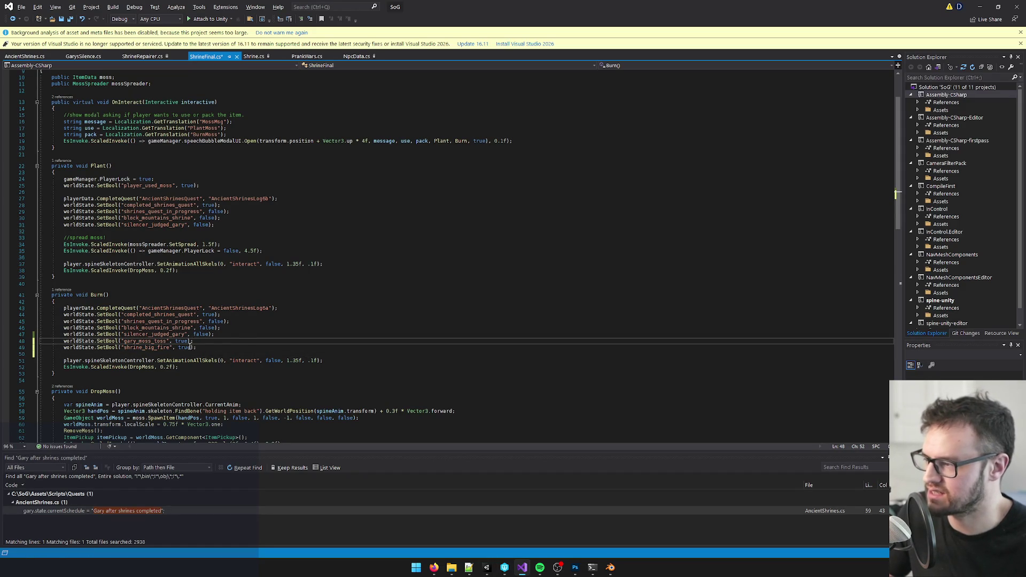
{"action": "key", "text": "alt+Tab"}
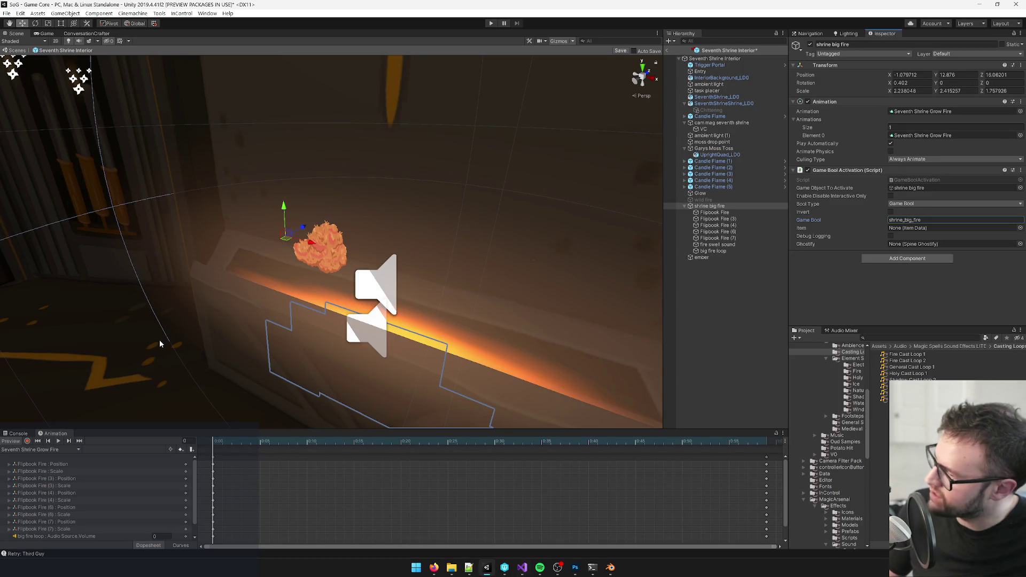
{"action": "key", "text": "alt+Tab"}
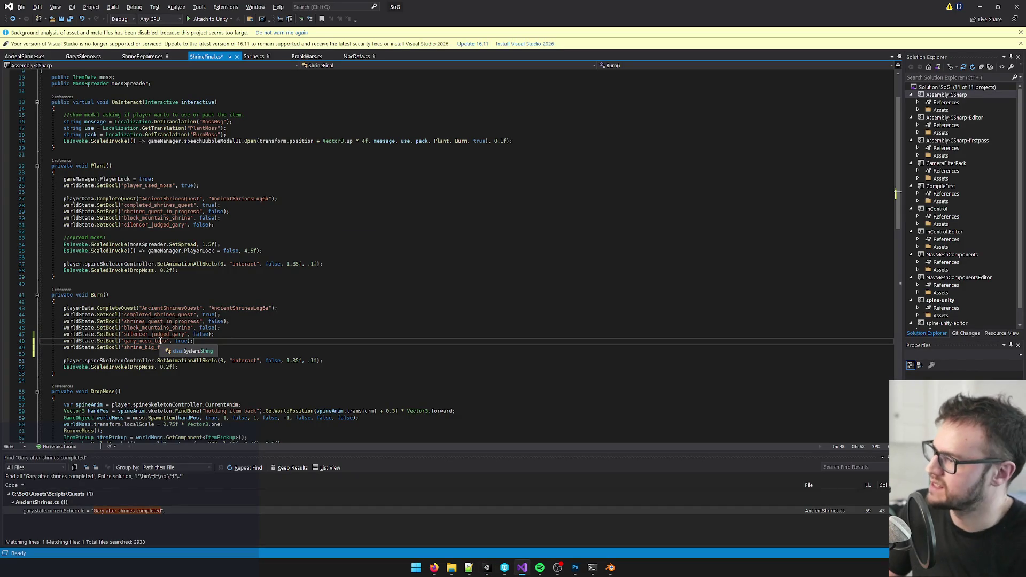
{"action": "key", "text": "alt+Tab"}
- Inspect the glow and moss quads over the shrine box in Unity
{"action": "mouse_move", "coordinate": [396, 243]}
{"action": "left_mouse_down"}
{"action": "mouse_move", "coordinate": [412, 226]}
{"action": "mouse_move", "coordinate": [396, 227]}
{"action": "mouse_move", "coordinate": [408, 261]}
{"action": "left_mouse_up"}
{"action": "left_click", "coordinate": [409, 261]}
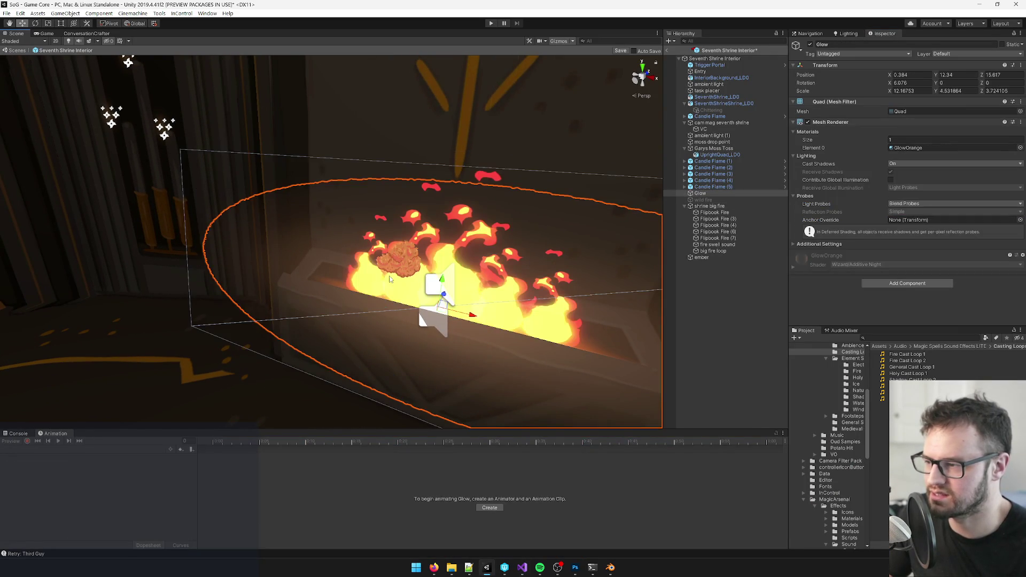
{"action": "left_click", "coordinate": [393, 265]}
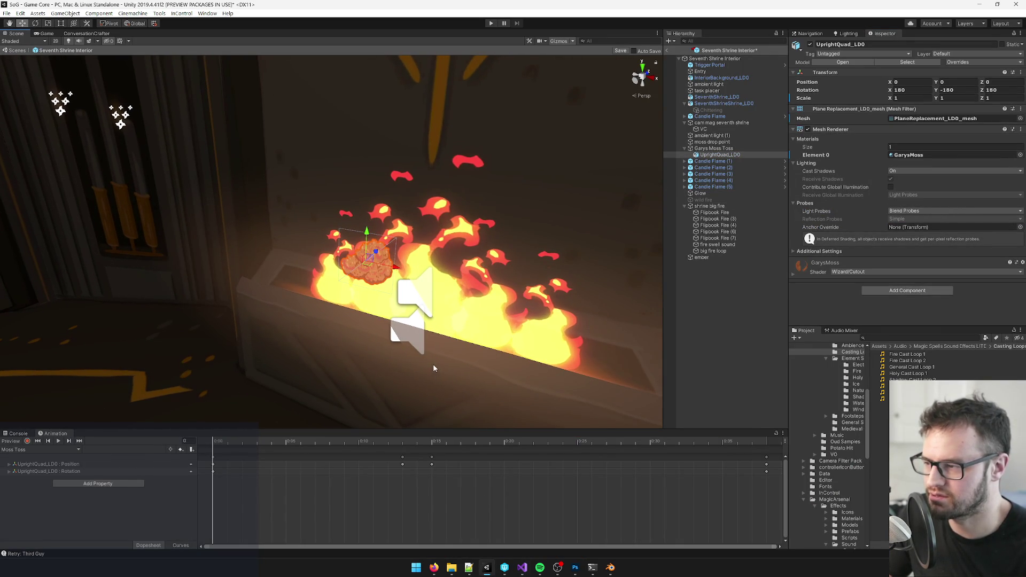
{"action": "key", "text": "alt+Tab"}
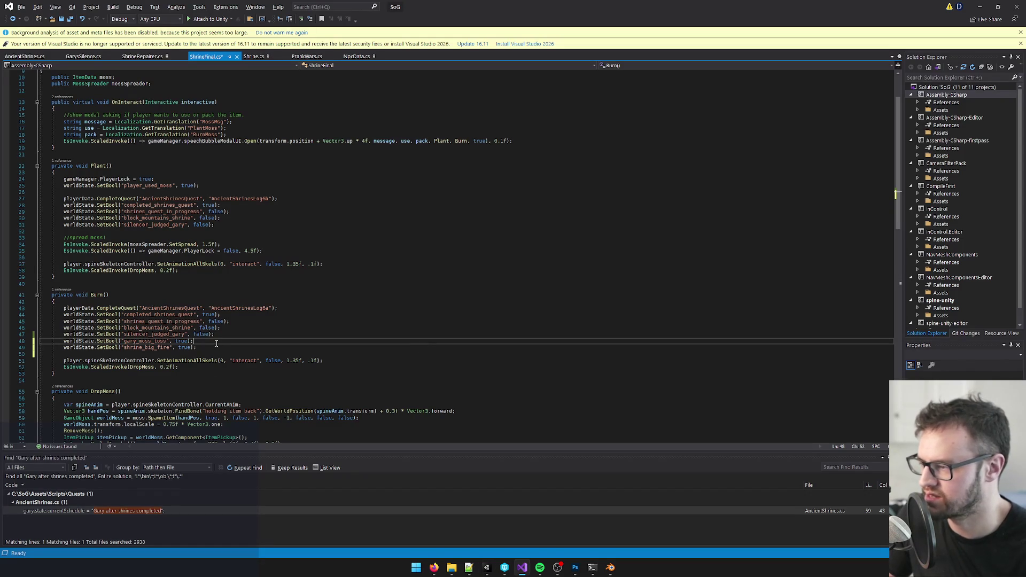
- Duplicate the gary_moss_toss SetBool line and change its value to false
{"action": "key", "text": "ctrl+c"}
{"action": "key", "text": "Down"}
{"action": "key", "text": "Home"}
{"action": "key", "text": "ctrl+v"}
{"action": "double_click", "coordinate": [181, 347]}
{"action": "type", "text": "false"}
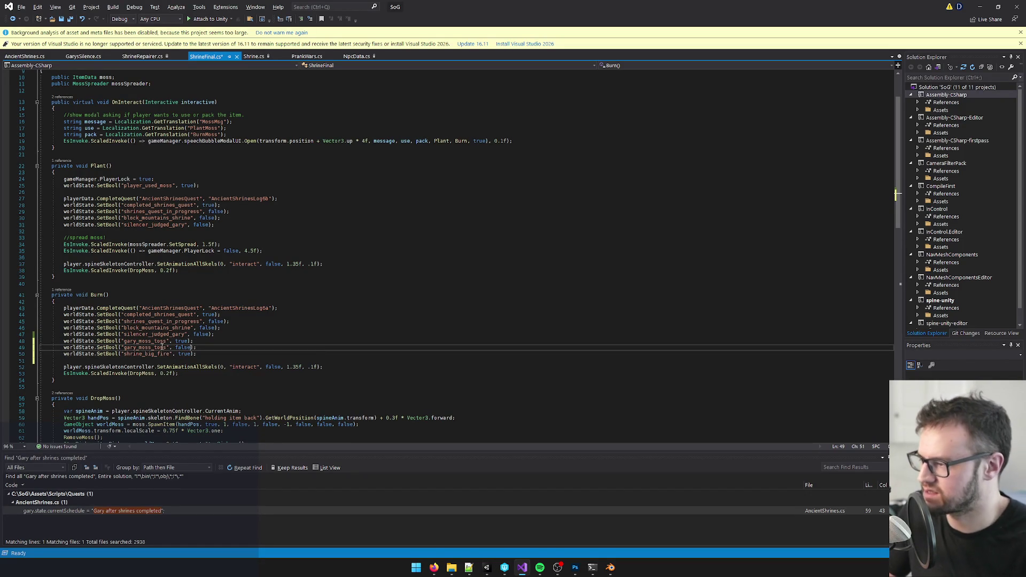
- Wrap the false SetBool call in EsInvoke.ScaledInvoke(() => ..., 2f)
{"action": "left_click", "coordinate": [64, 347]}
{"action": "type", "text": "In"}
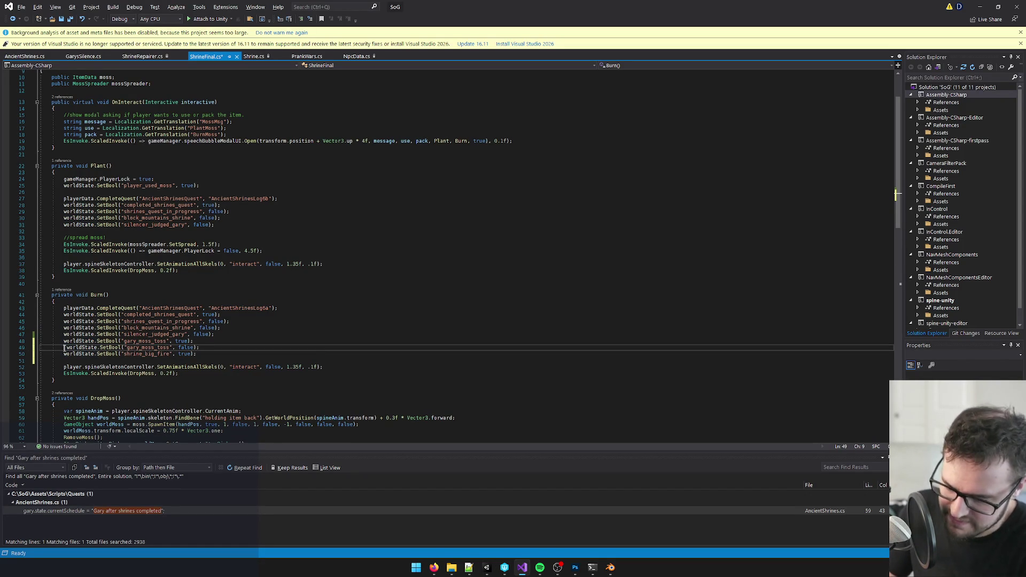
{"action": "type", "text": "v"}
{"action": "key", "text": "Tab"}
{"action": "key", "text": "ctrl+BackSpace"}
{"action": "type", "text": "EsInvoke.Sca"}
{"action": "key", "text": "Tab"}
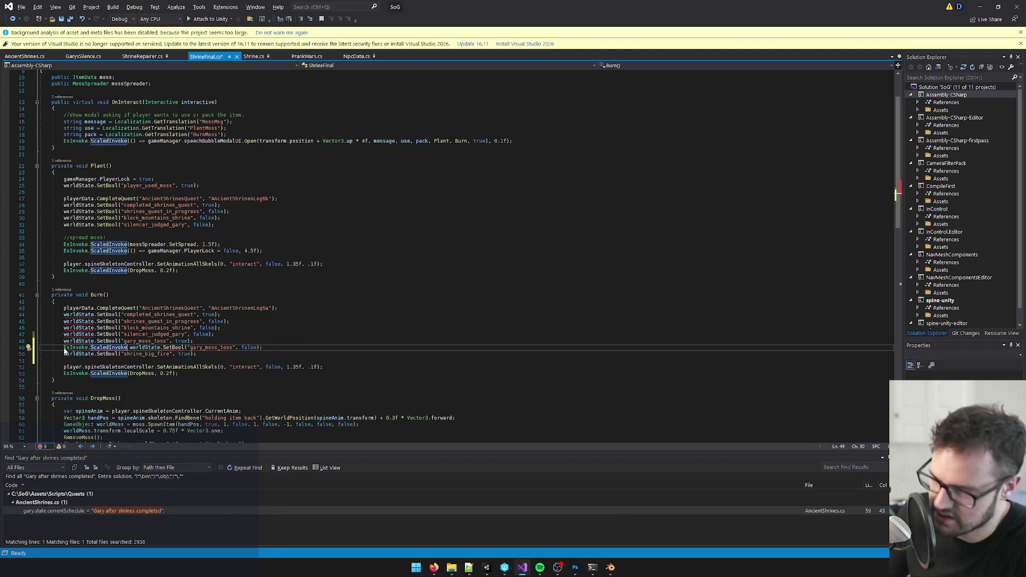
{"action": "key", "text": "shift+F10"}
{"action": "key", "text": "Escape"}
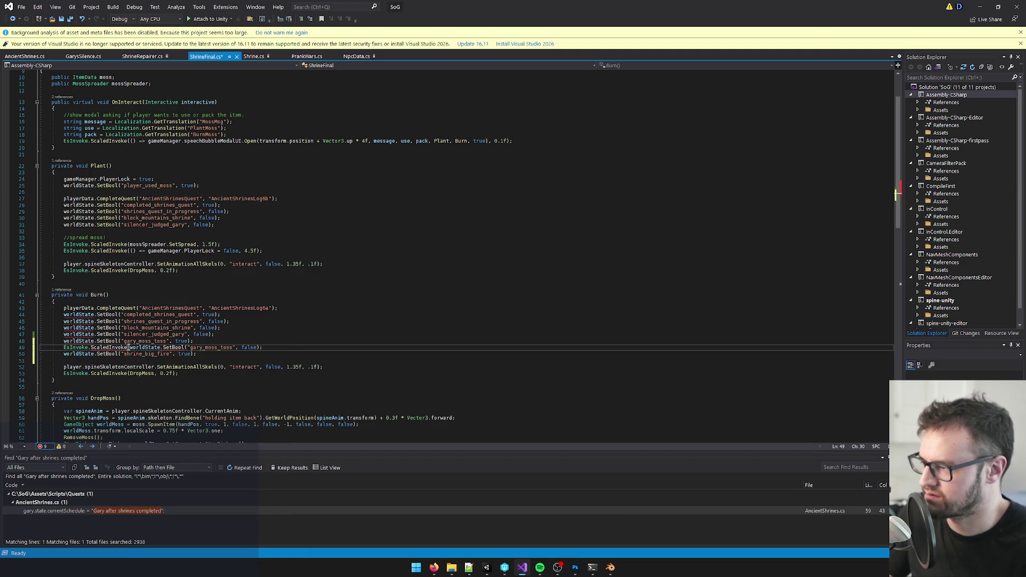
{"action": "type", "text": "( "}
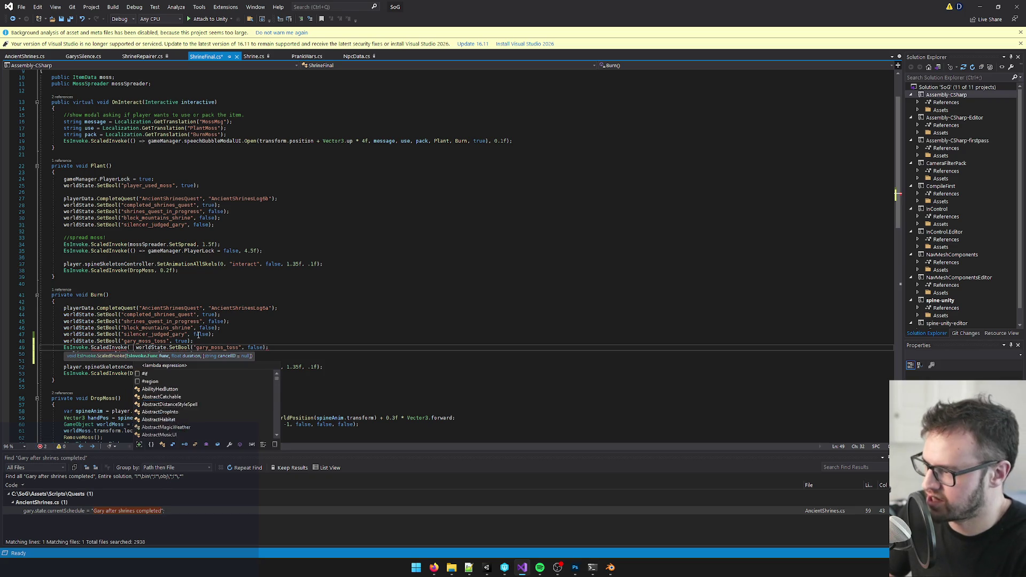
{"action": "type", "text": "() ="}
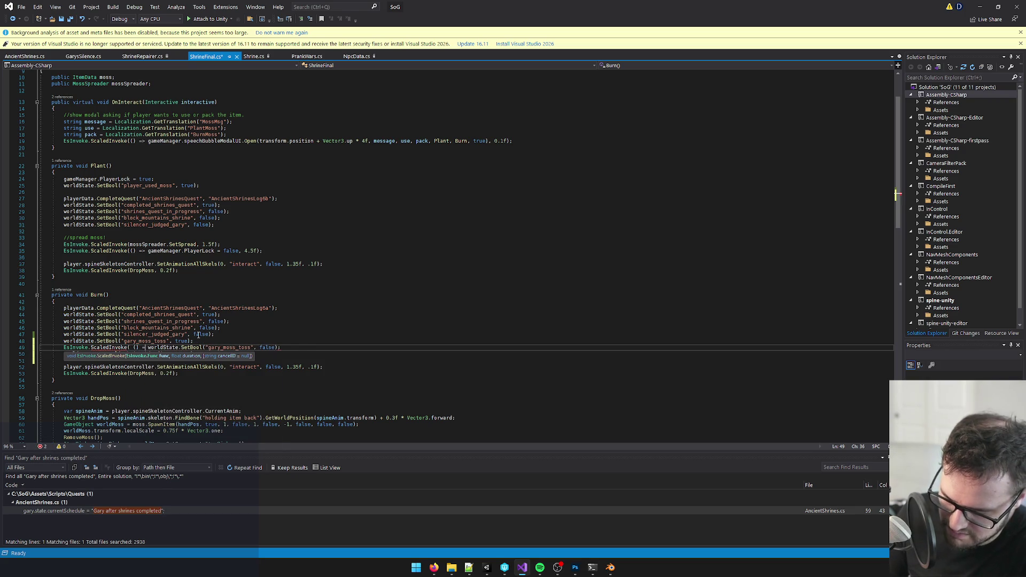
{"action": "type", "text": ">"}
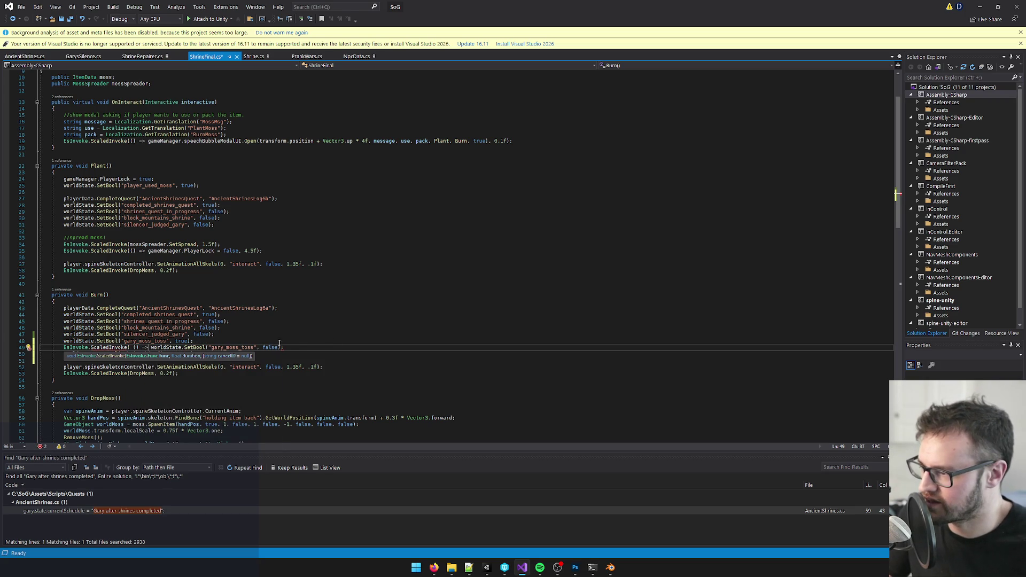
{"action": "left_click", "coordinate": [282, 346]}
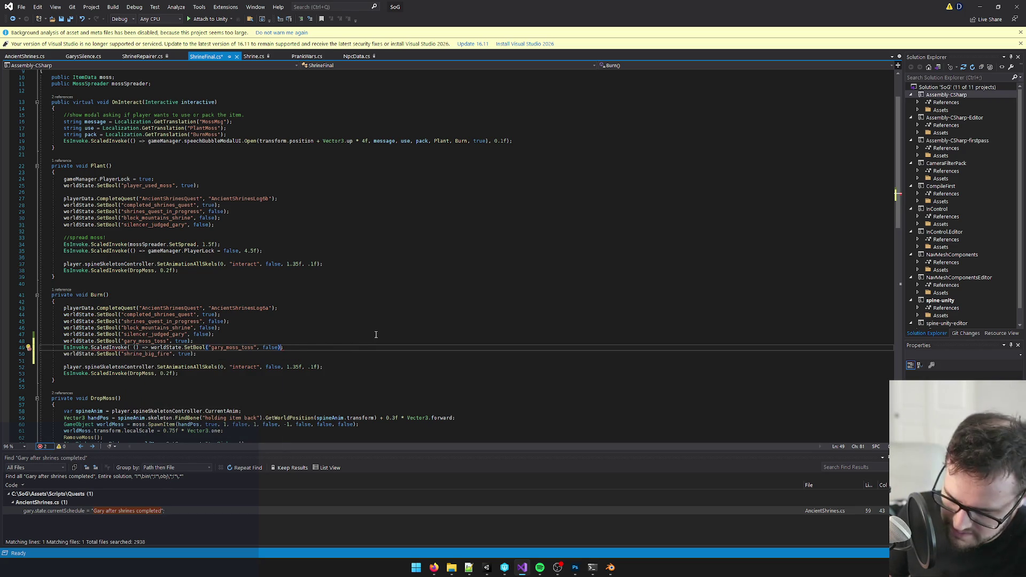
{"action": "type", "text": ", "}
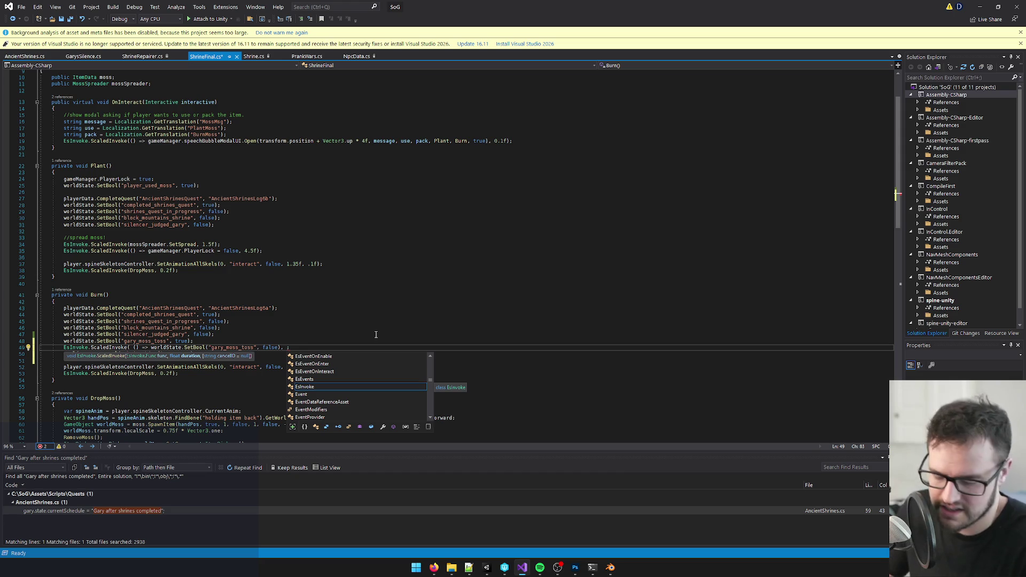
{"action": "type", "text": "2f"}
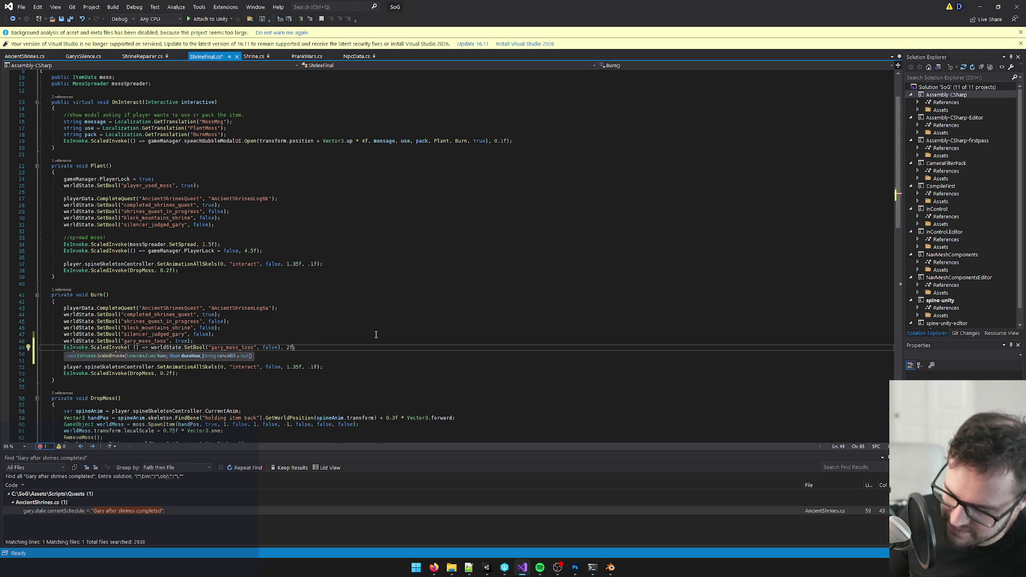
{"action": "type", "text": ")"}
- Save ShrineFinal.cs and review the 2f delay line
{"action": "left_click", "coordinate": [321, 344]}
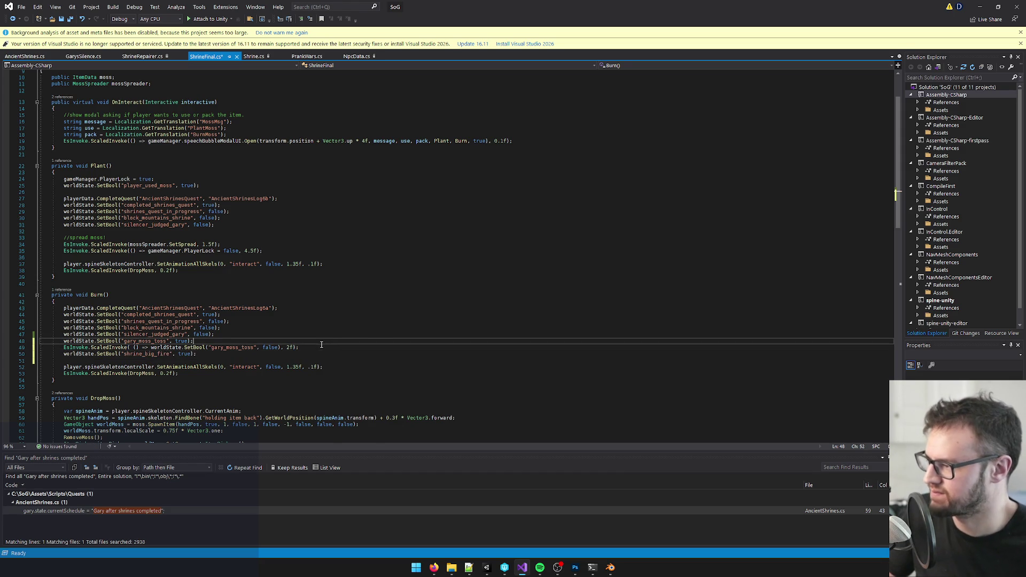
{"action": "key", "text": "ctrl+s"}
{"action": "left_click", "coordinate": [327, 336]}
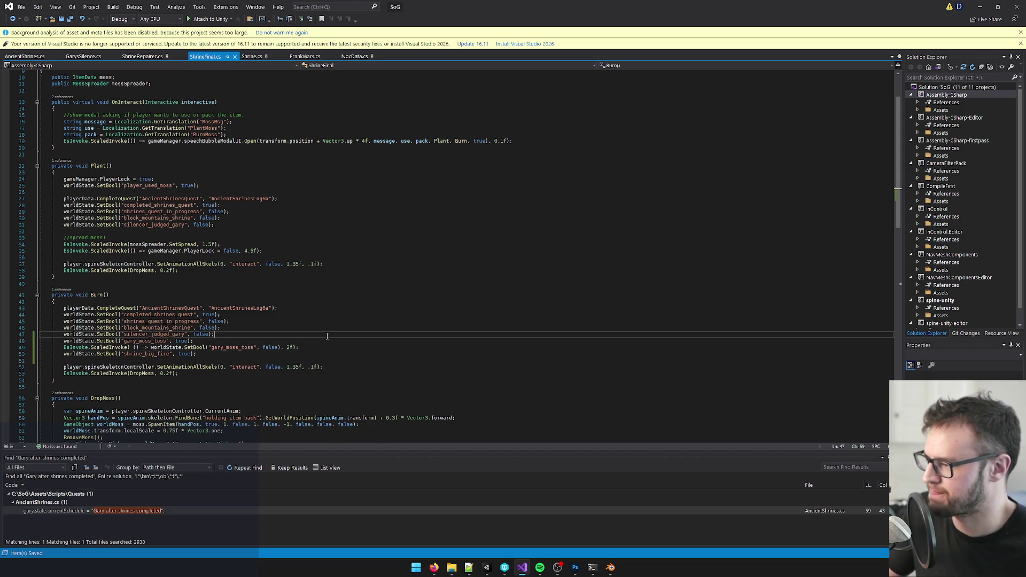
{"action": "left_click", "coordinate": [288, 348]}
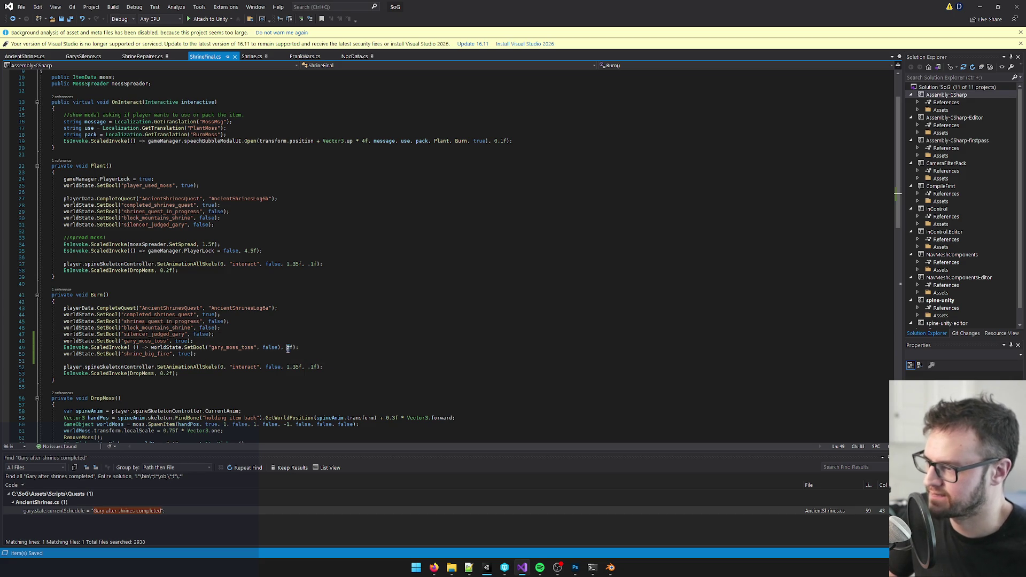
{"action": "left_click", "coordinate": [306, 336]}
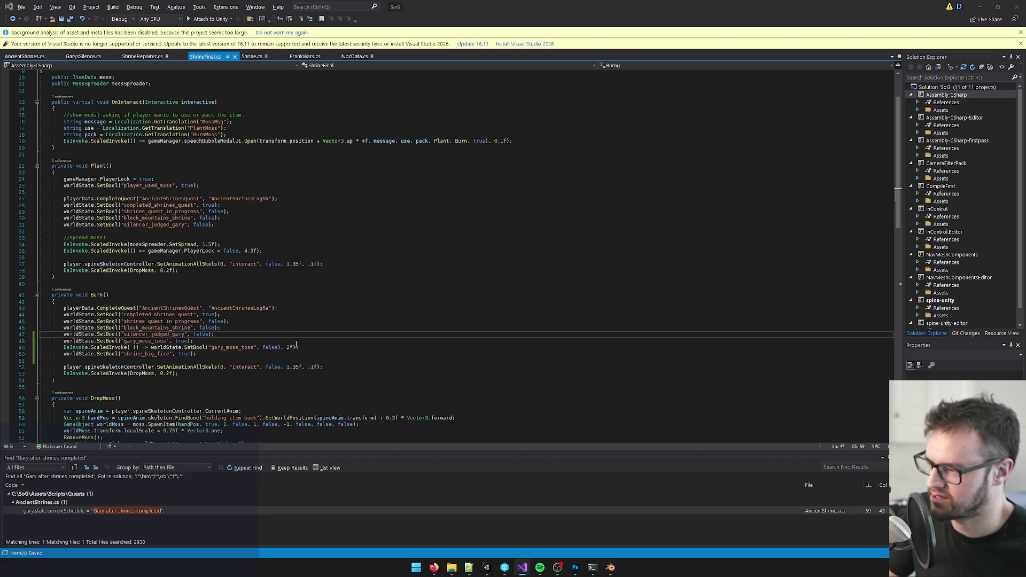
{"action": "left_click", "coordinate": [575, 568]}
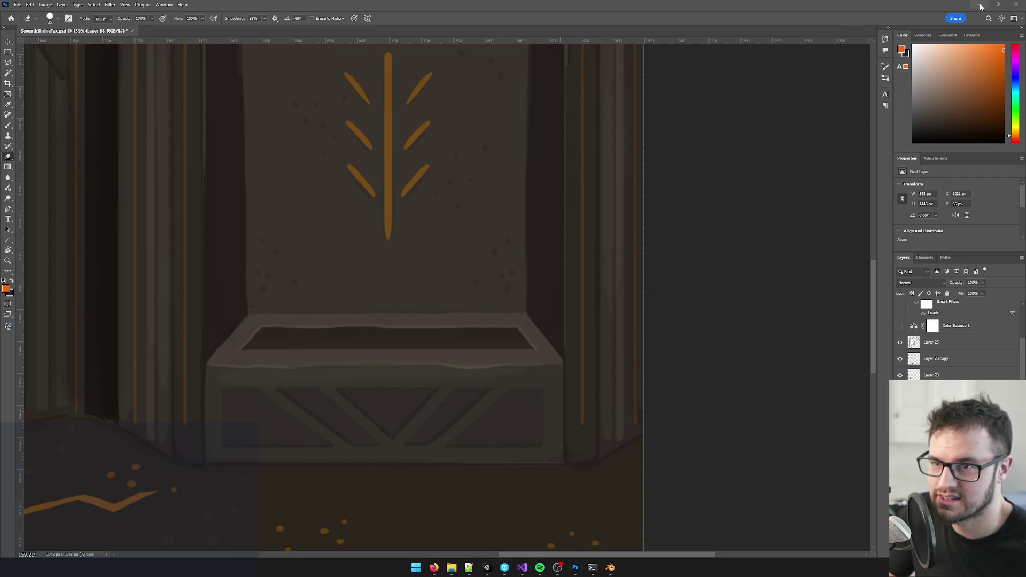
{"action": "left_click", "coordinate": [977, 6]}
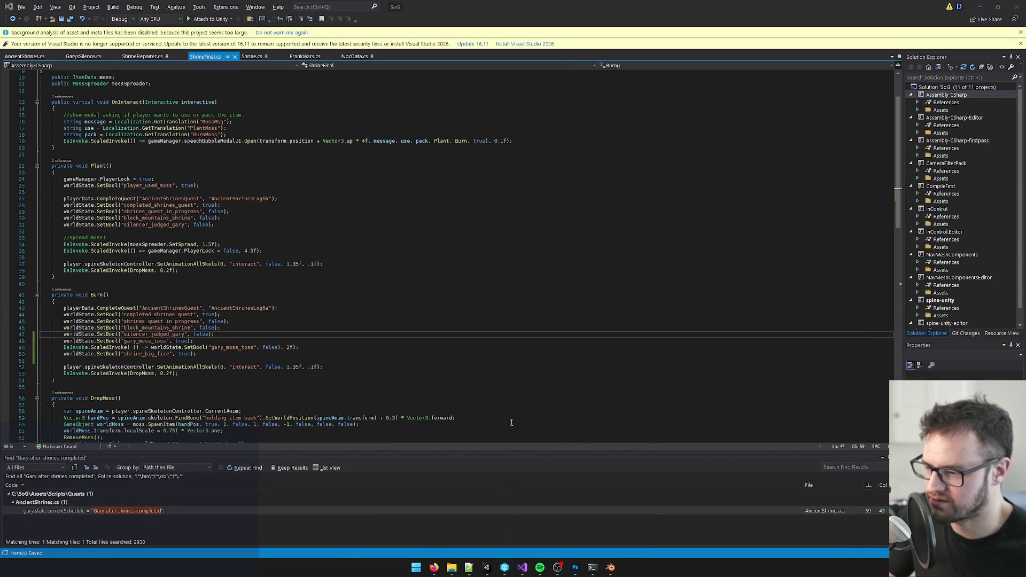
{"action": "left_click", "coordinate": [336, 307]}
{"action": "key", "text": "Down"}
{"action": "key", "text": "Down"}
{"action": "key", "text": "Down"}
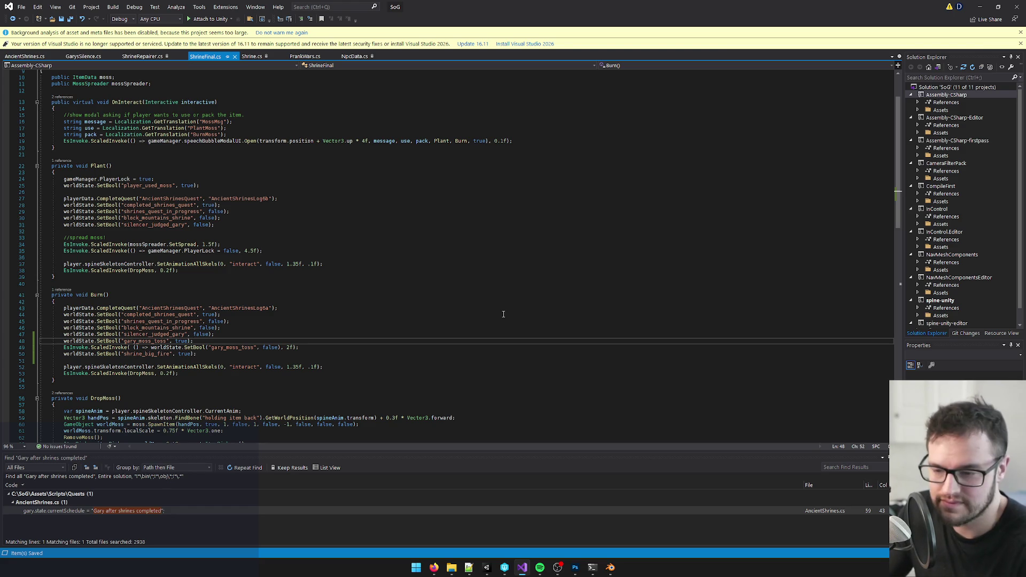
{"action": "mouse_move", "coordinate": [433, 567]}
{"action": "left_click", "coordinate": [479, 524]}
- Look over the 'How I pictured the 7th shrine moss burning' Trello card, then return to Unity
{"action": "left_click", "coordinate": [434, 569]}
{"action": "left_click", "coordinate": [479, 524]}
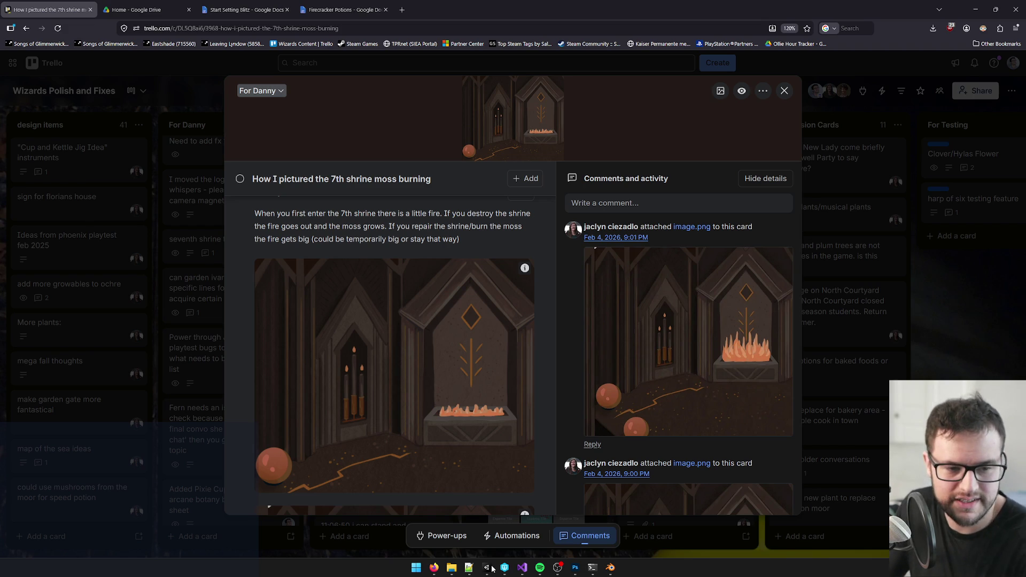
{"action": "left_click", "coordinate": [492, 570]}
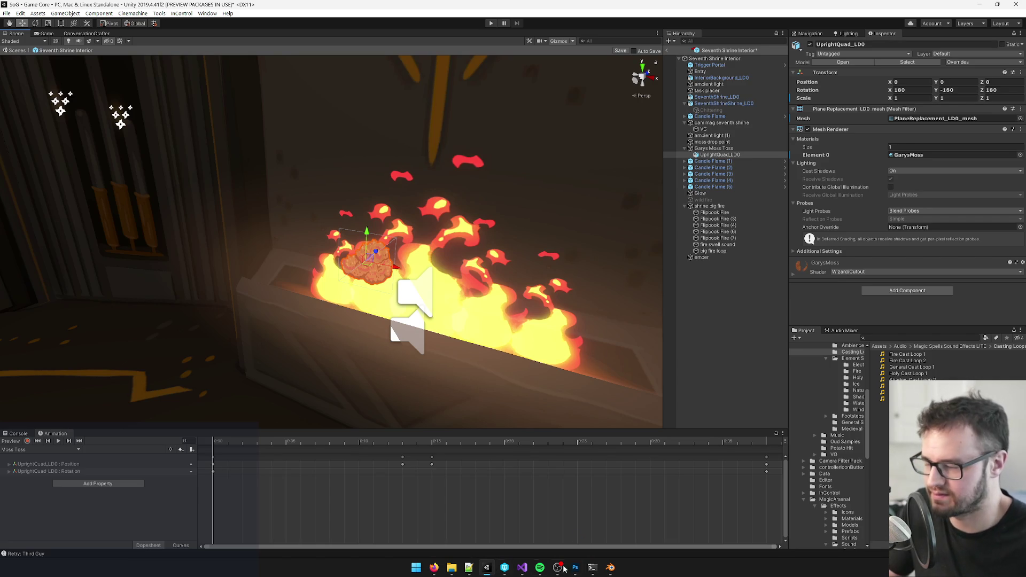
- Play shrine big fire's Seventh Shrine Grow Fire clip and orbit to a frontal close-up
{"action": "mouse_move", "coordinate": [575, 568]}
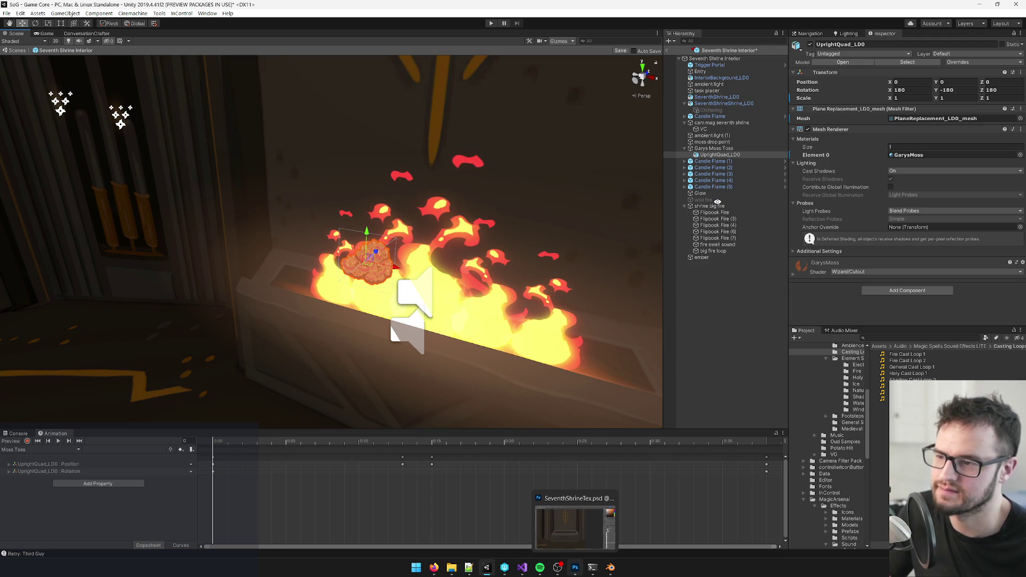
{"action": "left_click", "coordinate": [714, 207]}
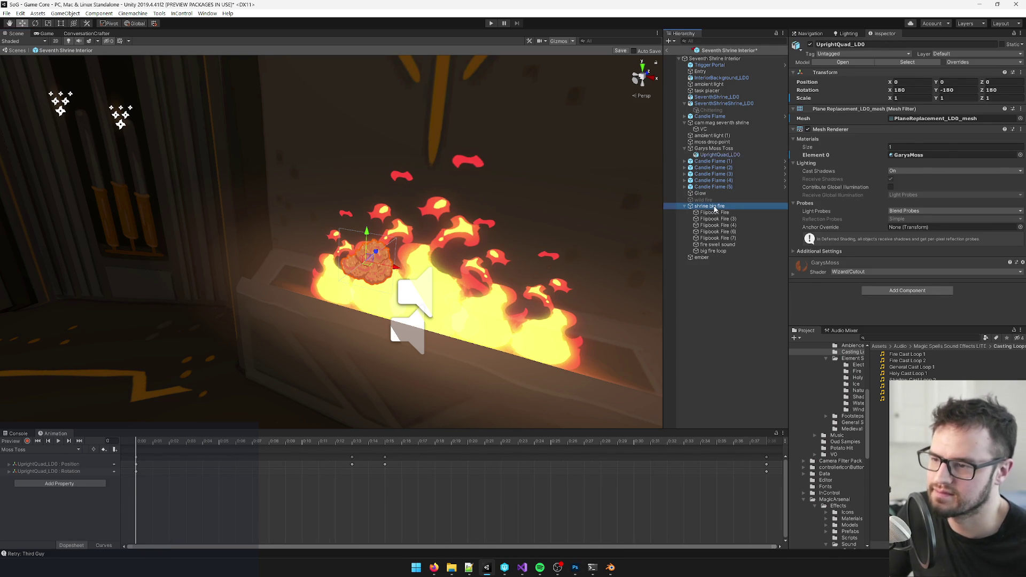
{"action": "left_click", "coordinate": [58, 441]}
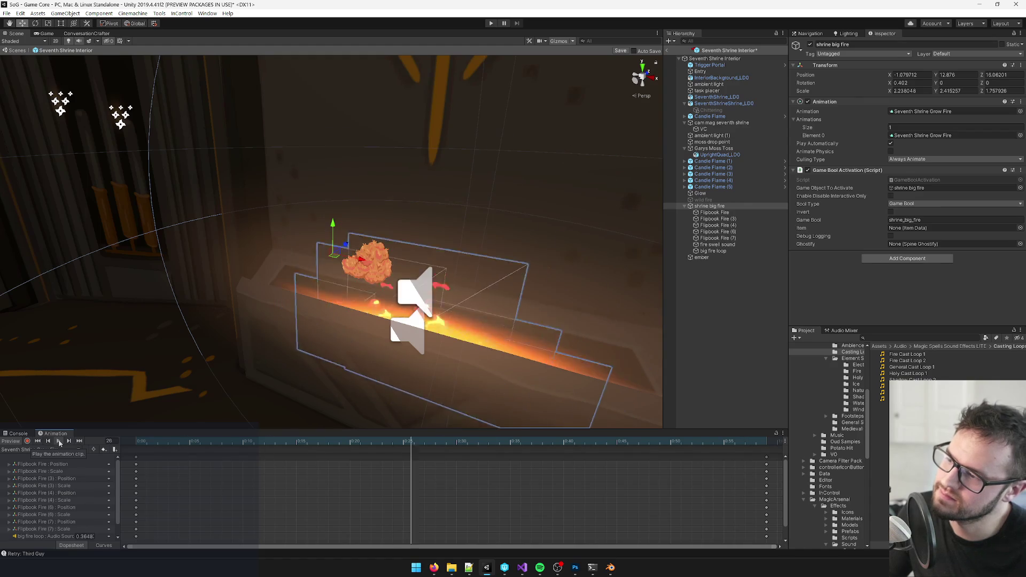
{"action": "mouse_move", "coordinate": [119, 284]}
{"action": "left_mouse_down"}
{"action": "mouse_move", "coordinate": [178, 265]}
{"action": "mouse_move", "coordinate": [145, 470]}
{"action": "left_mouse_up"}
- Replay and stop the Grow Fire clip preview to review its timing
{"action": "left_click", "coordinate": [136, 442]}
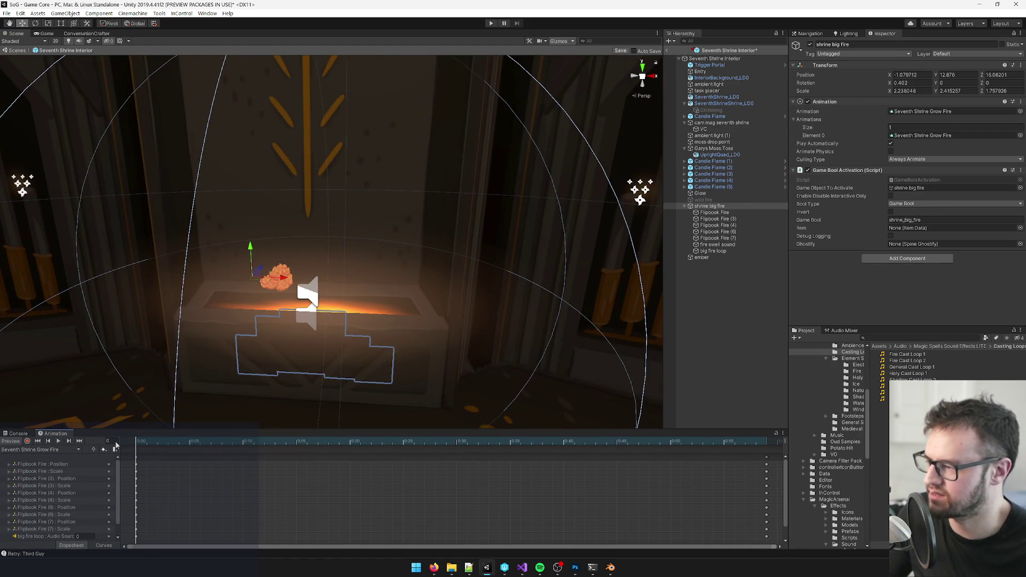
{"action": "left_click", "coordinate": [58, 441]}
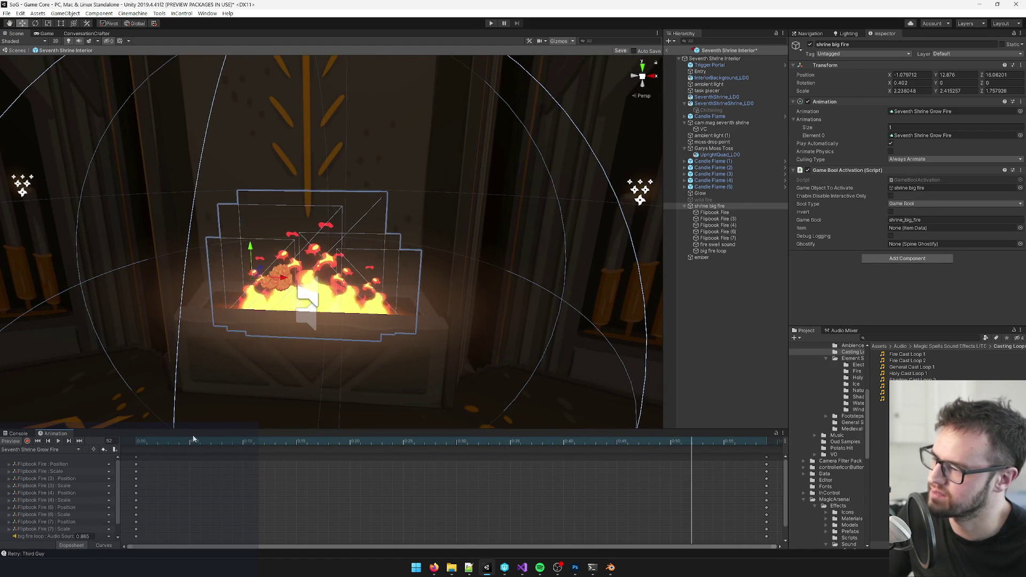
{"action": "left_click", "coordinate": [58, 442]}
{"action": "key", "text": "space"}
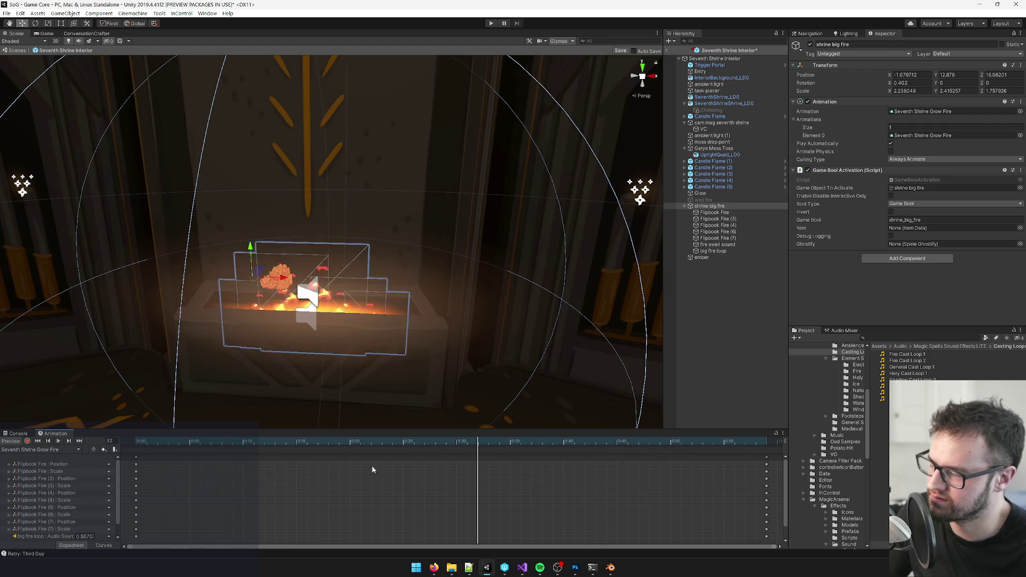
{"action": "key", "text": "space"}
- Drag the final keyframe column left to about 0:38, then scrub to frame 28
{"action": "scroll", "coordinate": [623, 494], "scroll_direction": "down", "scroll_amount": 3}
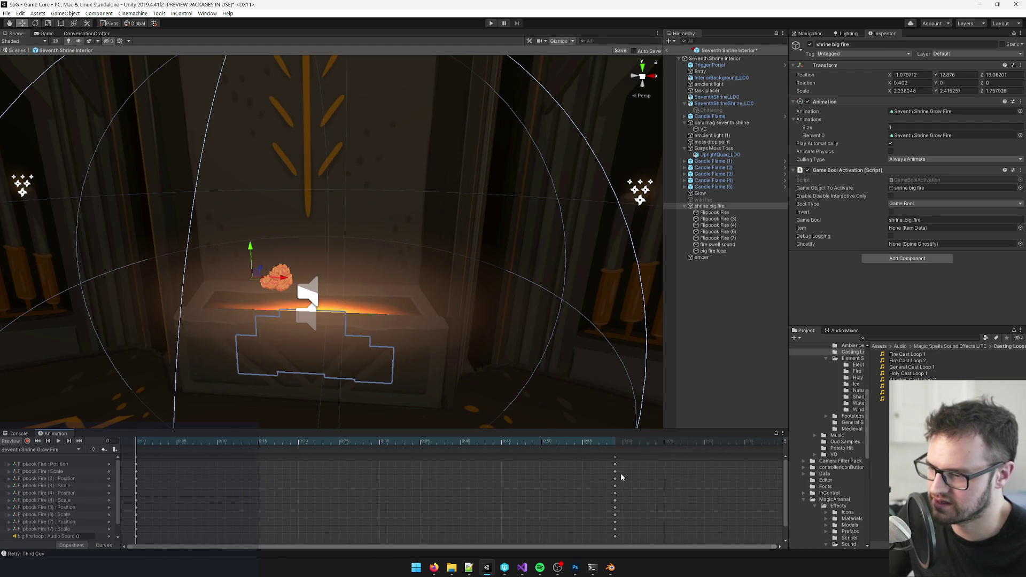
{"action": "left_click", "coordinate": [615, 457]}
{"action": "left_click_drag", "start_coordinate": [612, 471], "coordinate": [384, 473]}
{"action": "mouse_move", "coordinate": [136, 439]}
{"action": "left_mouse_down"}
{"action": "mouse_move", "coordinate": [400, 442]}
{"action": "mouse_move", "coordinate": [225, 453]}
{"action": "mouse_move", "coordinate": [377, 453]}
{"action": "mouse_move", "coordinate": [209, 455]}
{"action": "mouse_move", "coordinate": [453, 461]}
{"action": "left_mouse_up"}
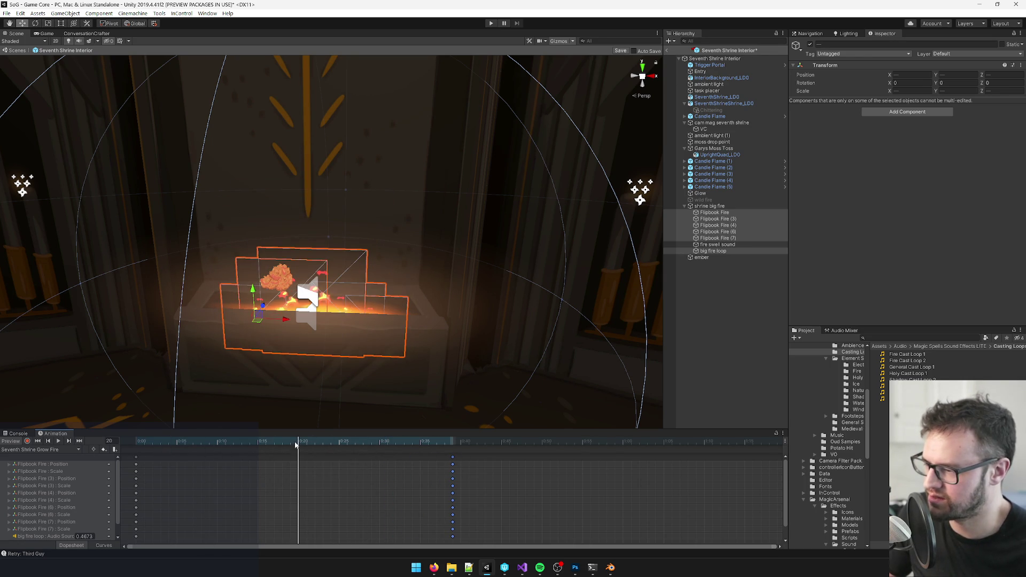
- Key all tracks at 0:20 and scale the flipbook fire quads up around their centre
{"action": "key", "text": "ctrl+v"}
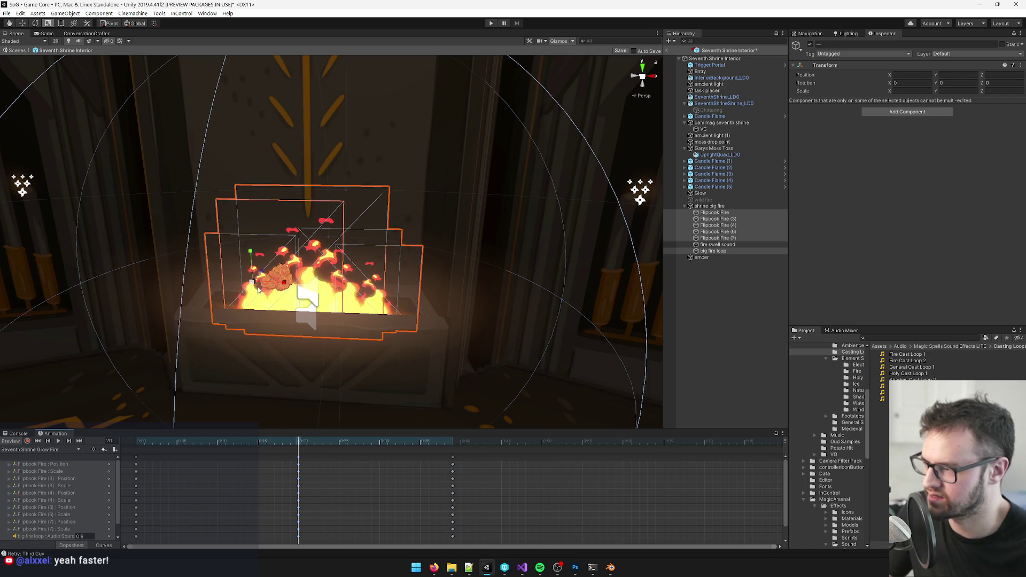
{"action": "key", "text": "r"}
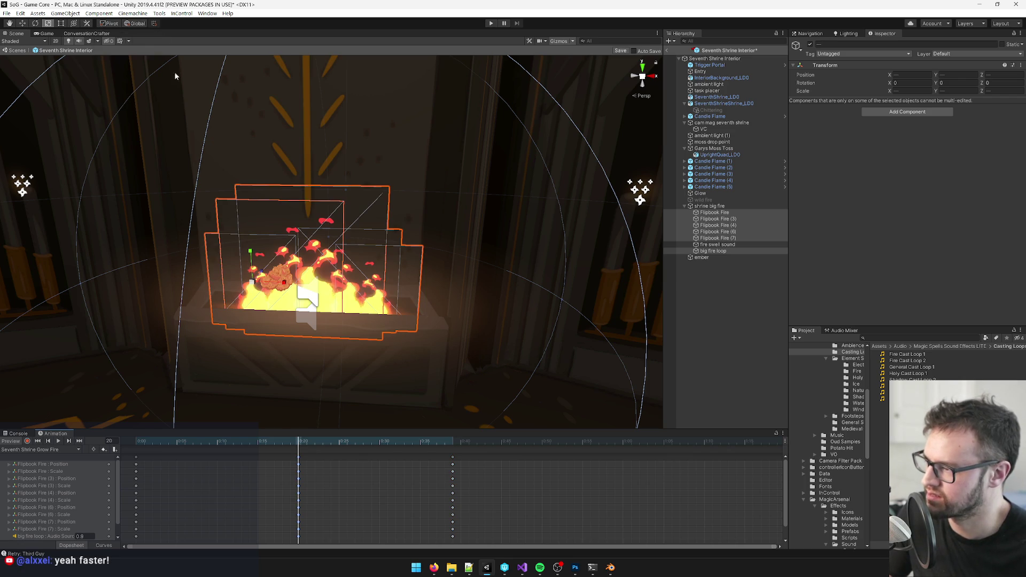
{"action": "left_click", "coordinate": [110, 23]}
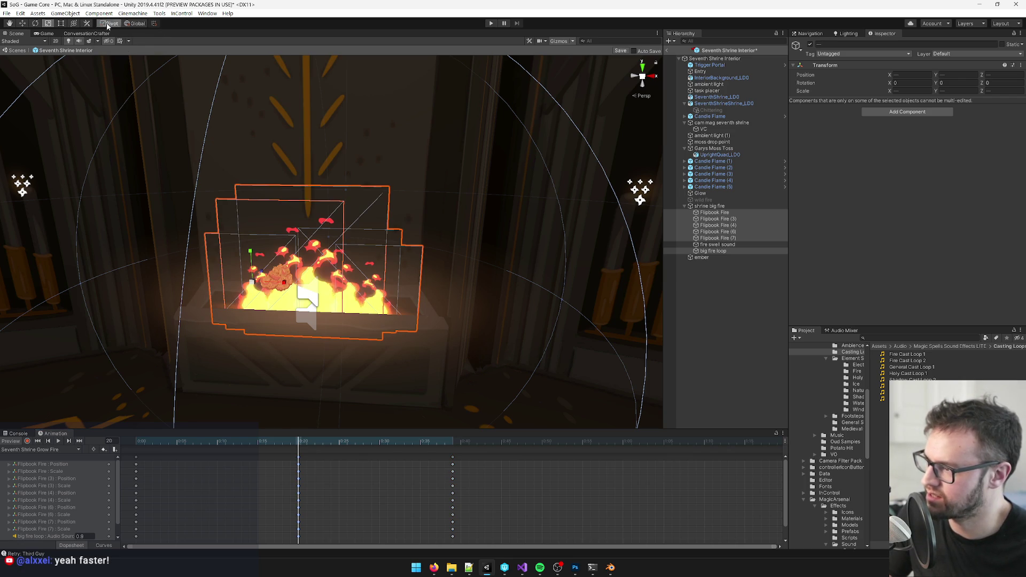
{"action": "mouse_move", "coordinate": [311, 266]}
{"action": "left_mouse_down"}
{"action": "mouse_move", "coordinate": [325, 265]}
{"action": "mouse_move", "coordinate": [311, 218]}
{"action": "left_mouse_up"}
{"action": "key", "text": "w"}
- With recording on, enlarge the fire quads further and play the clip to review growth
{"action": "scroll", "coordinate": [401, 229], "scroll_direction": "down", "scroll_amount": 5}
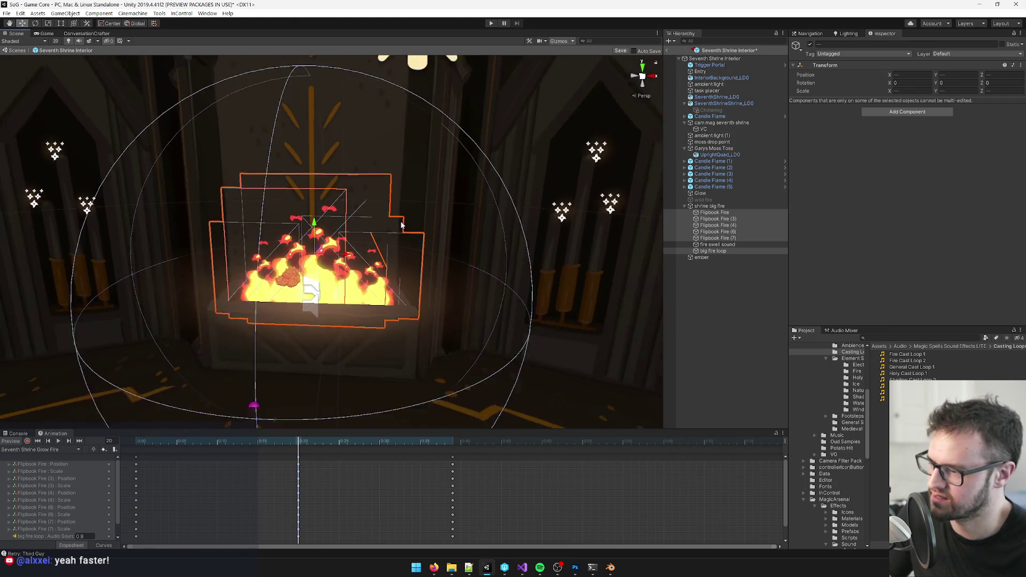
{"action": "mouse_move", "coordinate": [298, 441]}
{"action": "left_mouse_down"}
{"action": "mouse_move", "coordinate": [160, 441]}
{"action": "mouse_move", "coordinate": [450, 441]}
{"action": "mouse_move", "coordinate": [299, 441]}
{"action": "left_mouse_up"}
{"action": "left_click", "coordinate": [27, 440]}
{"action": "key", "text": "r"}
{"action": "left_click_drag", "start_coordinate": [319, 263], "coordinate": [318, 247]}
{"action": "key", "text": "w"}
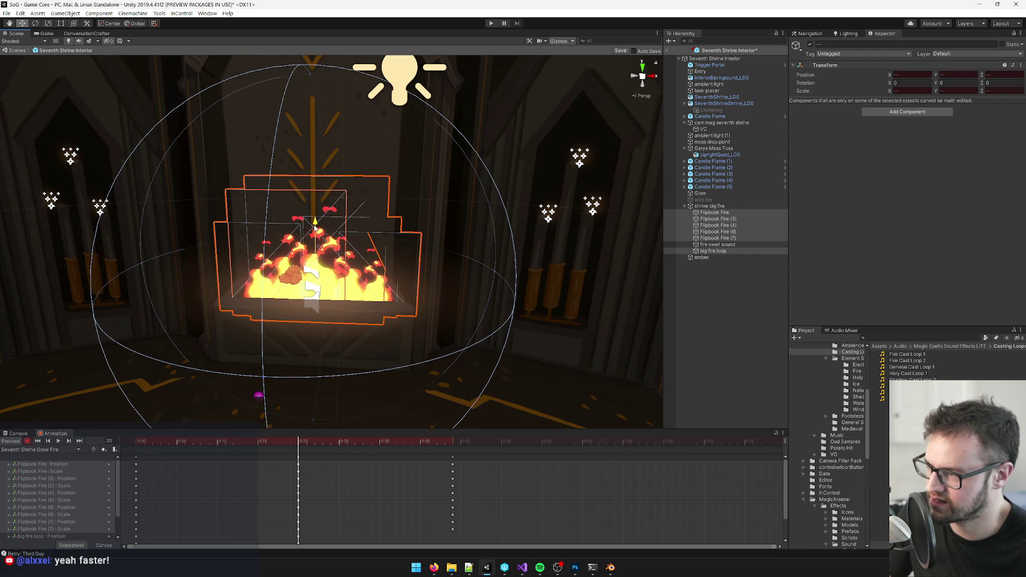
{"action": "mouse_move", "coordinate": [305, 441]}
{"action": "left_mouse_down"}
{"action": "mouse_move", "coordinate": [461, 441]}
{"action": "mouse_move", "coordinate": [73, 449]}
{"action": "left_mouse_up"}
{"action": "left_click", "coordinate": [59, 441]}
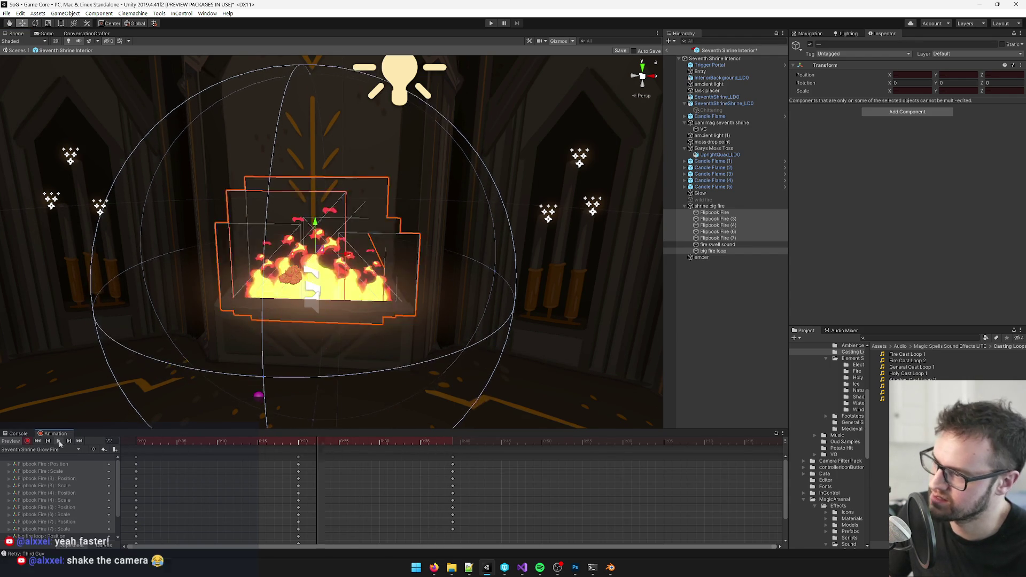
- Preview the Seventh Shrine Grow Fire clip, pushing its last keyframes later and scrubbing through the fire
{"action": "scroll", "coordinate": [432, 145], "scroll_direction": "down", "scroll_amount": 10}
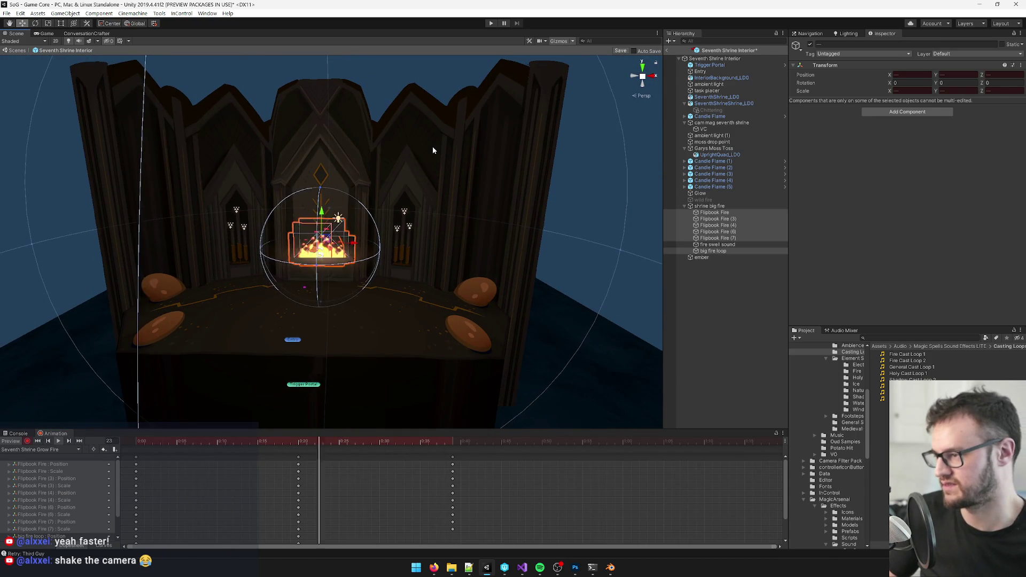
{"action": "scroll", "coordinate": [432, 150], "scroll_direction": "up", "scroll_amount": 10}
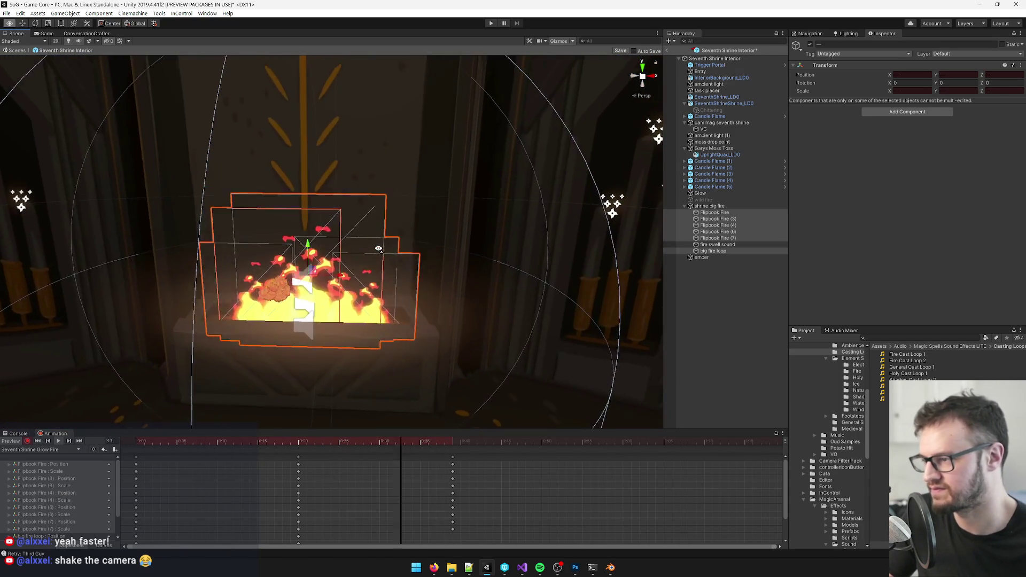
{"action": "left_click_drag", "start_coordinate": [379, 249], "coordinate": [353, 252]}
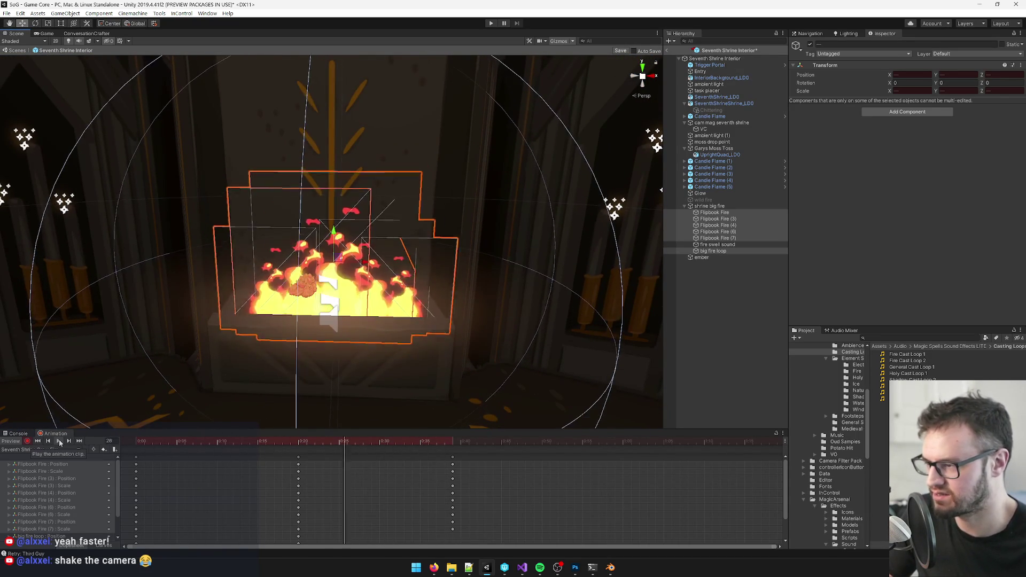
{"action": "left_click", "coordinate": [59, 441]}
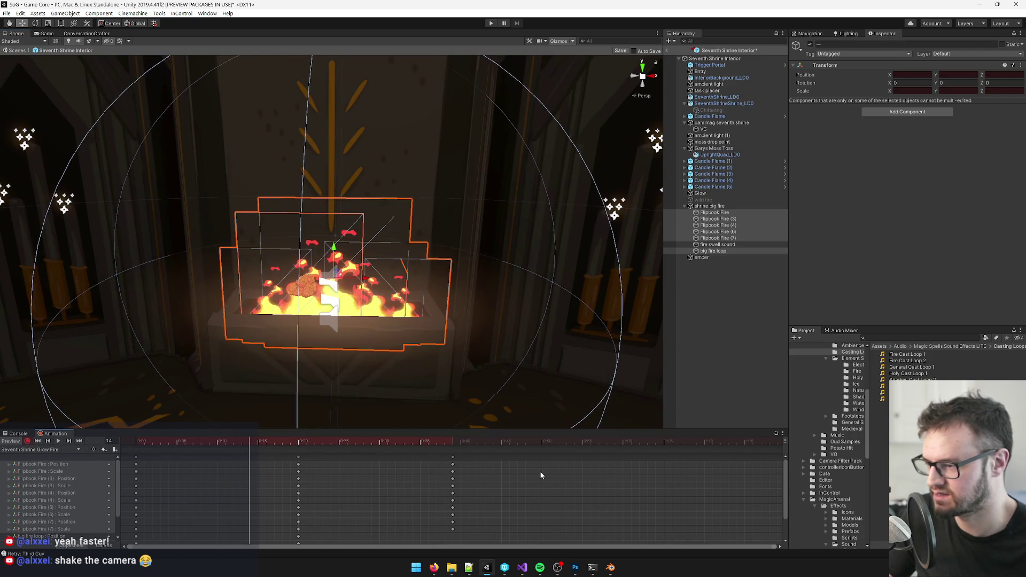
{"action": "left_click_drag", "start_coordinate": [452, 458], "coordinate": [550, 458]}
{"action": "left_click_drag", "start_coordinate": [409, 443], "coordinate": [98, 441]}
{"action": "left_click_drag", "start_coordinate": [783, 470], "coordinate": [781, 519]}
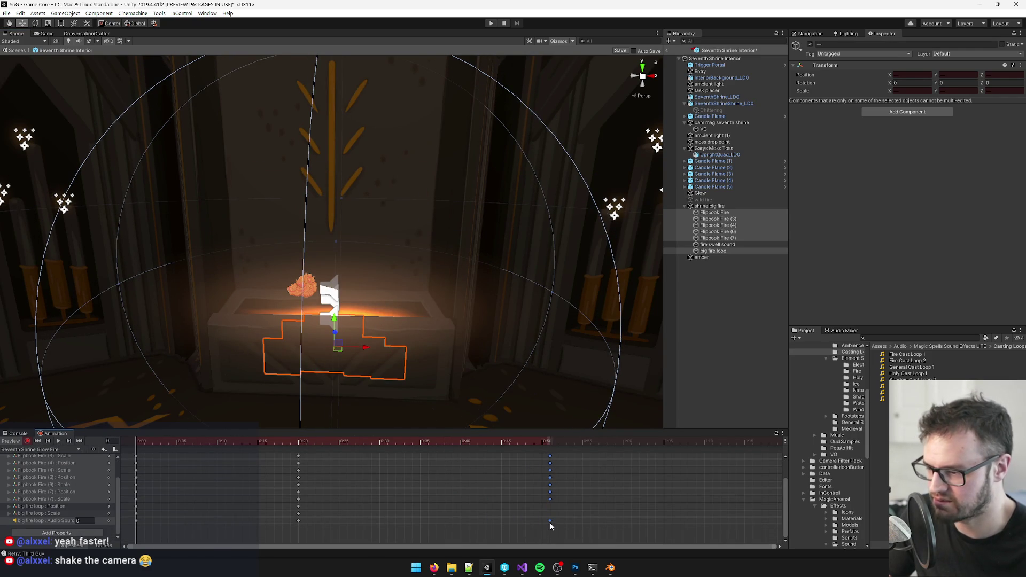
{"action": "left_click_drag", "start_coordinate": [387, 440], "coordinate": [33, 451]}
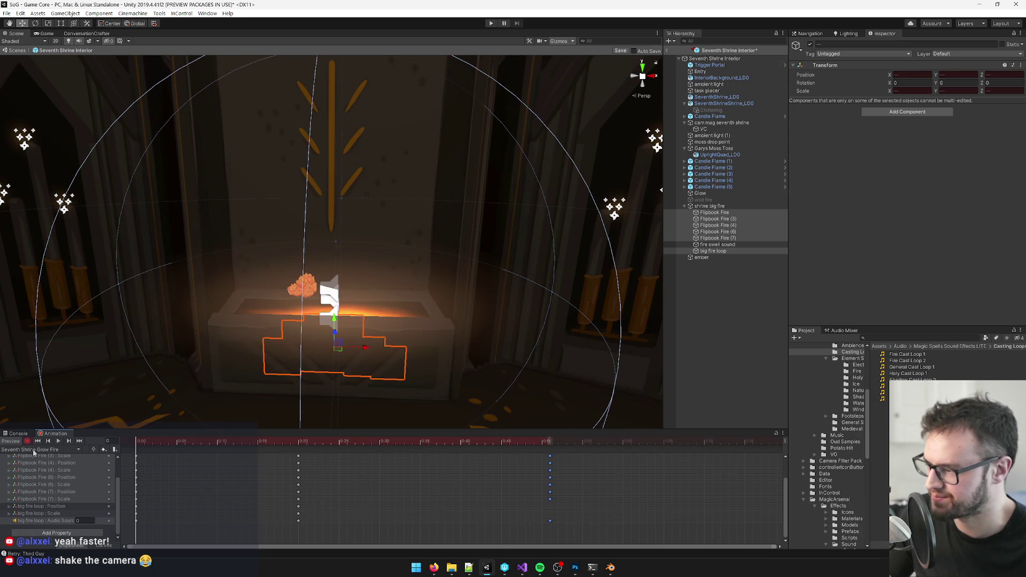
{"action": "left_click", "coordinate": [59, 441]}
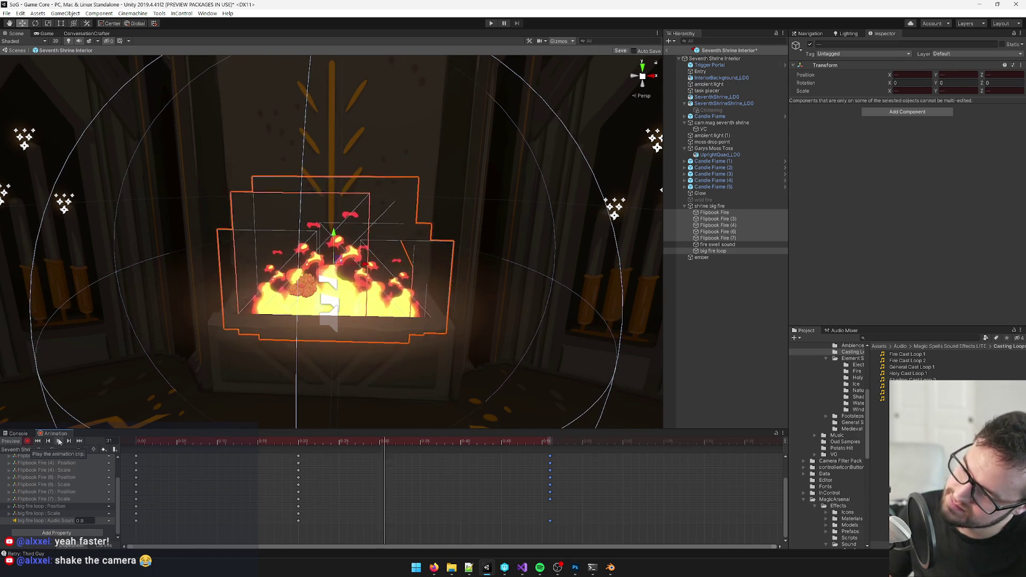
{"action": "scroll", "coordinate": [210, 234], "scroll_direction": "down", "scroll_amount": 10}
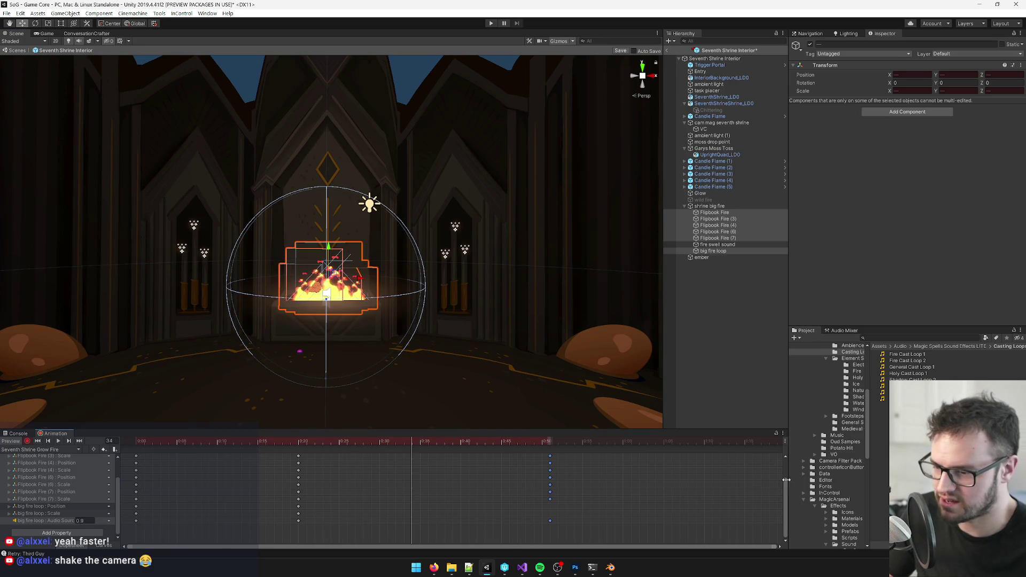
- Delete the 0:20 keyframe column and shift the next key column earlier to frame 19
{"action": "left_click_drag", "start_coordinate": [786, 484], "coordinate": [784, 484]}
{"action": "left_click", "coordinate": [355, 458]}
{"action": "key", "text": "Delete"}
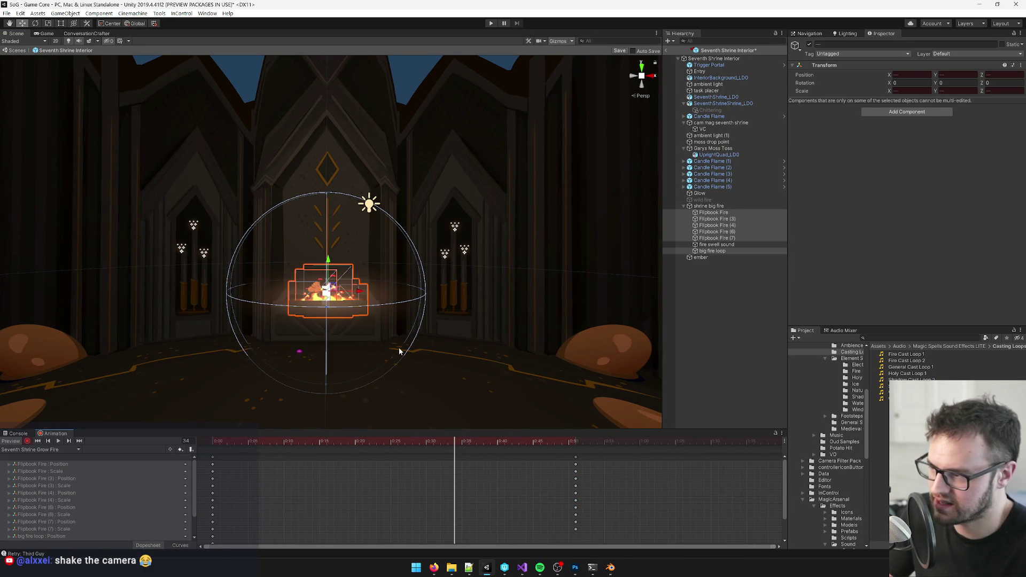
{"action": "scroll", "coordinate": [422, 372], "scroll_direction": "up", "scroll_amount": 5}
{"action": "left_click", "coordinate": [576, 458]}
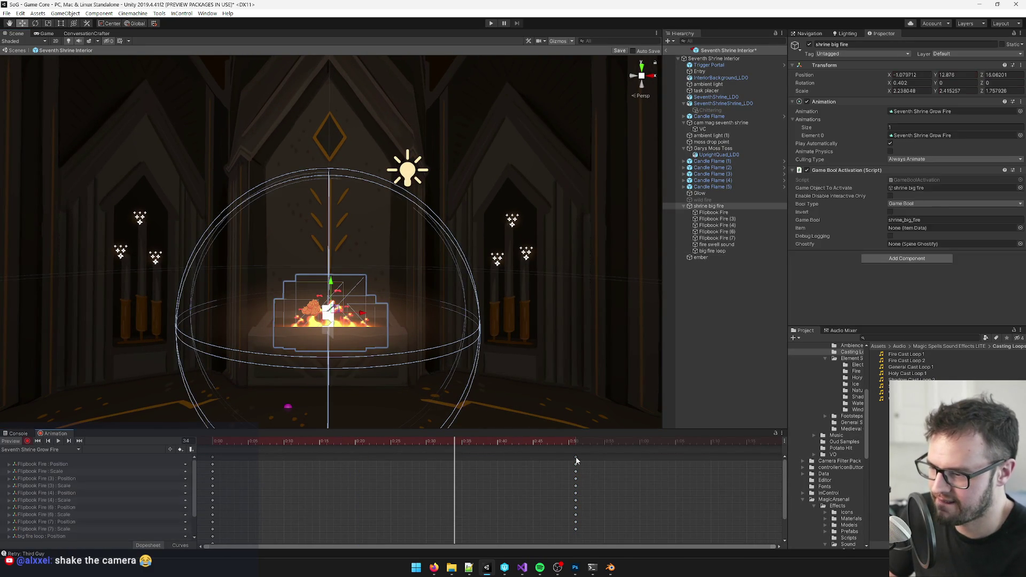
{"action": "left_click", "coordinate": [369, 441]}
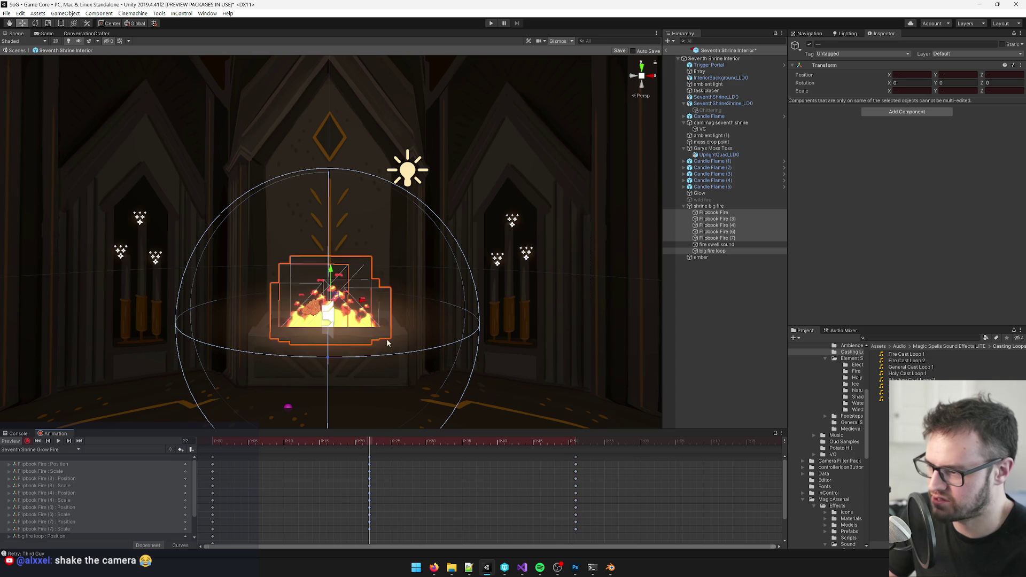
{"action": "scroll", "coordinate": [394, 384], "scroll_direction": "up", "scroll_amount": 5}
{"action": "left_click_drag", "start_coordinate": [370, 458], "coordinate": [349, 460]}
{"action": "left_click", "coordinate": [350, 442]}
{"action": "scroll", "coordinate": [342, 299], "scroll_direction": "up", "scroll_amount": 3}
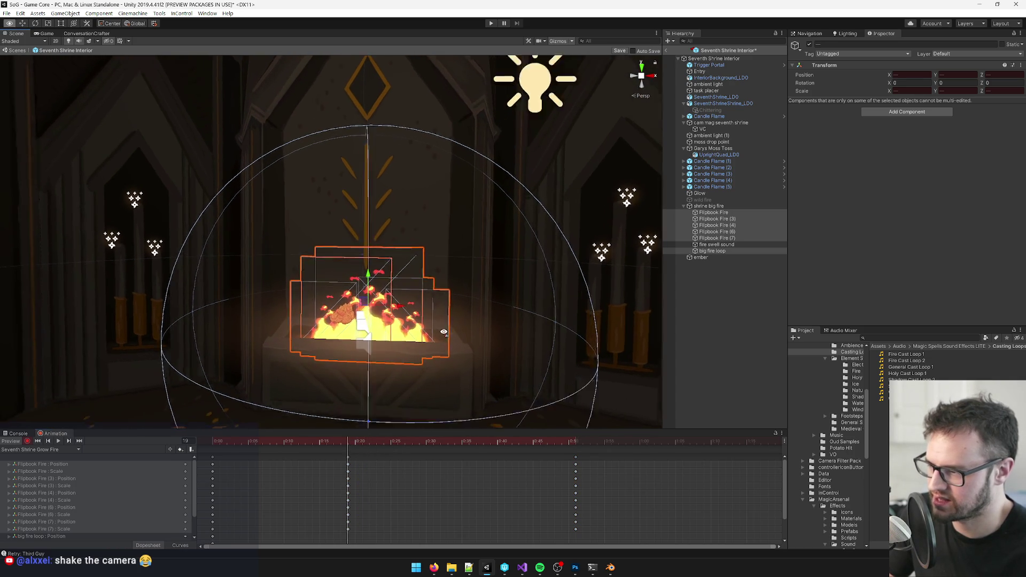
- Scale the selected flame quads up on their local axes so the blaze is larger
{"action": "key", "text": "z"}
{"action": "left_click_drag", "start_coordinate": [331, 202], "coordinate": [325, 205]}
{"action": "scroll", "coordinate": [325, 205], "scroll_direction": "up", "scroll_amount": 3}
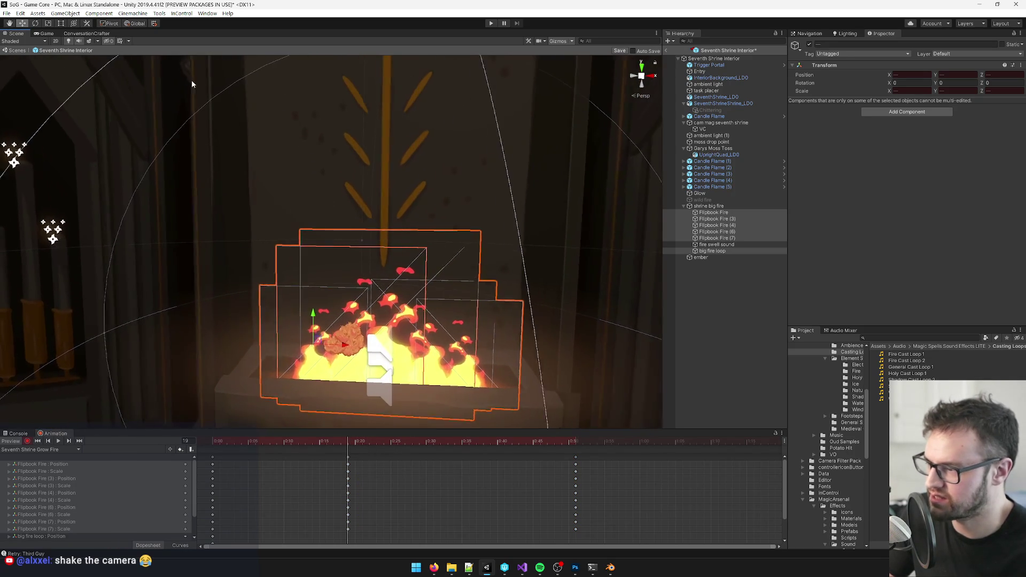
{"action": "key", "text": "x"}
{"action": "key", "text": "r"}
{"action": "mouse_move", "coordinate": [317, 348]}
{"action": "left_mouse_down"}
{"action": "mouse_move", "coordinate": [327, 330]}
{"action": "mouse_move", "coordinate": [312, 293]}
{"action": "left_mouse_up"}
{"action": "key", "text": "w"}
{"action": "key", "text": "r"}
{"action": "left_click_drag", "start_coordinate": [313, 321], "coordinate": [353, 379]}
- Rewind to frame 0 and play the fire grow preview, framing the fire in view
{"action": "left_click_drag", "start_coordinate": [352, 443], "coordinate": [216, 443]}
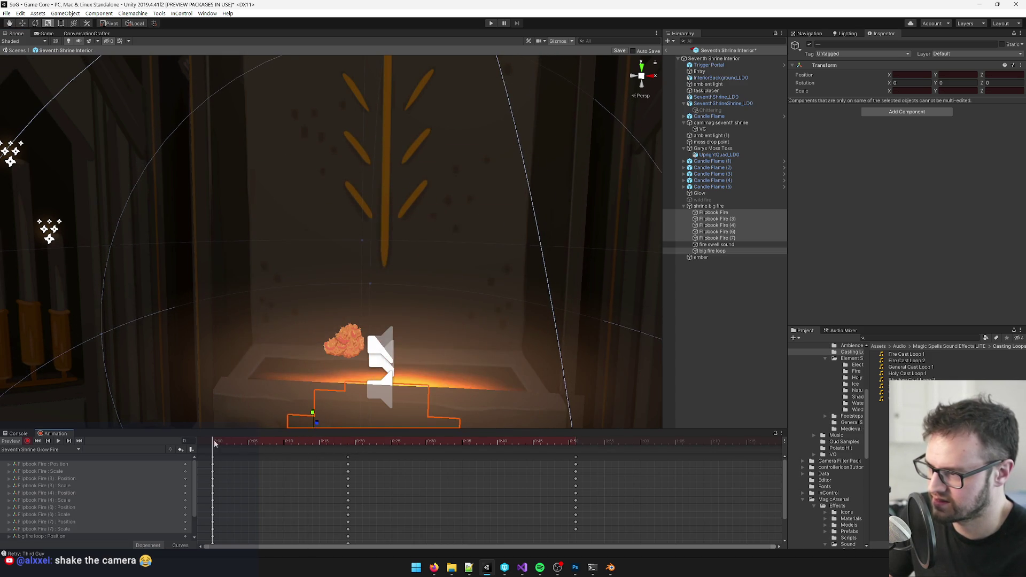
{"action": "left_click", "coordinate": [58, 441]}
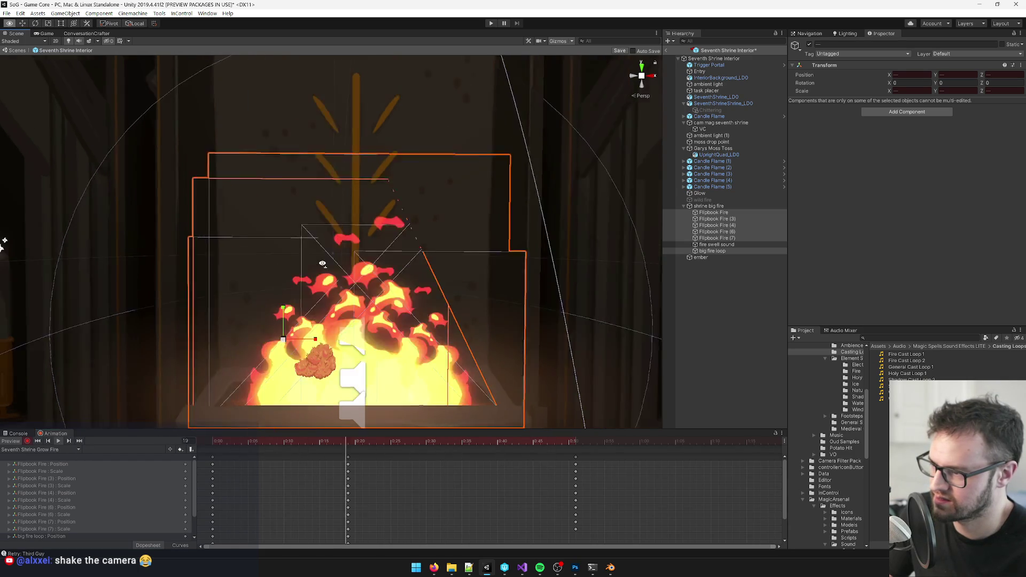
{"action": "key", "text": "f"}
{"action": "scroll", "coordinate": [318, 266], "scroll_direction": "down", "scroll_amount": 5}
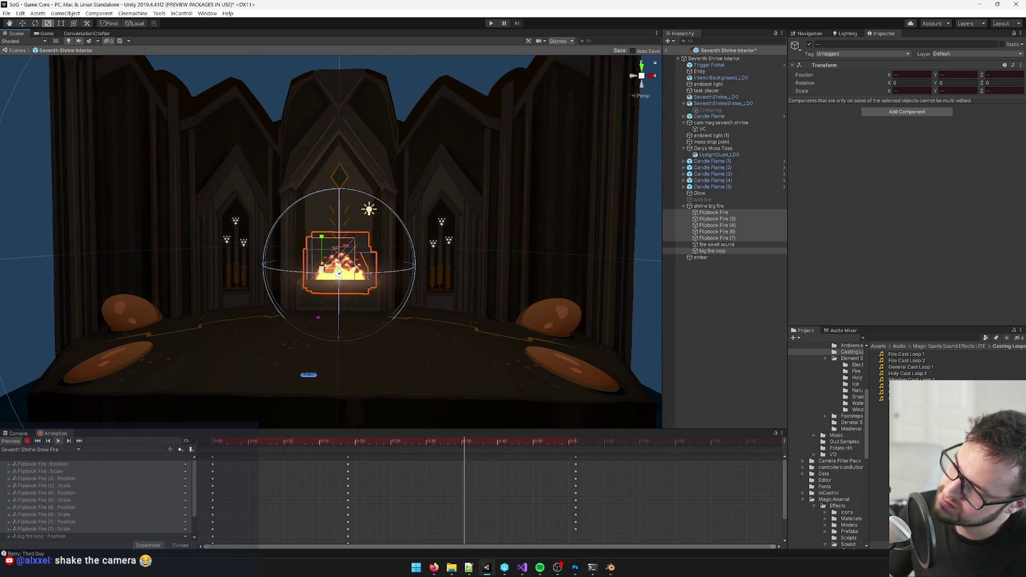
{"action": "scroll", "coordinate": [338, 273], "scroll_direction": "up", "scroll_amount": 4}
{"action": "mouse_move", "coordinate": [338, 273]}
{"action": "left_mouse_down"}
{"action": "mouse_move", "coordinate": [299, 270]}
{"action": "mouse_move", "coordinate": [315, 268]}
{"action": "left_mouse_up"}
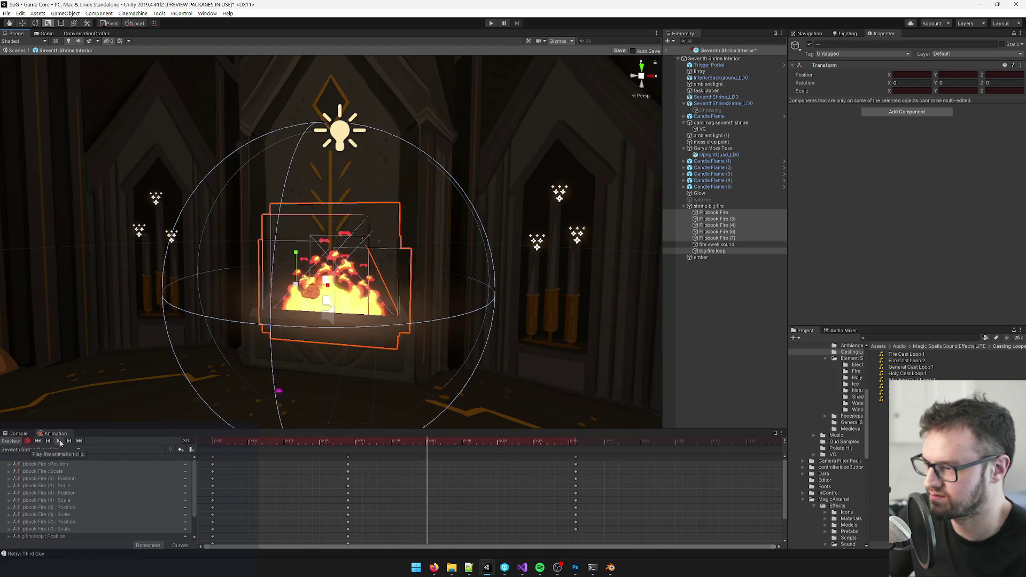
- Rewind the clip, select shrine big fire, and save the Seventh Shrine Interior prefab
{"action": "mouse_move", "coordinate": [272, 441]}
{"action": "left_mouse_down"}
{"action": "mouse_move", "coordinate": [405, 441]}
{"action": "mouse_move", "coordinate": [212, 441]}
{"action": "left_mouse_up"}
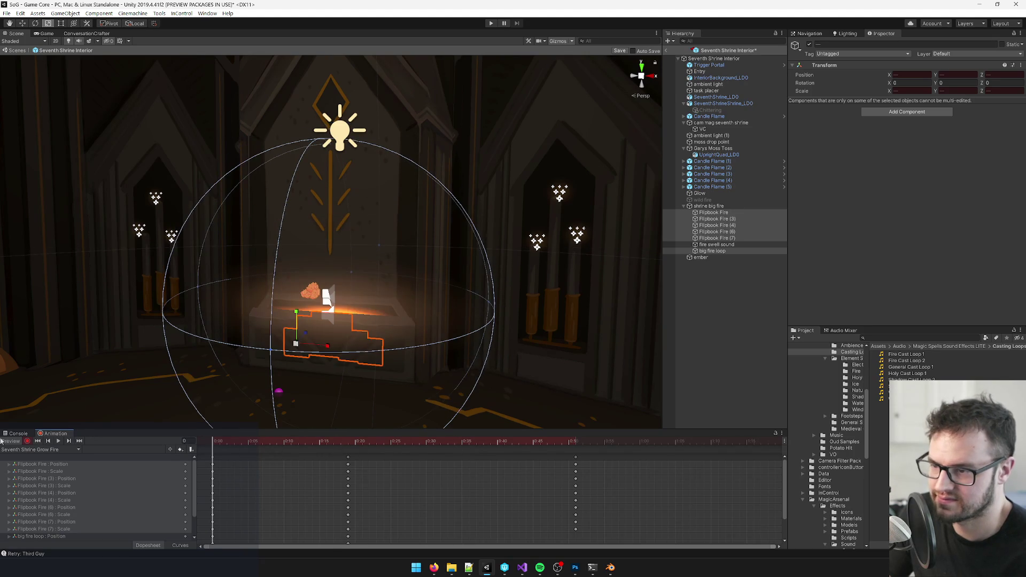
{"action": "scroll", "coordinate": [412, 251], "scroll_direction": "up", "scroll_amount": 5}
{"action": "left_click", "coordinate": [711, 206]}
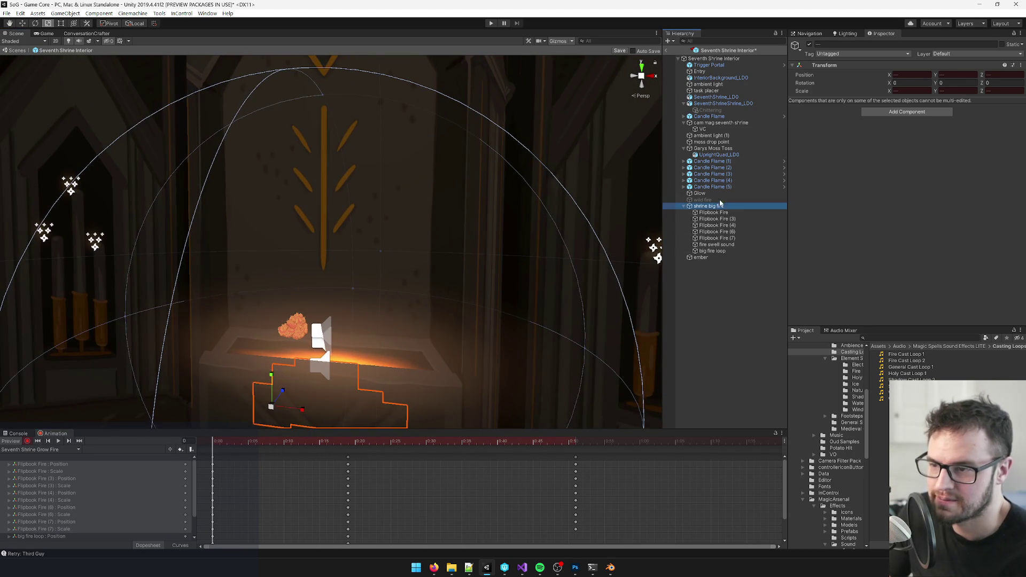
{"action": "left_click", "coordinate": [620, 51]}
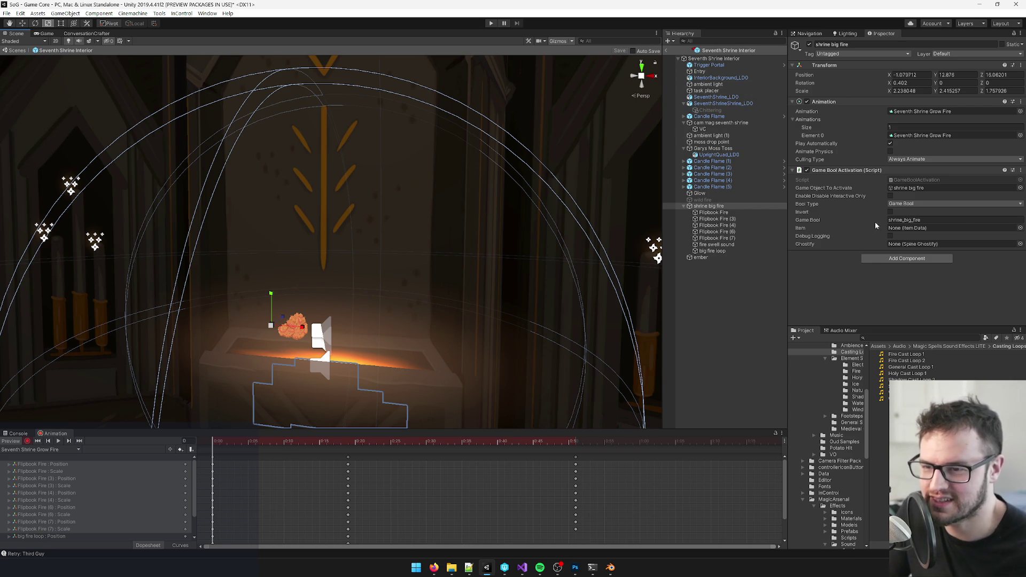
- Scrub the clip to frame 51 to check the fully grown fire
{"action": "left_click", "coordinate": [949, 219]}
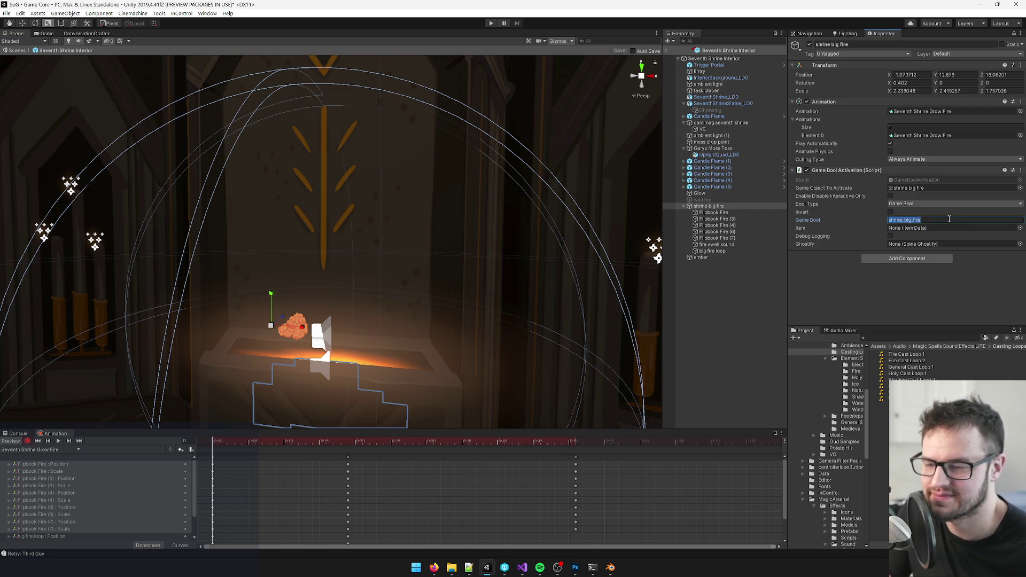
{"action": "mouse_move", "coordinate": [462, 202]}
{"action": "left_mouse_down"}
{"action": "mouse_move", "coordinate": [419, 210]}
{"action": "mouse_move", "coordinate": [303, 380]}
{"action": "left_mouse_up"}
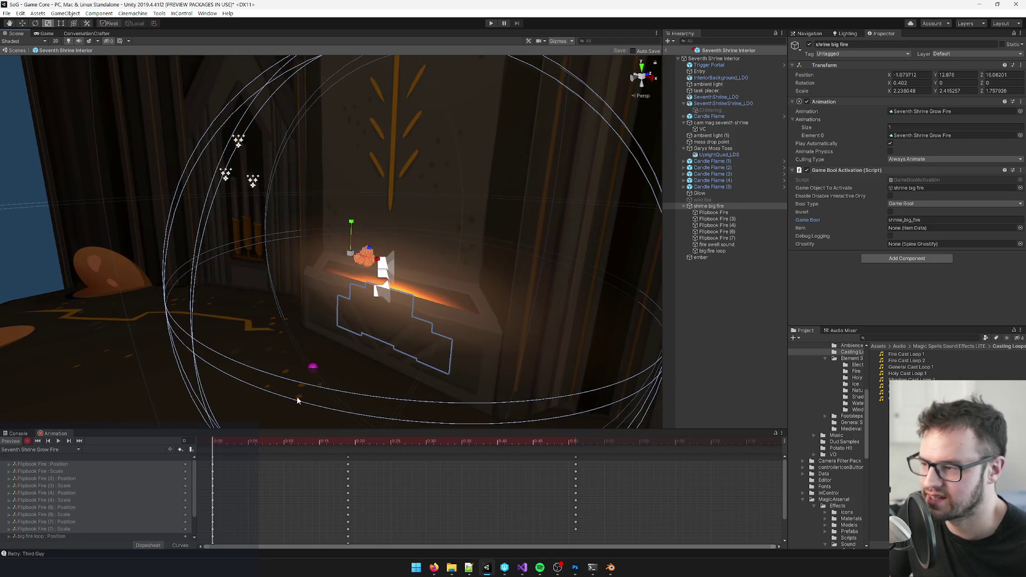
{"action": "mouse_move", "coordinate": [237, 440]}
{"action": "left_mouse_down"}
{"action": "mouse_move", "coordinate": [435, 460]}
{"action": "mouse_move", "coordinate": [229, 454]}
{"action": "mouse_move", "coordinate": [347, 464]}
{"action": "mouse_move", "coordinate": [561, 461]}
{"action": "mouse_move", "coordinate": [279, 455]}
{"action": "mouse_move", "coordinate": [612, 459]}
{"action": "mouse_move", "coordinate": [214, 459]}
{"action": "mouse_move", "coordinate": [607, 451]}
{"action": "mouse_move", "coordinate": [400, 448]}
{"action": "mouse_move", "coordinate": [222, 429]}
{"action": "mouse_move", "coordinate": [348, 449]}
{"action": "mouse_move", "coordinate": [611, 443]}
{"action": "mouse_move", "coordinate": [578, 445]}
{"action": "left_mouse_up"}
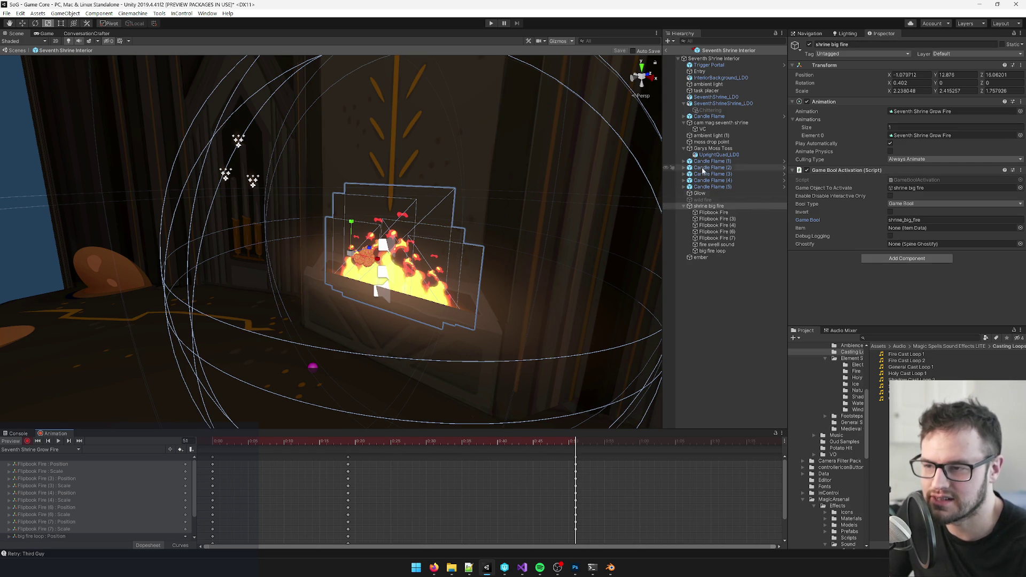
- Move Garys Moss Toss just above shrine big fire in the Hierarchy
{"action": "left_click", "coordinate": [717, 149]}
{"action": "left_click_drag", "start_coordinate": [717, 149], "coordinate": [705, 201]}
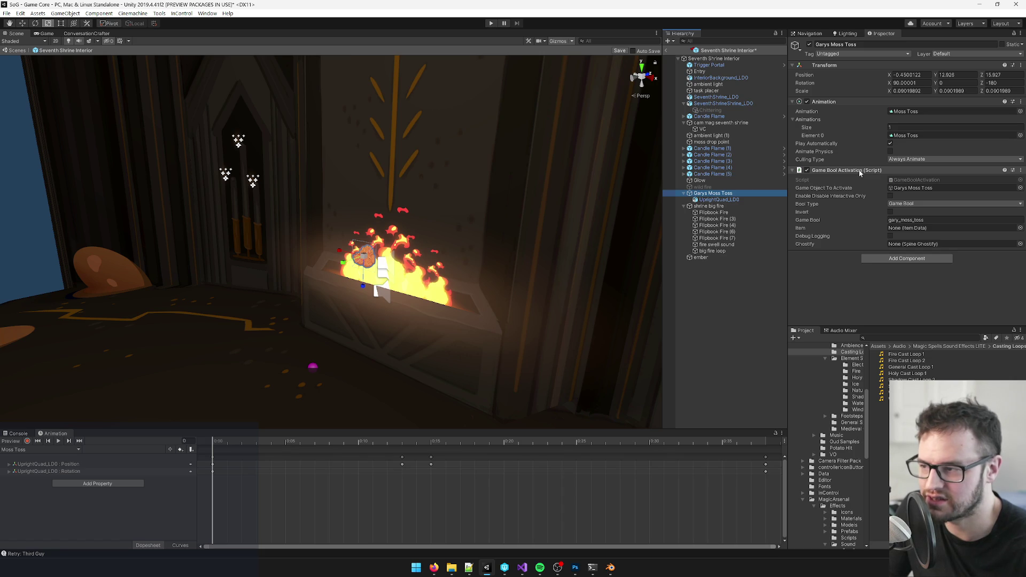
{"action": "scroll", "coordinate": [476, 183], "scroll_direction": "up", "scroll_amount": 3}
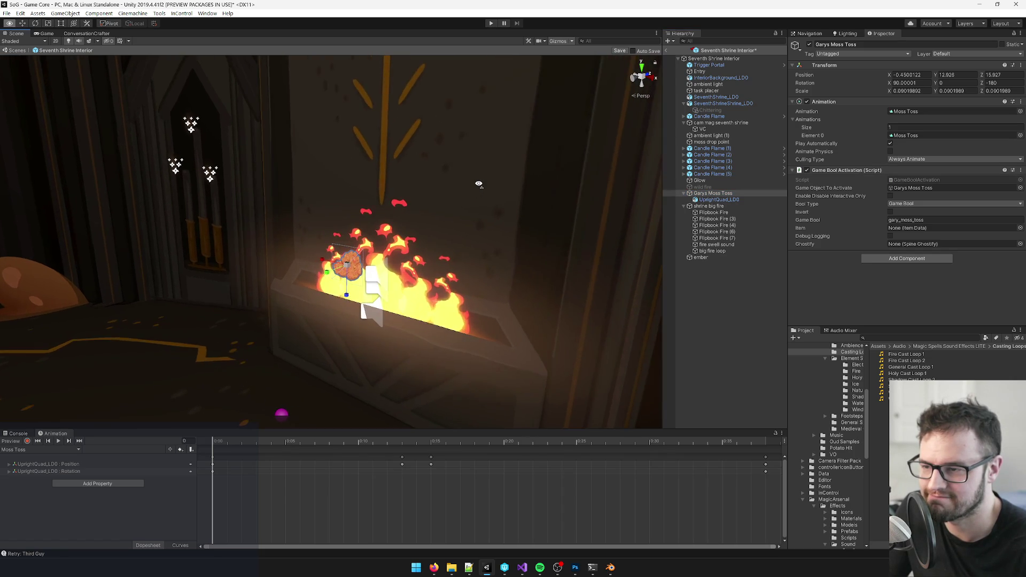
{"action": "scroll", "coordinate": [479, 184], "scroll_direction": "up", "scroll_amount": 3}
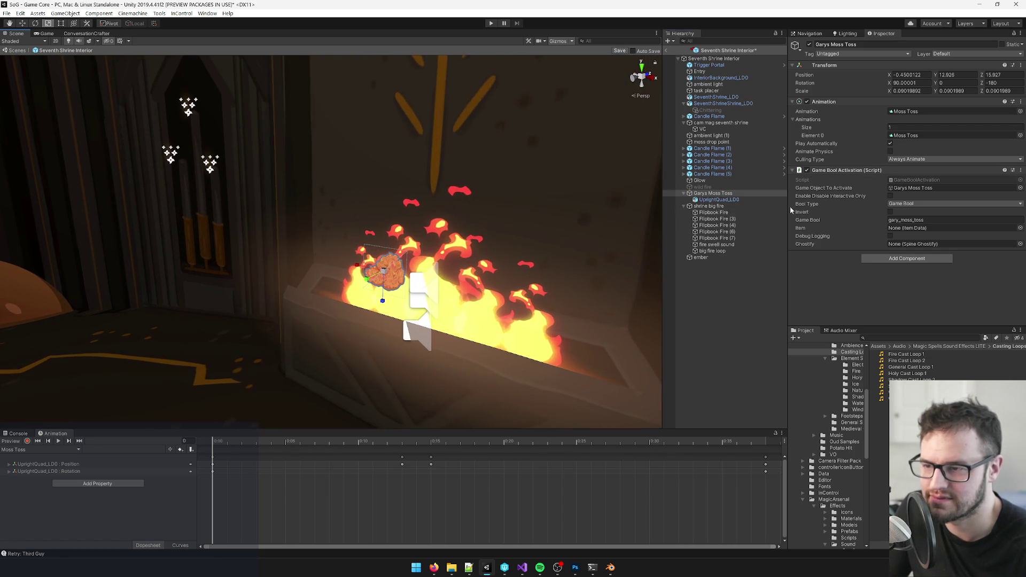
{"action": "mouse_move", "coordinate": [612, 213]}
{"action": "left_mouse_down"}
{"action": "mouse_move", "coordinate": [540, 225]}
{"action": "mouse_move", "coordinate": [551, 231]}
{"action": "left_mouse_up"}
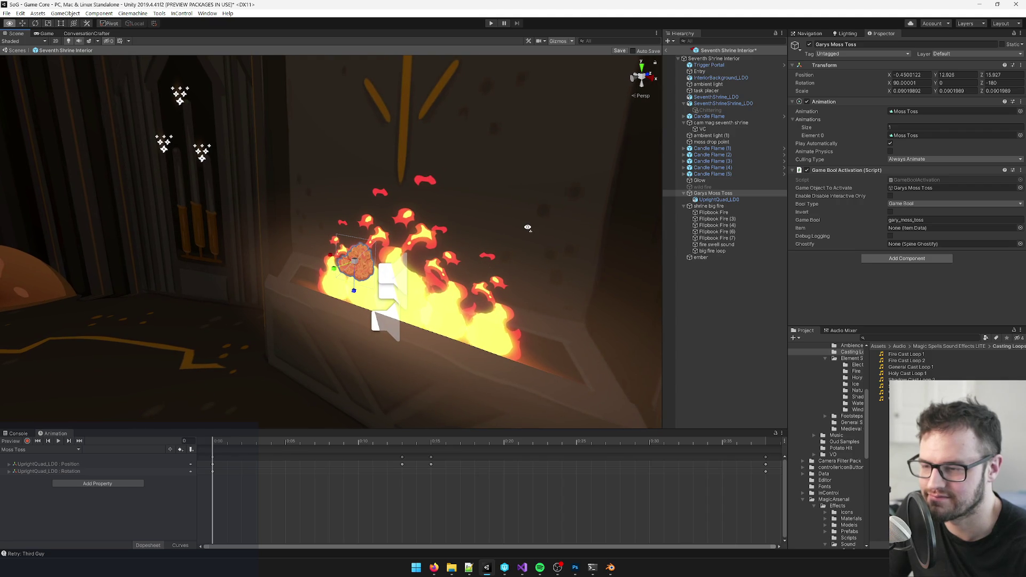
- Reselect Garys Moss Toss and play its clip preview
{"action": "left_click", "coordinate": [732, 200]}
{"action": "key", "text": "w"}
{"action": "mouse_move", "coordinate": [374, 257]}
{"action": "left_mouse_down"}
{"action": "mouse_move", "coordinate": [319, 272]}
{"action": "mouse_move", "coordinate": [372, 254]}
{"action": "left_mouse_up"}
{"action": "left_click", "coordinate": [725, 188]}
{"action": "left_click", "coordinate": [723, 193]}
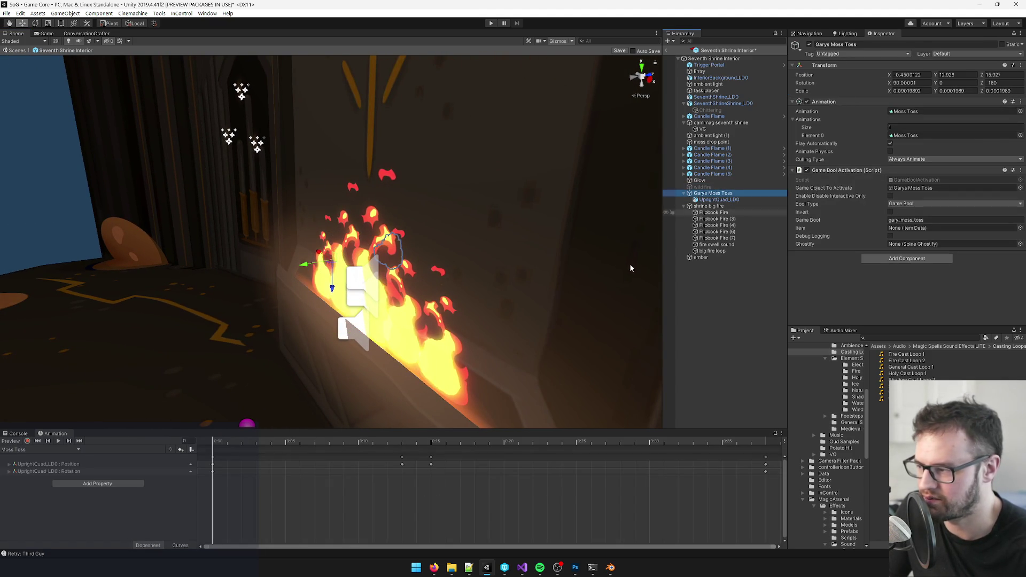
{"action": "left_click", "coordinate": [58, 440]}
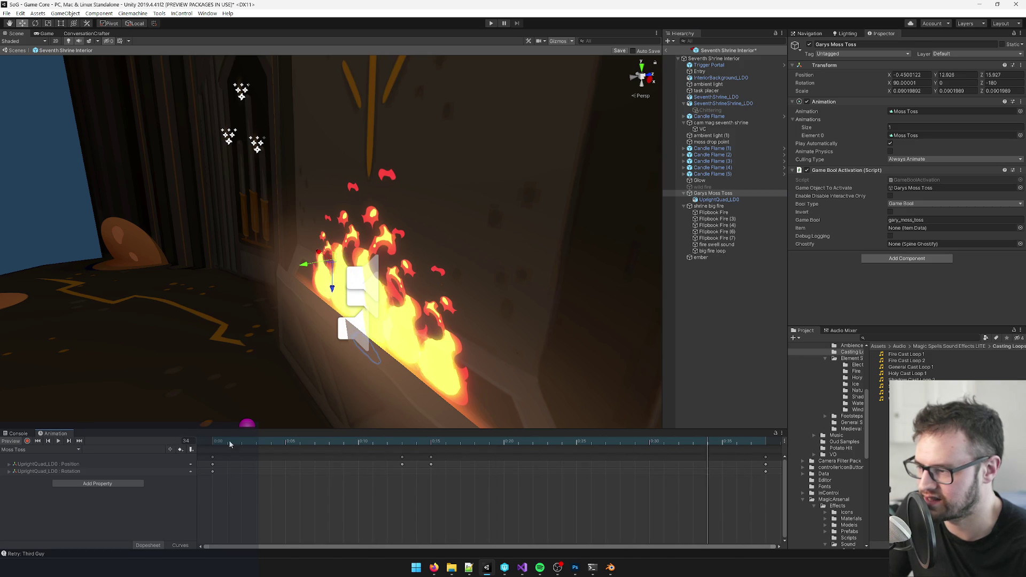
- Remove Moss Toss's Game Bool Activation component and untick Play Automatically on shrine big fire
{"action": "right_click", "coordinate": [877, 170]}
{"action": "left_click", "coordinate": [909, 202]}
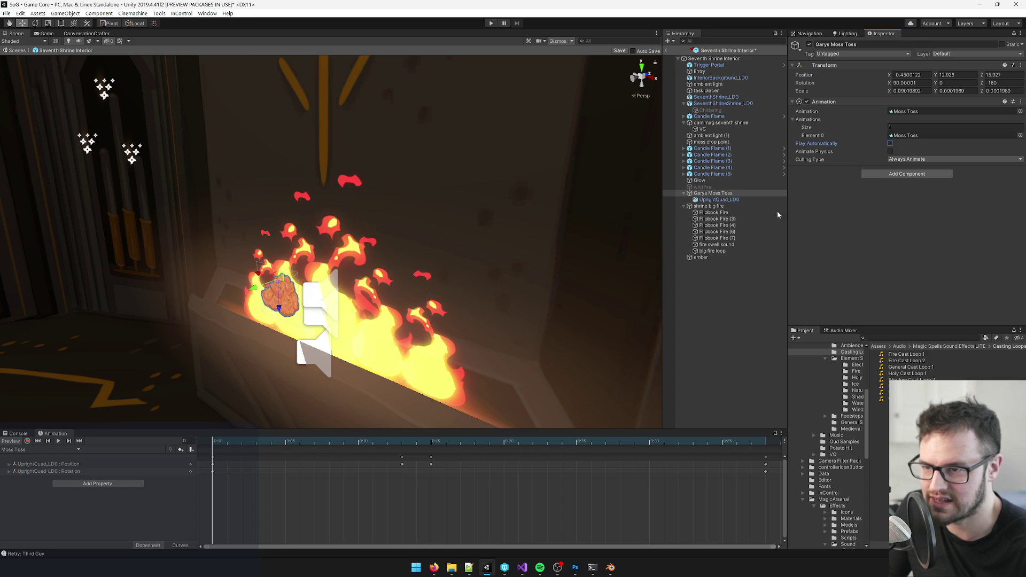
{"action": "left_click", "coordinate": [709, 207]}
{"action": "left_click", "coordinate": [891, 144]}
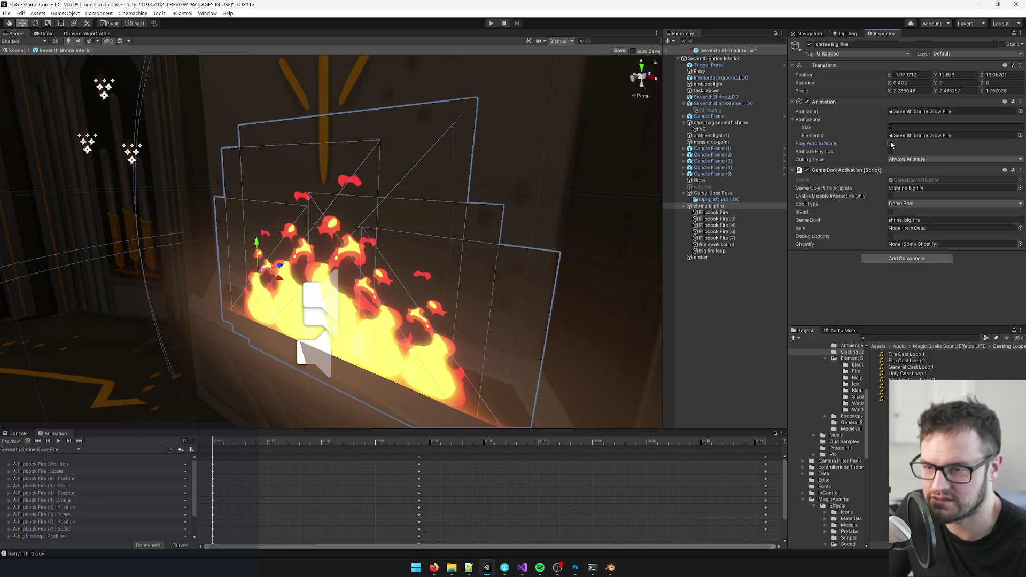
- Scrub the grow clip from frame 30 to frame 50 and frame the fire
{"action": "mouse_move", "coordinate": [232, 446]}
{"action": "left_mouse_down"}
{"action": "mouse_move", "coordinate": [431, 430]}
{"action": "mouse_move", "coordinate": [552, 443]}
{"action": "mouse_move", "coordinate": [743, 441]}
{"action": "mouse_move", "coordinate": [755, 414]}
{"action": "left_mouse_up"}
{"action": "left_click_drag", "start_coordinate": [508, 235], "coordinate": [444, 227]}
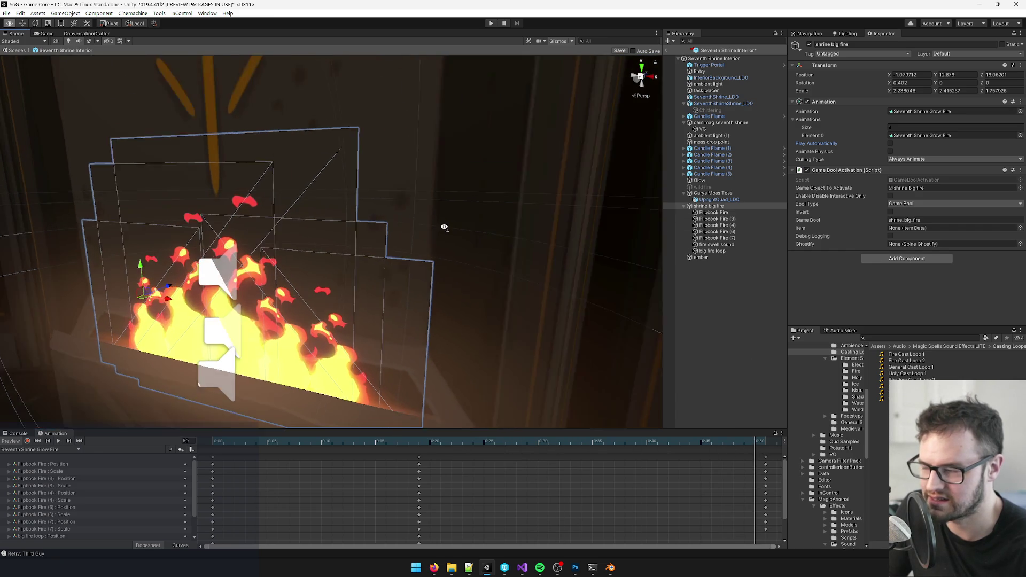
{"action": "key", "text": "f"}
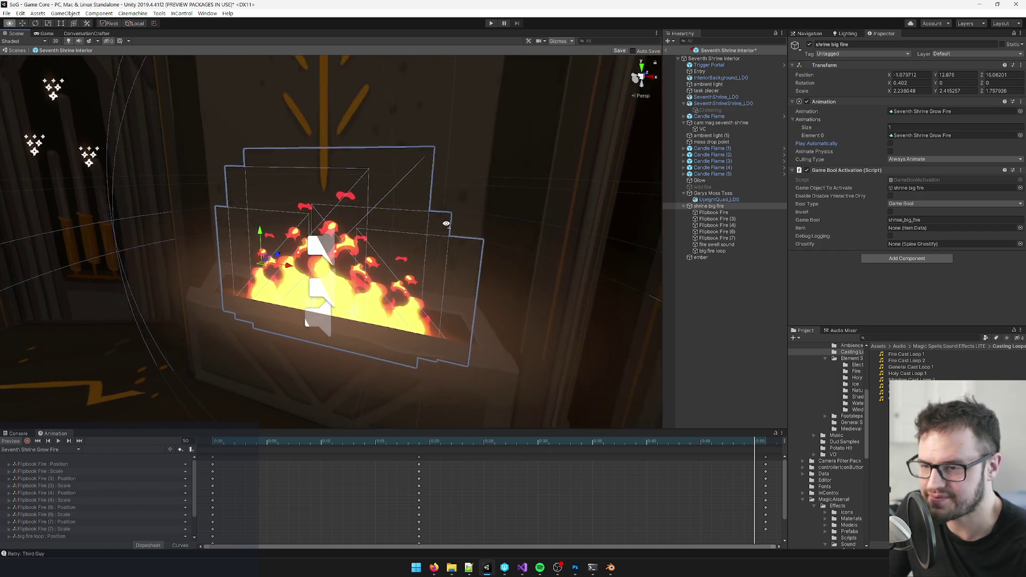
{"action": "left_click", "coordinate": [930, 221]}
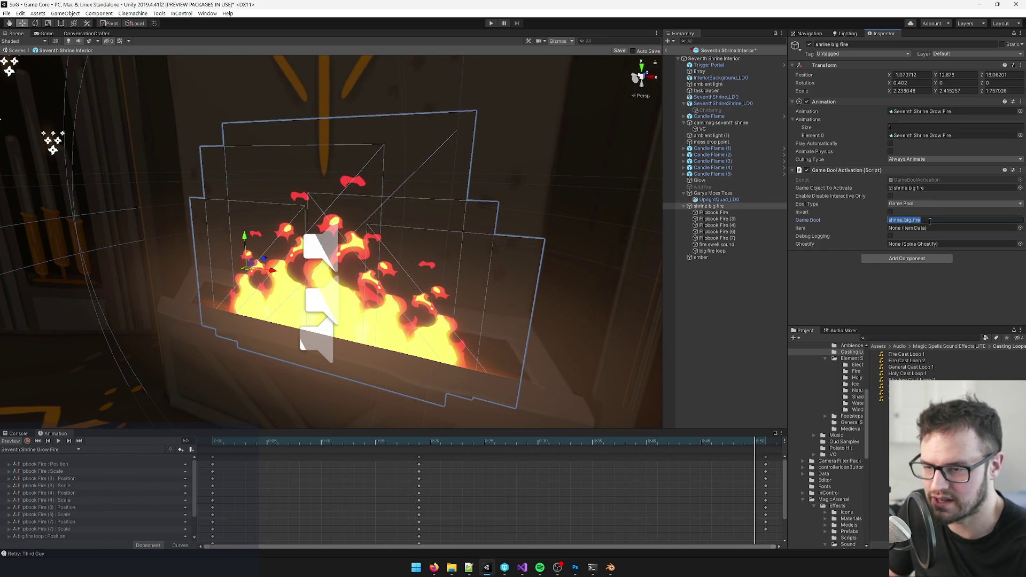
- Add a Game Object Finder component to shrine big fire by searching 'game object f'
{"action": "left_click", "coordinate": [903, 262]}
{"action": "type", "text": "game object f"}
{"action": "key", "text": "Return"}
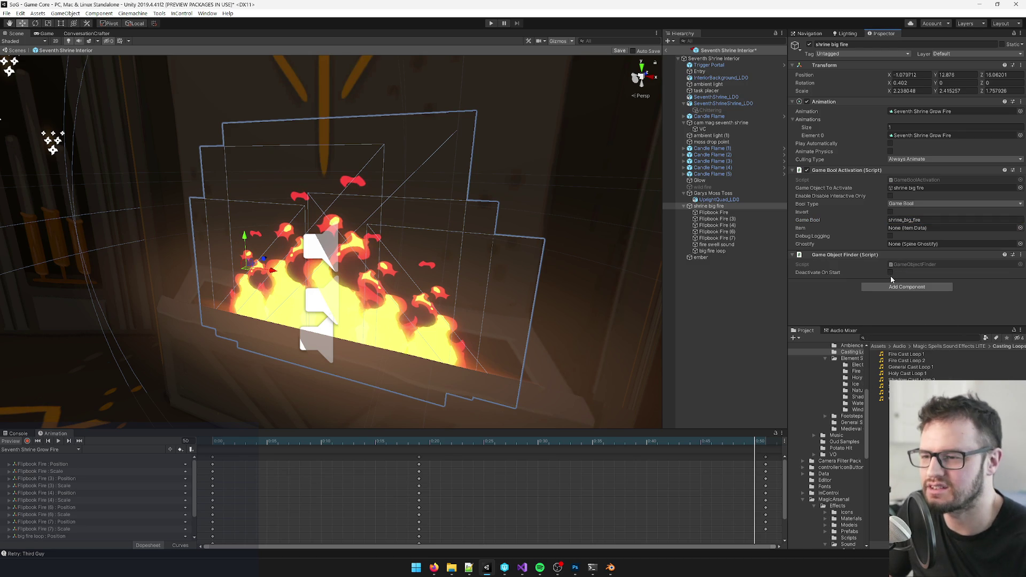
{"action": "left_click", "coordinate": [684, 208]}
- Create an empty GameObject under shrine big fire, move it to the scene root, and start renaming it
{"action": "right_click", "coordinate": [709, 206]}
{"action": "left_click", "coordinate": [732, 284]}
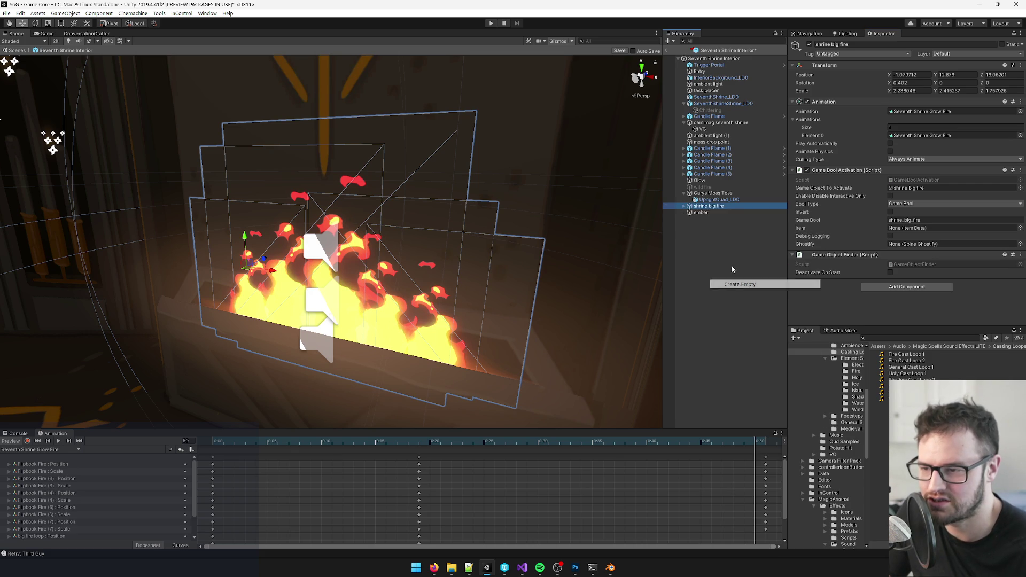
{"action": "left_click", "coordinate": [684, 207]}
{"action": "left_click", "coordinate": [685, 206]}
{"action": "left_click", "coordinate": [684, 206]}
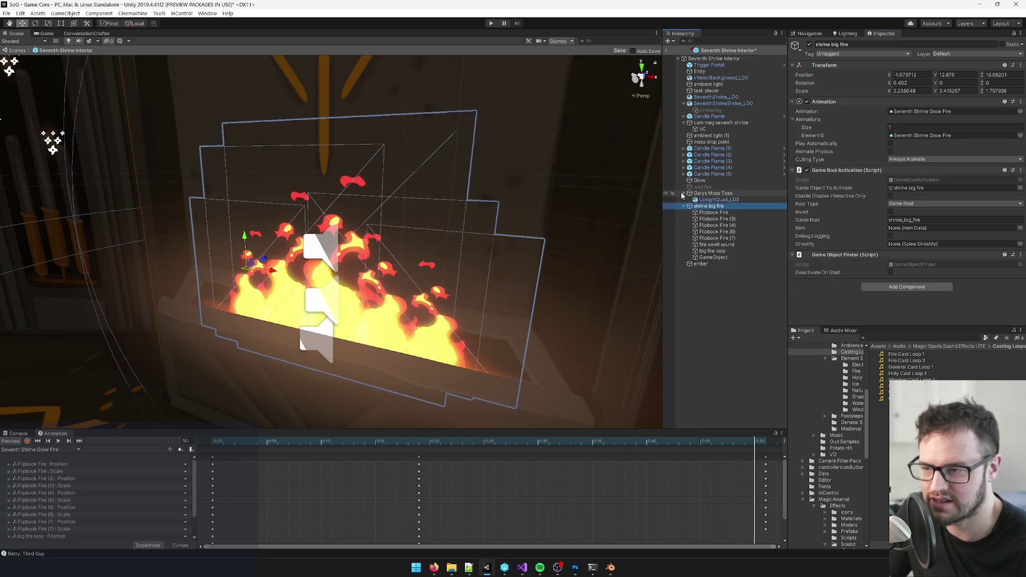
{"action": "left_click", "coordinate": [684, 193]}
{"action": "left_click", "coordinate": [711, 251]}
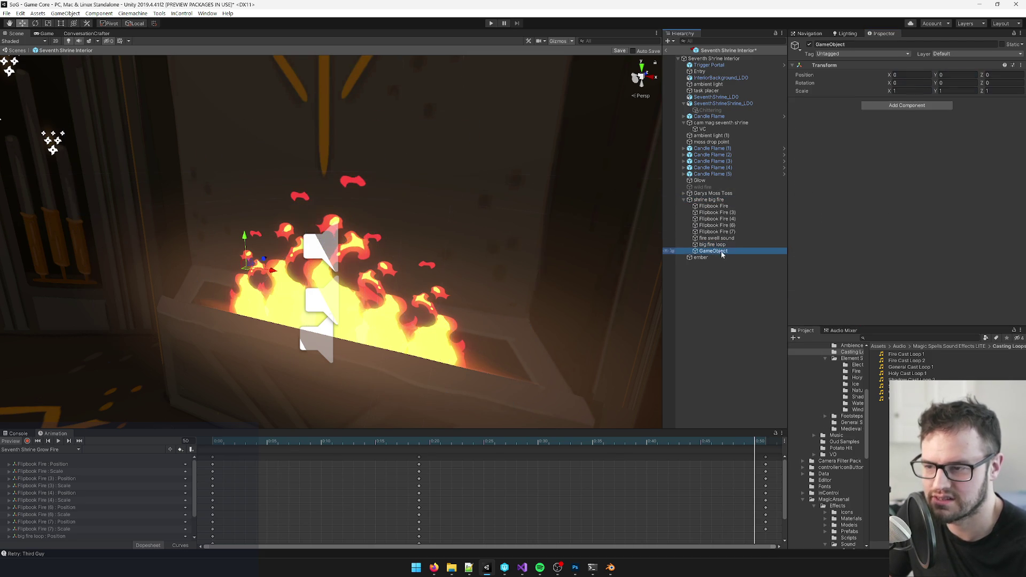
{"action": "left_click_drag", "start_coordinate": [715, 250], "coordinate": [714, 202]}
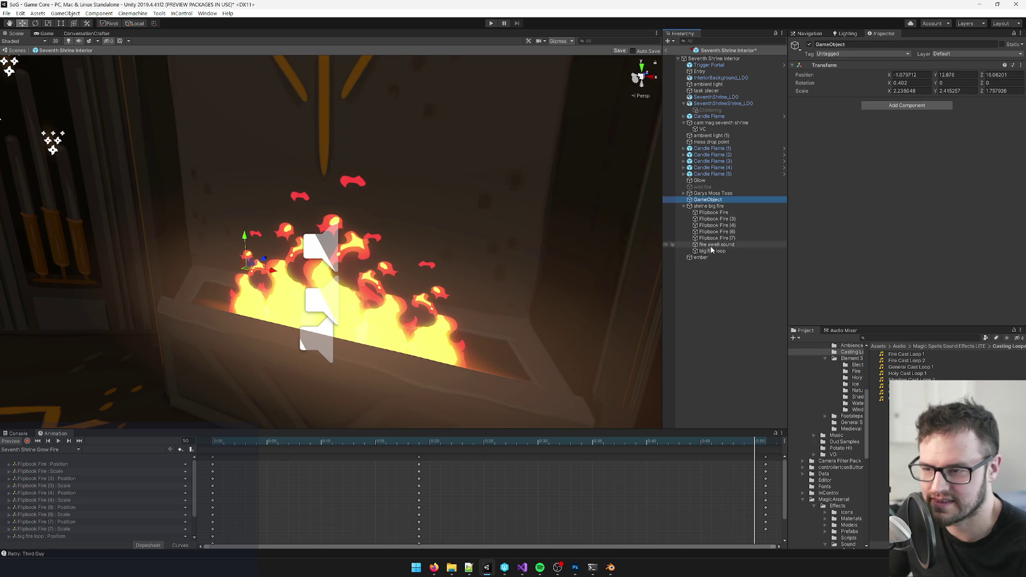
{"action": "left_click", "coordinate": [709, 207]}
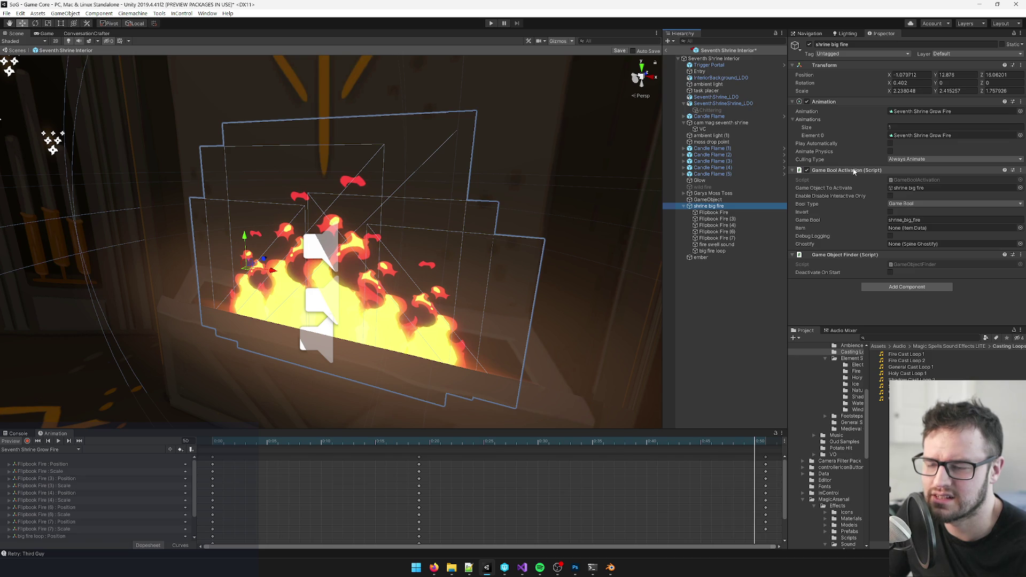
{"action": "left_click", "coordinate": [719, 200]}
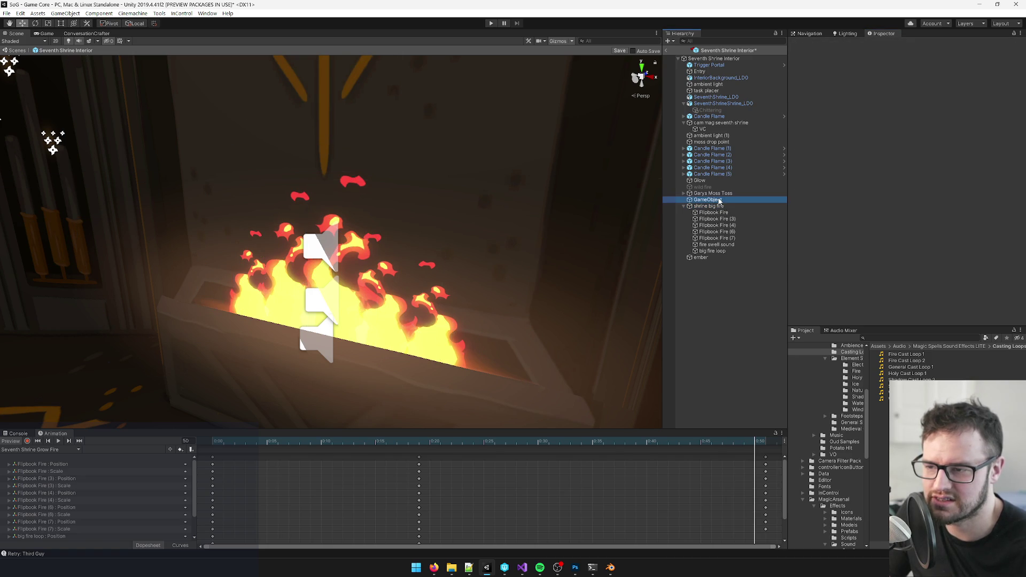
{"action": "left_click", "coordinate": [847, 45]}
{"action": "type", "text": "shrine big fire"}
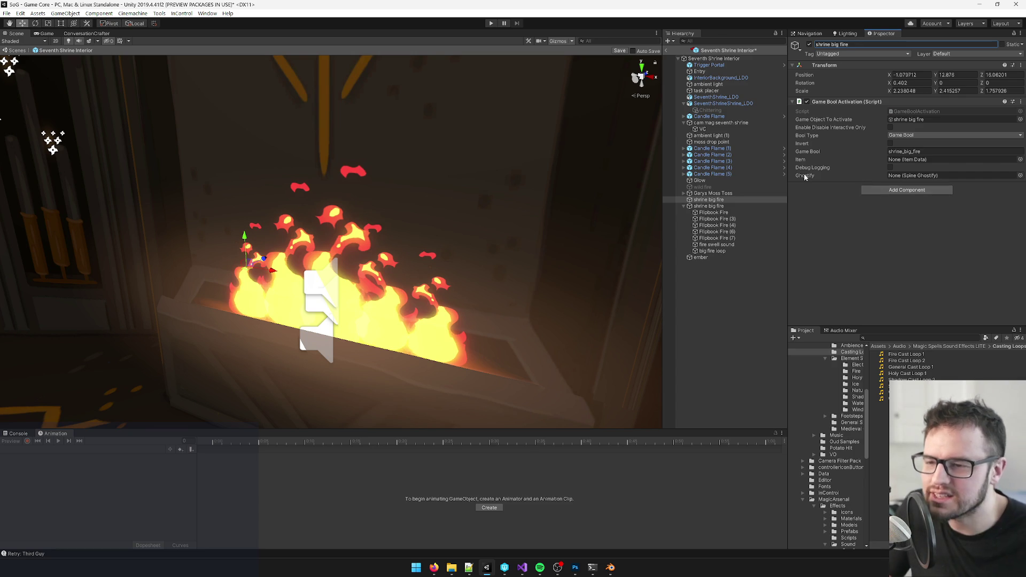
- Rename the animated fire to 'big fire animation' and remove its Game Object Finder component
{"action": "left_click", "coordinate": [711, 207]}
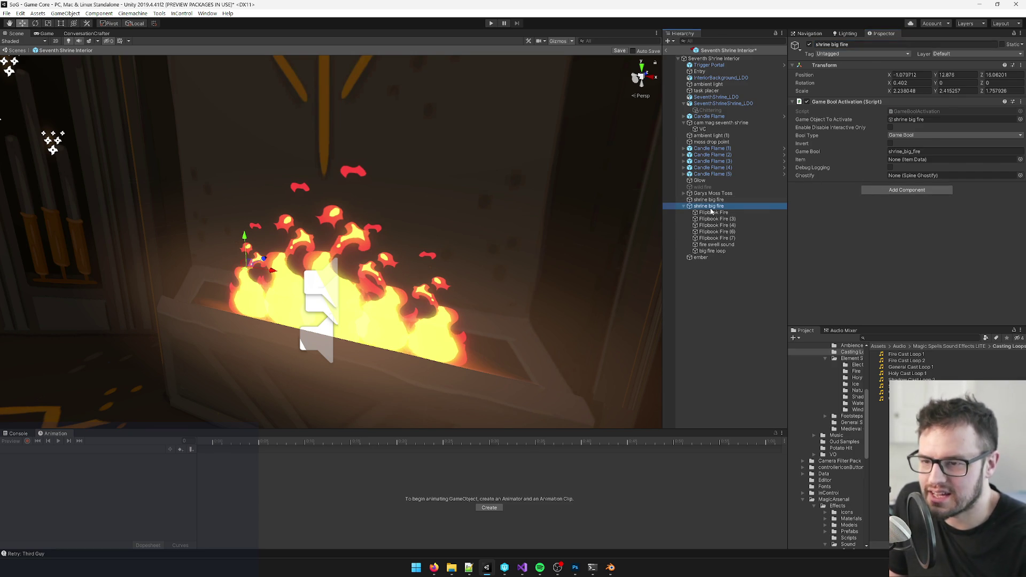
{"action": "left_click", "coordinate": [711, 200]}
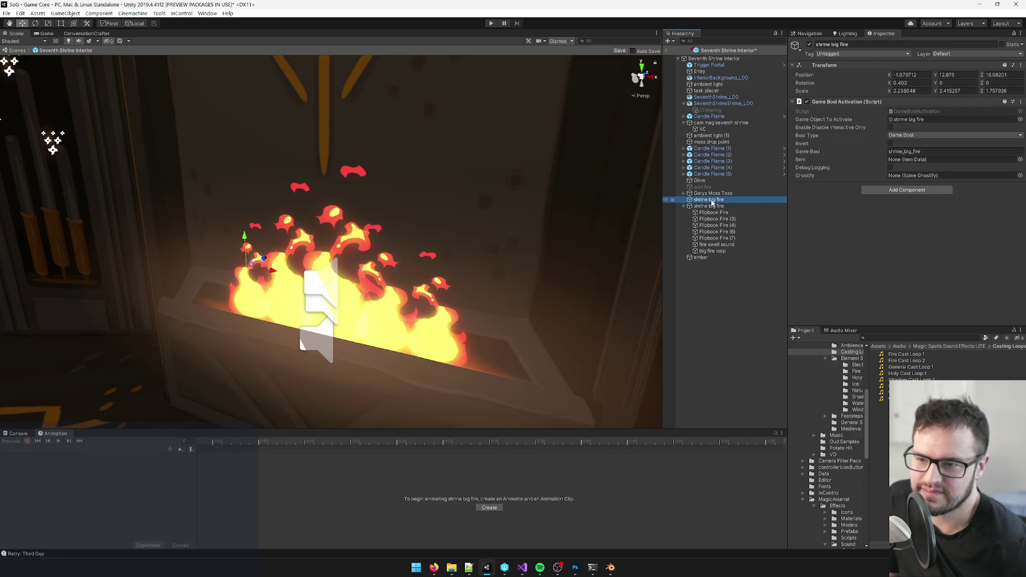
{"action": "left_click", "coordinate": [912, 121]}
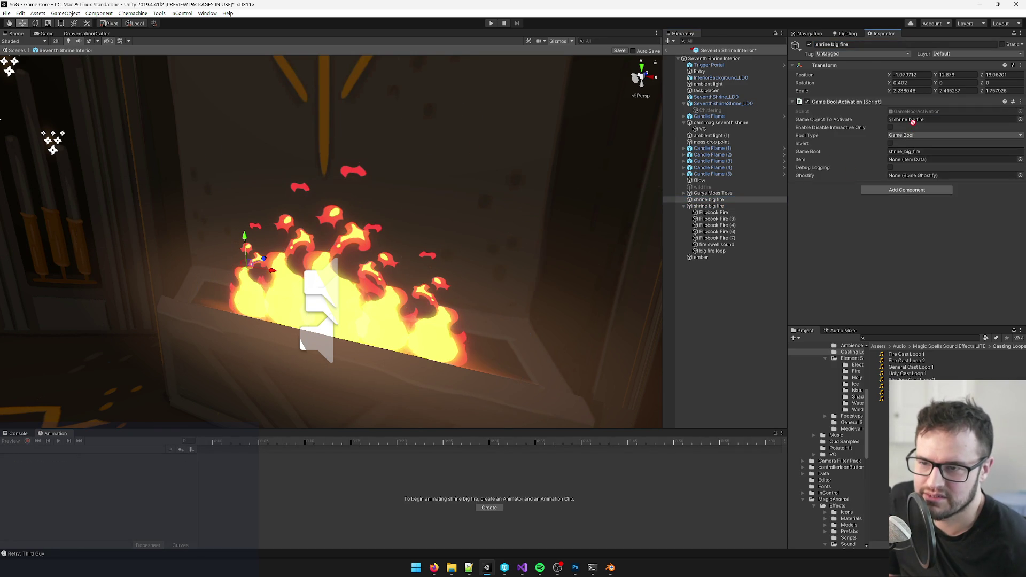
{"action": "left_click", "coordinate": [711, 207]}
{"action": "left_click", "coordinate": [857, 44]}
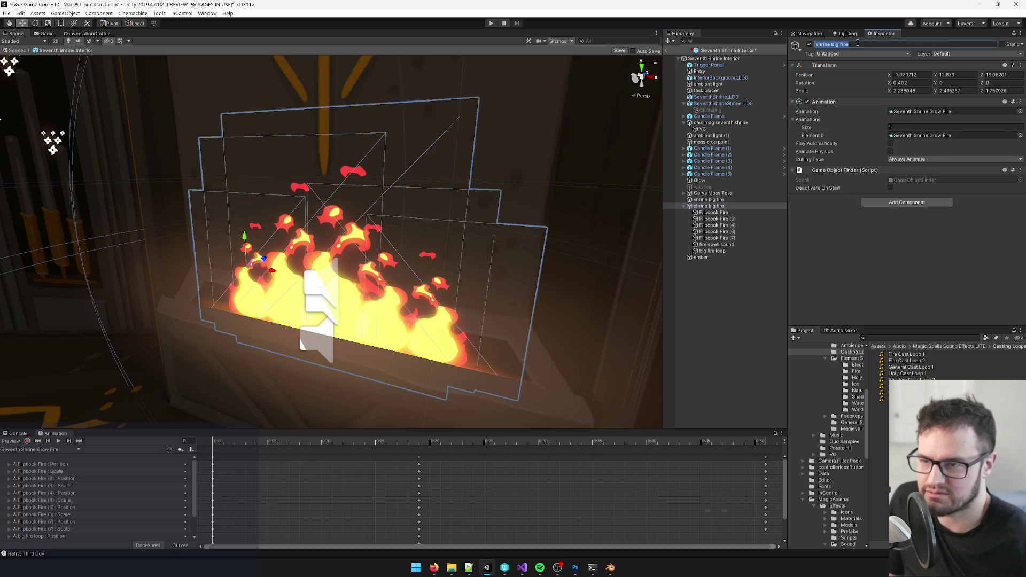
{"action": "type", "text": "big"}
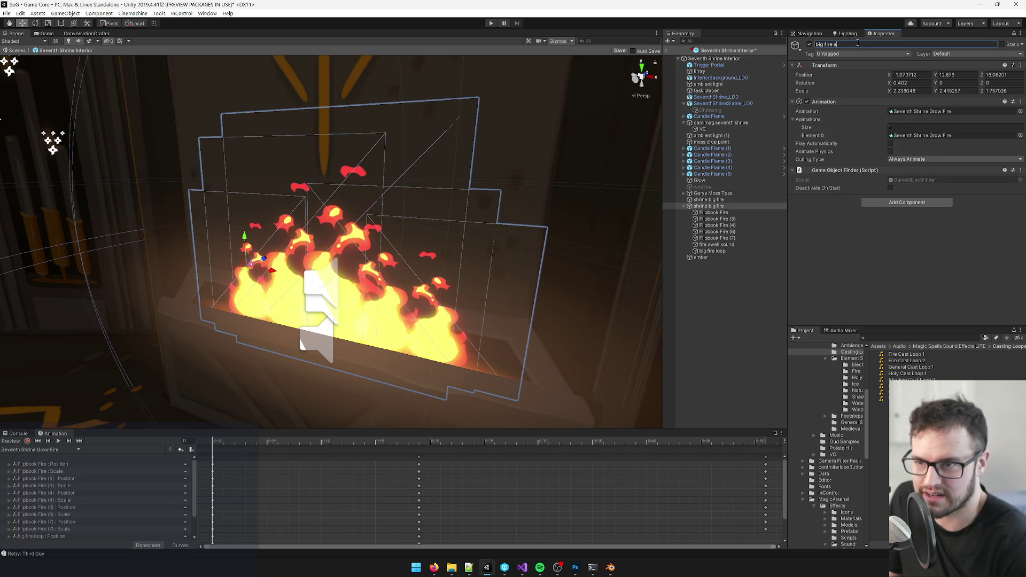
{"action": "key", "text": "Return"}
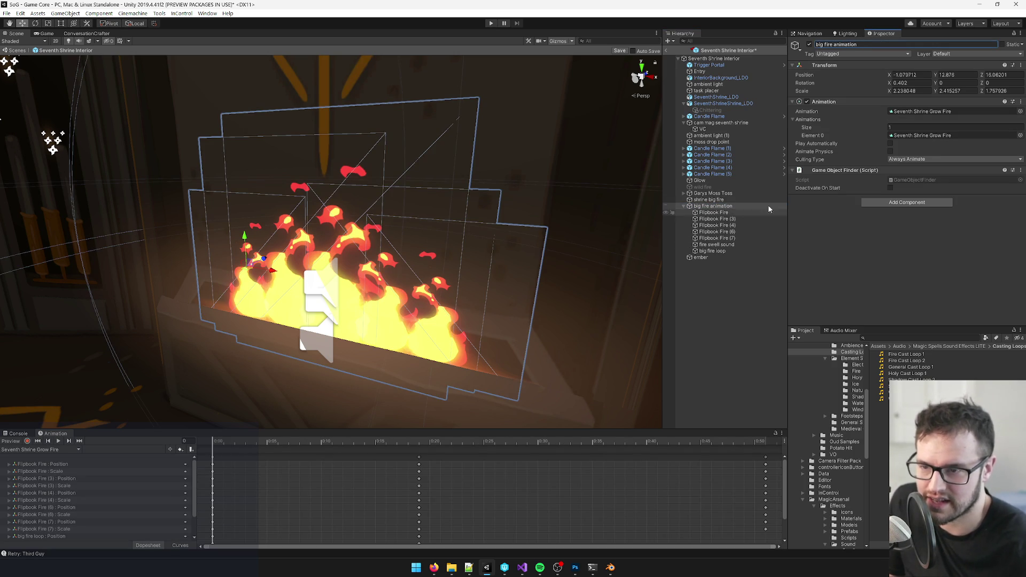
{"action": "right_click", "coordinate": [857, 170]}
{"action": "left_click", "coordinate": [890, 203]}
- Make big fire animation a child of the shrine big fire object
{"action": "left_click", "coordinate": [709, 200]}
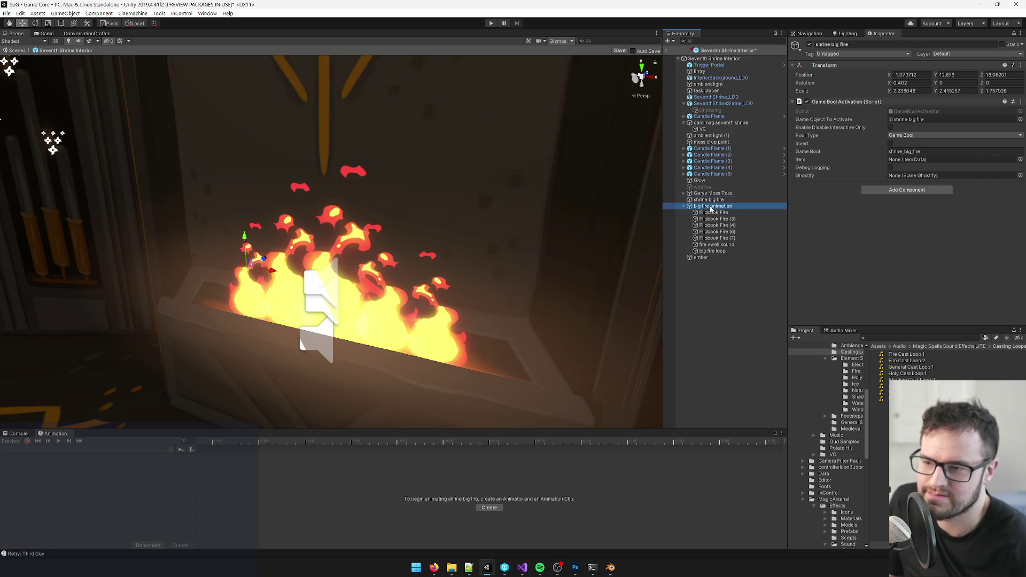
{"action": "left_click", "coordinate": [710, 208]}
{"action": "left_click_drag", "start_coordinate": [709, 205], "coordinate": [711, 201]}
{"action": "left_click", "coordinate": [712, 201]}
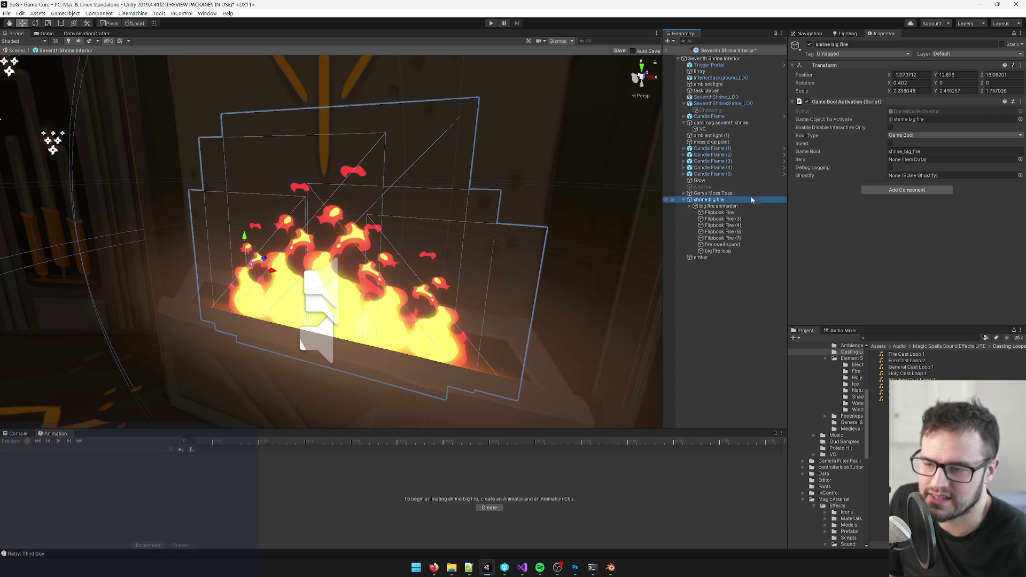
{"action": "left_click", "coordinate": [716, 206]}
{"action": "left_click", "coordinate": [711, 200]}
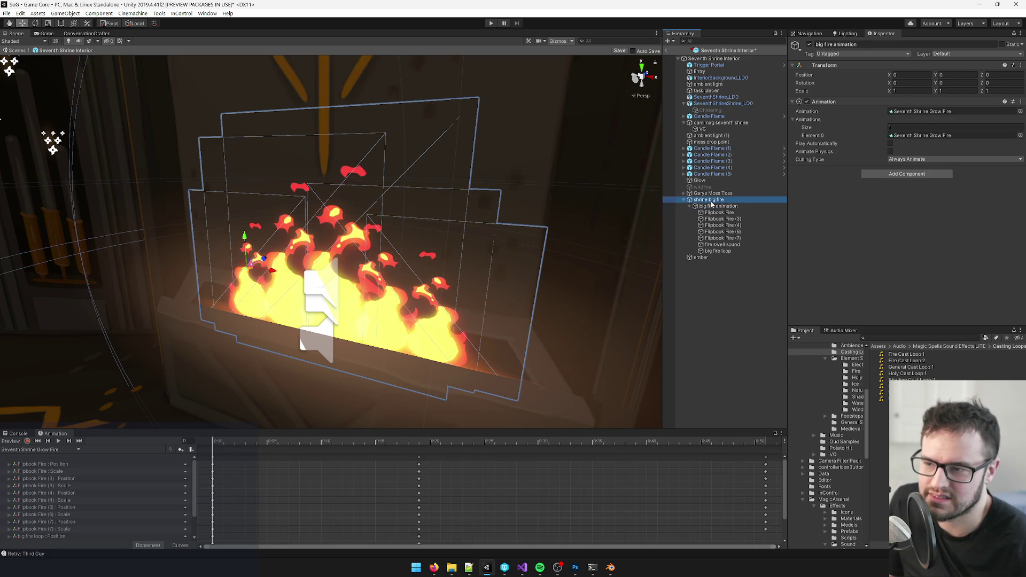
{"action": "left_click", "coordinate": [711, 208]}
{"action": "left_click", "coordinate": [922, 178]}
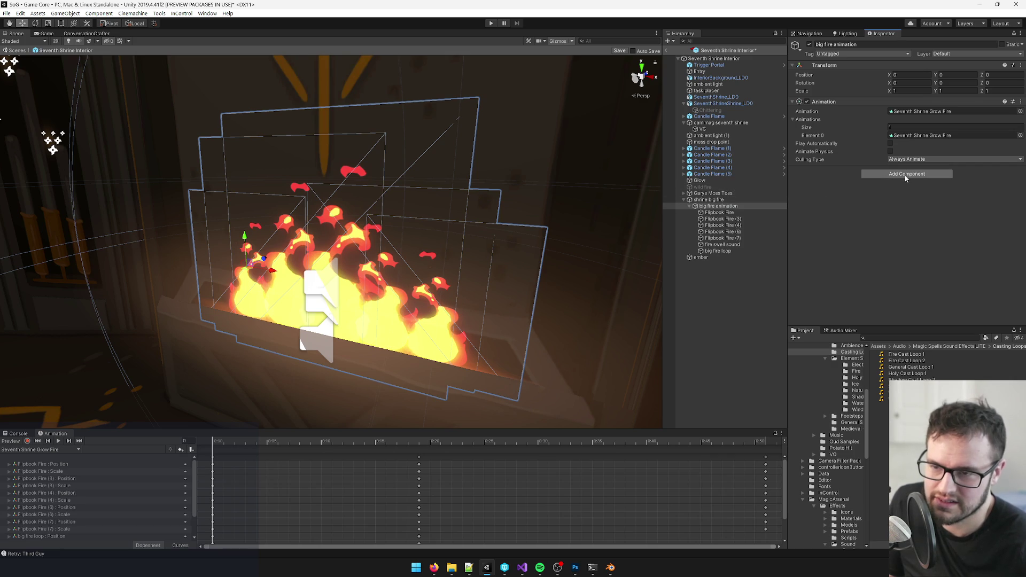
- Add Game Object Finder to big fire animation and check the parent's shrine_big_fire Game Bool value
{"action": "left_click", "coordinate": [906, 174]}
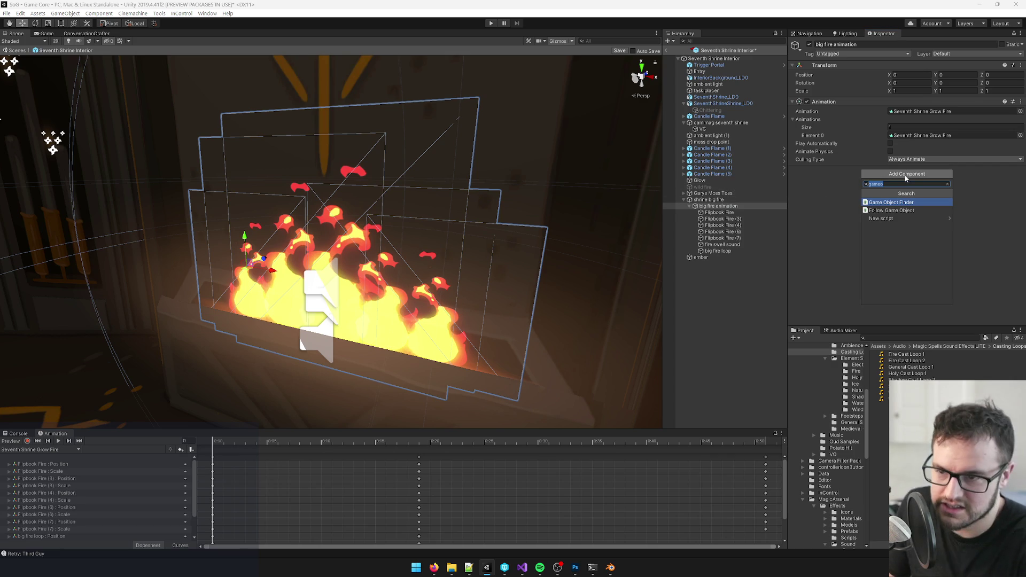
{"action": "key", "text": "Return"}
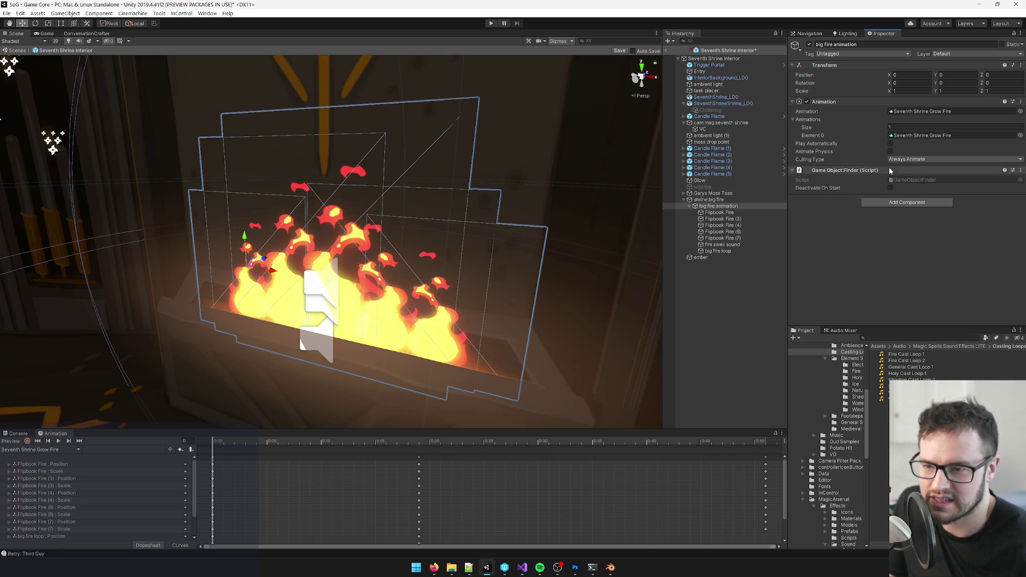
{"action": "left_click", "coordinate": [715, 200]}
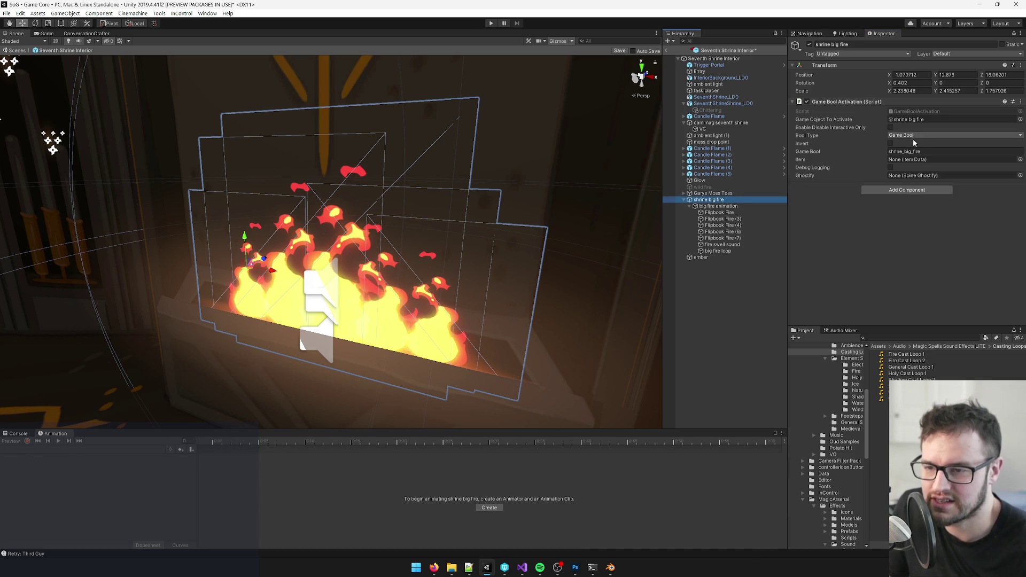
{"action": "left_click", "coordinate": [932, 151]}
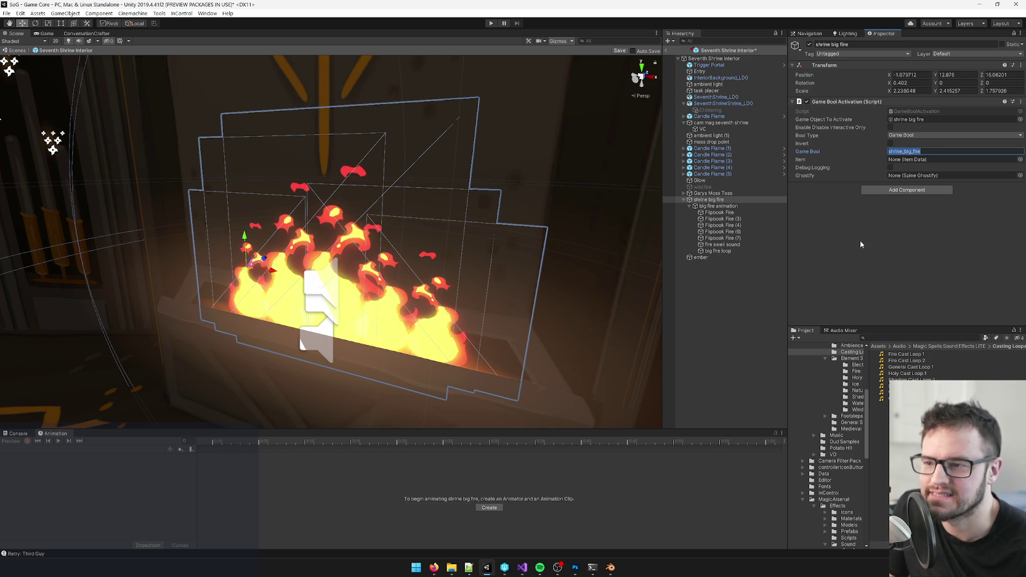
- Rename the child to 'shrine big fire animation' and save the scene
{"action": "left_click", "coordinate": [718, 206]}
{"action": "left_click", "coordinate": [717, 199]}
{"action": "left_click", "coordinate": [712, 207]}
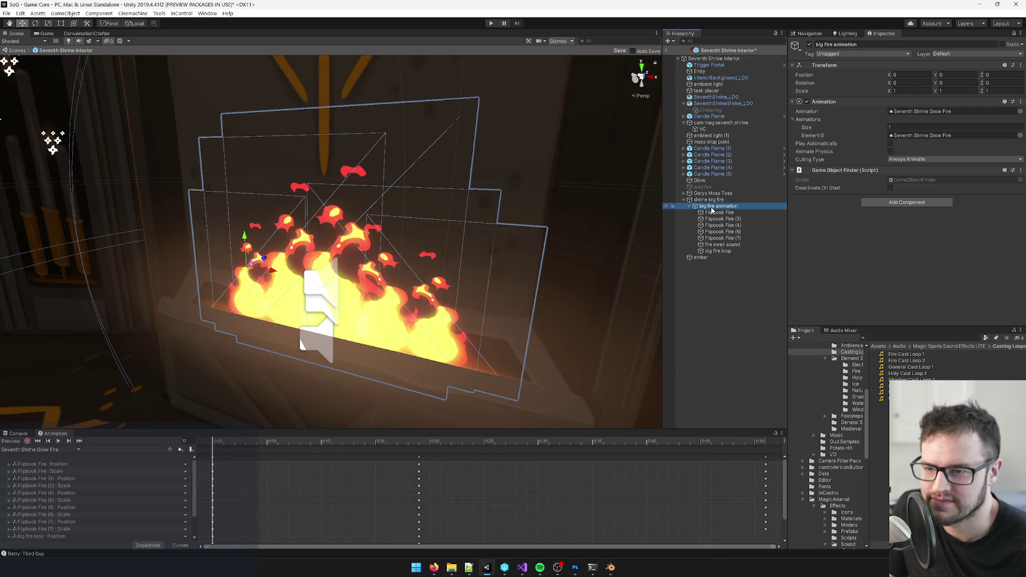
{"action": "left_click", "coordinate": [718, 200]}
{"action": "left_click", "coordinate": [714, 208]}
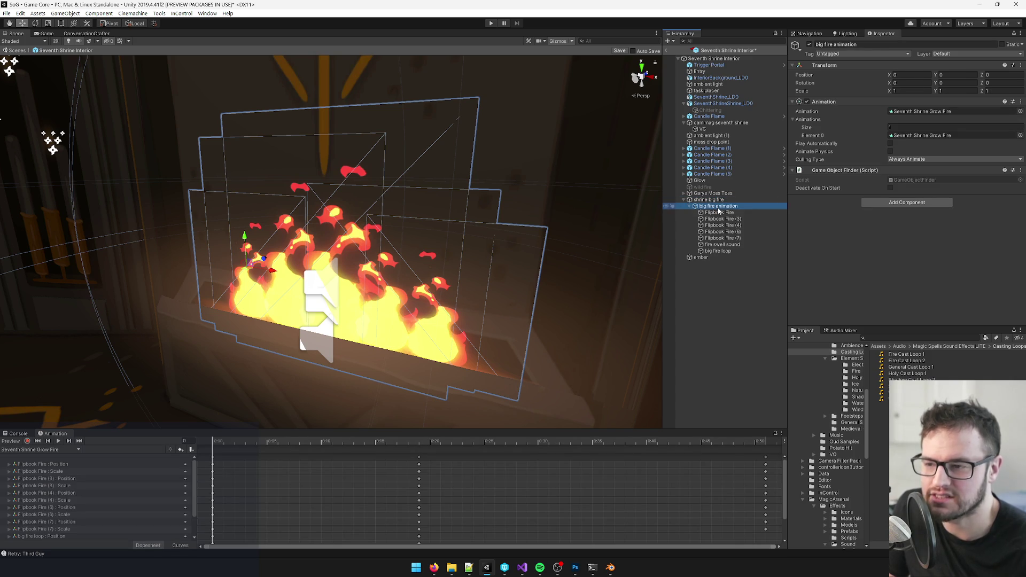
{"action": "left_click", "coordinate": [858, 44]}
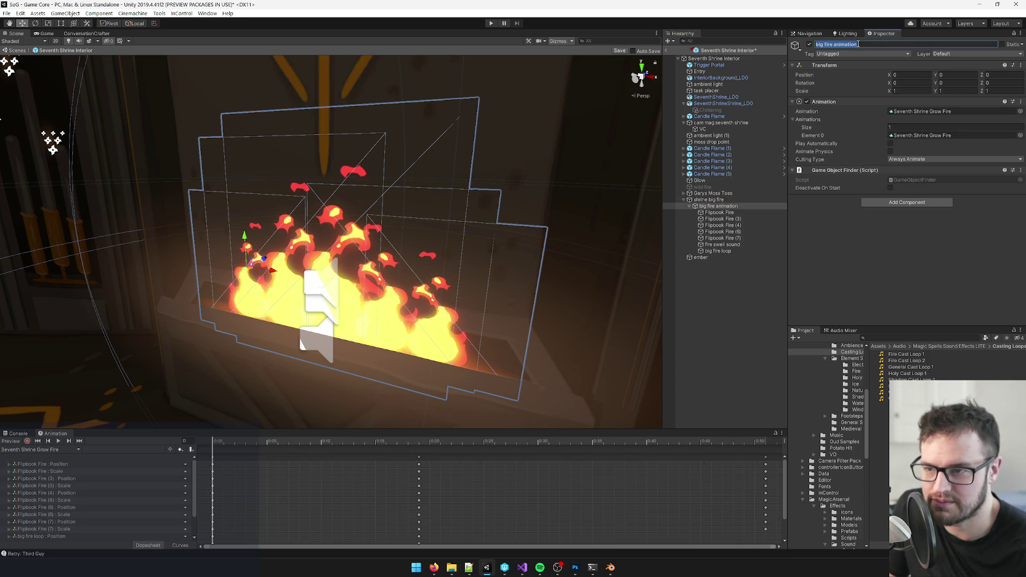
{"action": "left_click", "coordinate": [826, 44]}
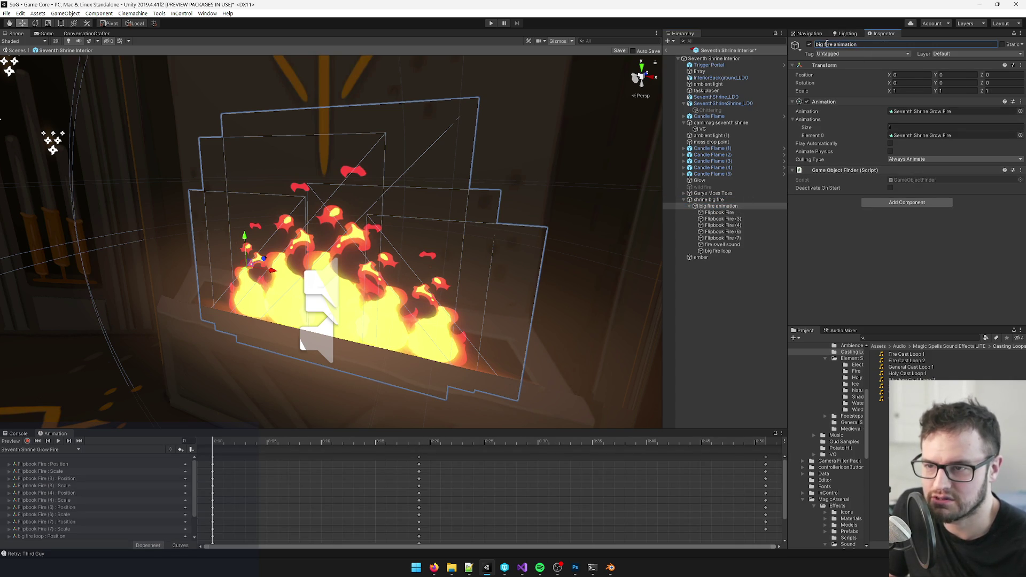
{"action": "type", "text": "shrine"}
{"action": "key", "text": "Return"}
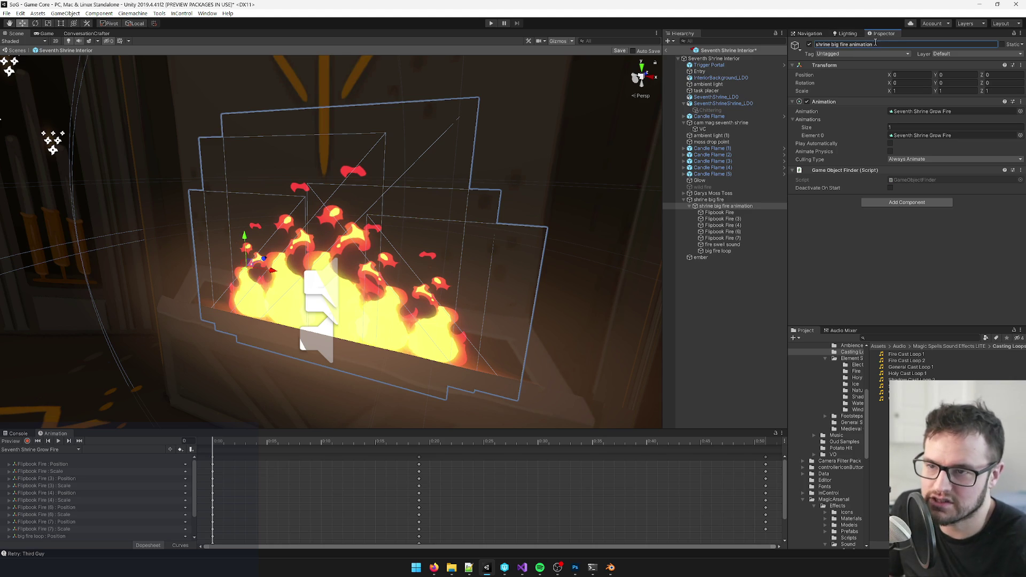
{"action": "left_click", "coordinate": [713, 194]}
{"action": "left_click", "coordinate": [618, 51]}
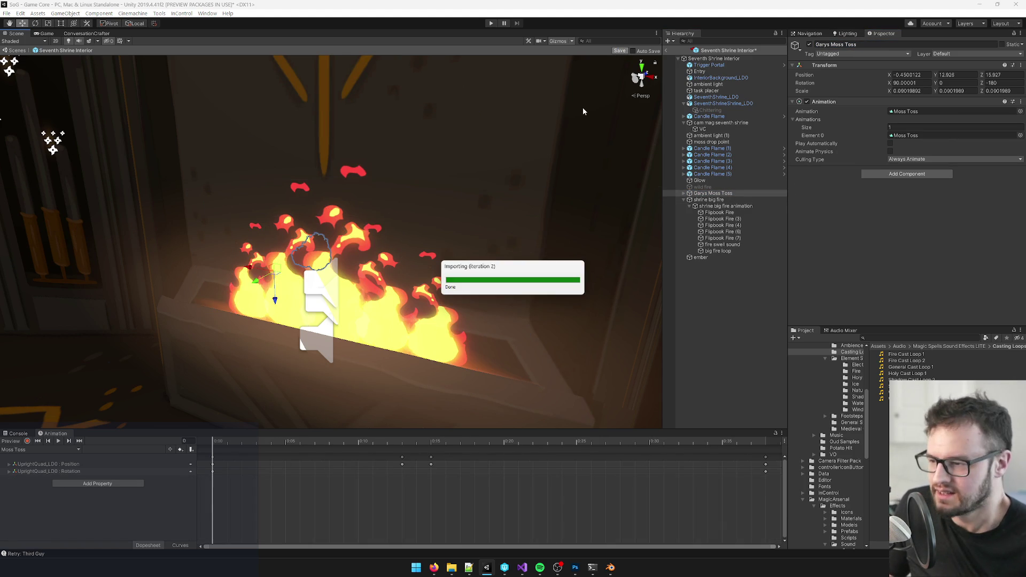
- Add a GameObjectFinder.Find("shrine big fire animation").GetComponent<Animation>().Play() line below shrine_big_fire in Burn()
{"action": "left_click", "coordinate": [523, 568]}
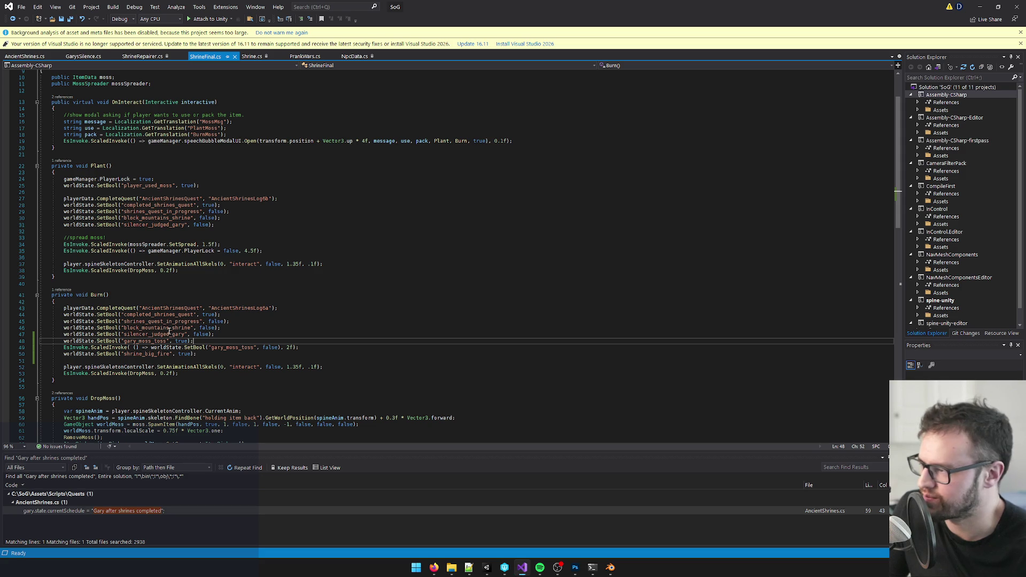
{"action": "left_click", "coordinate": [207, 354]}
{"action": "key", "text": "Return"}
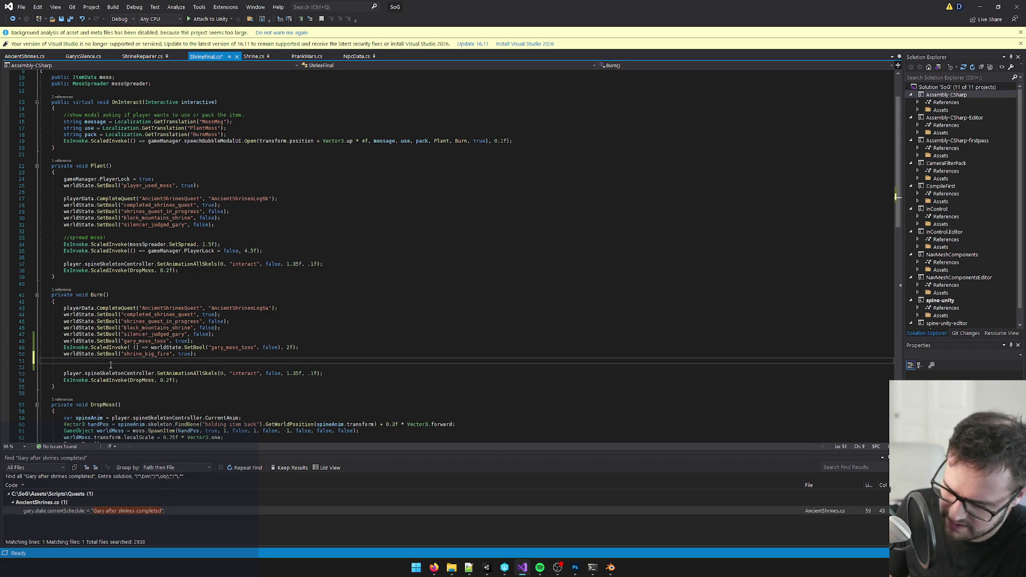
{"action": "type", "text": "gameobje"}
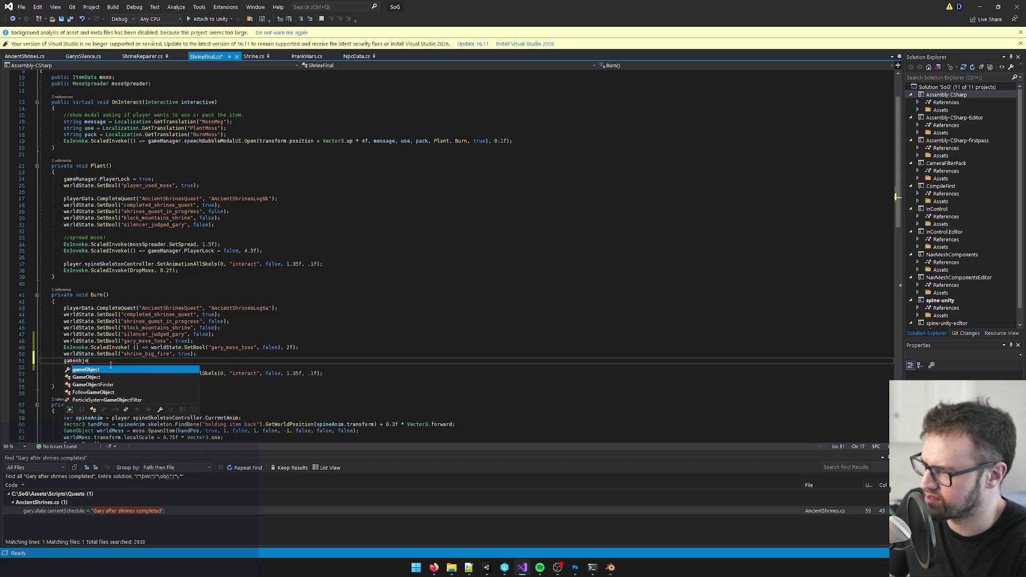
{"action": "key", "text": "Down"}
{"action": "key", "text": "Down"}
{"action": "key", "text": "Tab"}
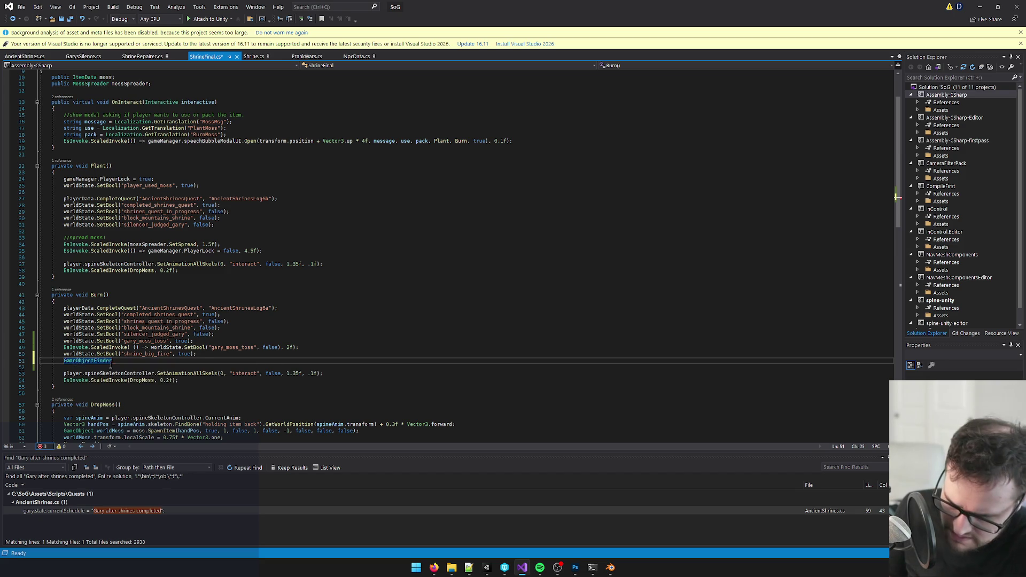
{"action": "type", "text": ".Find(\"shrine big fire animation"}
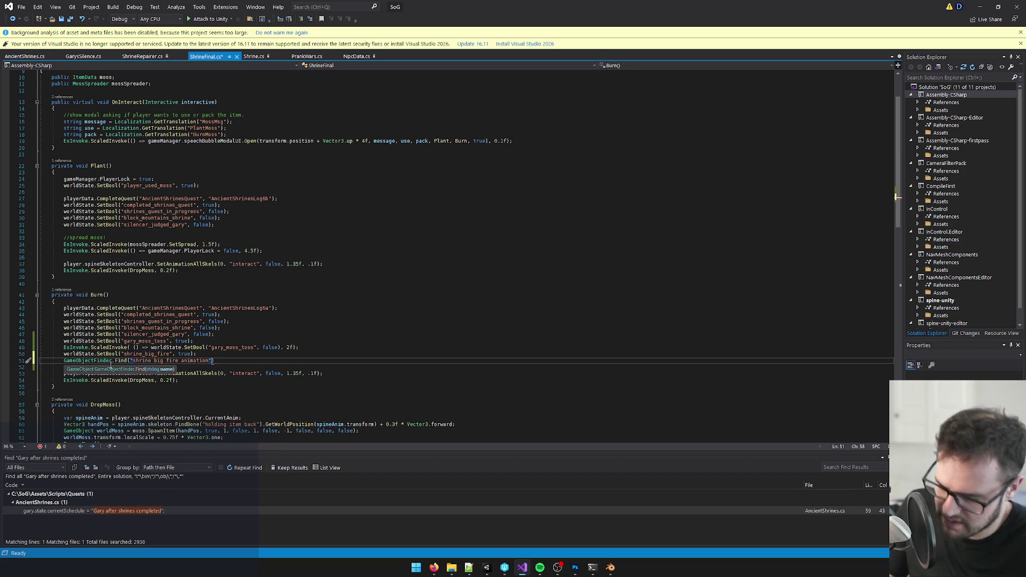
{"action": "type", "text": ").GetComponent<a"}
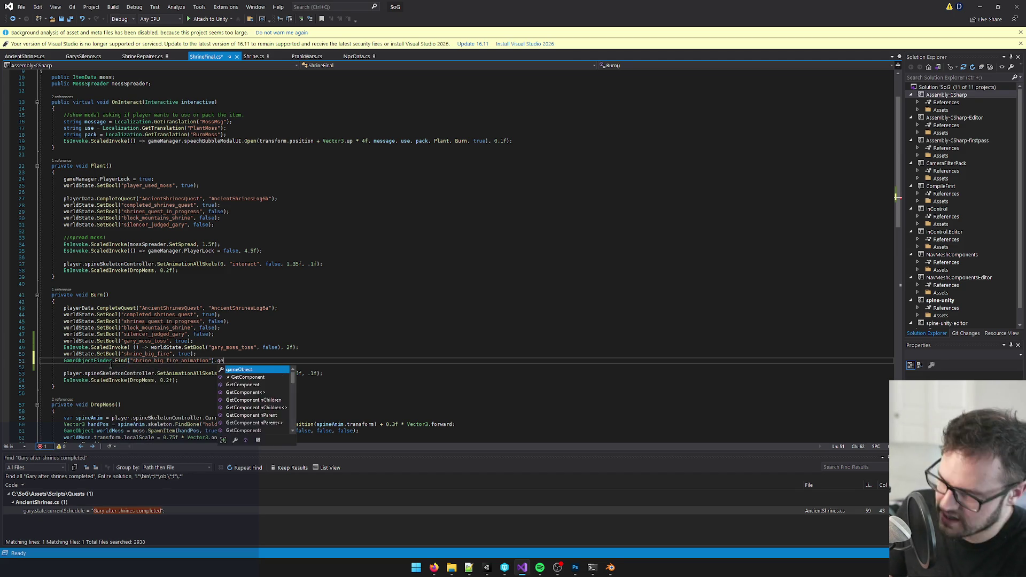
{"action": "type", "text": "nimation>"}
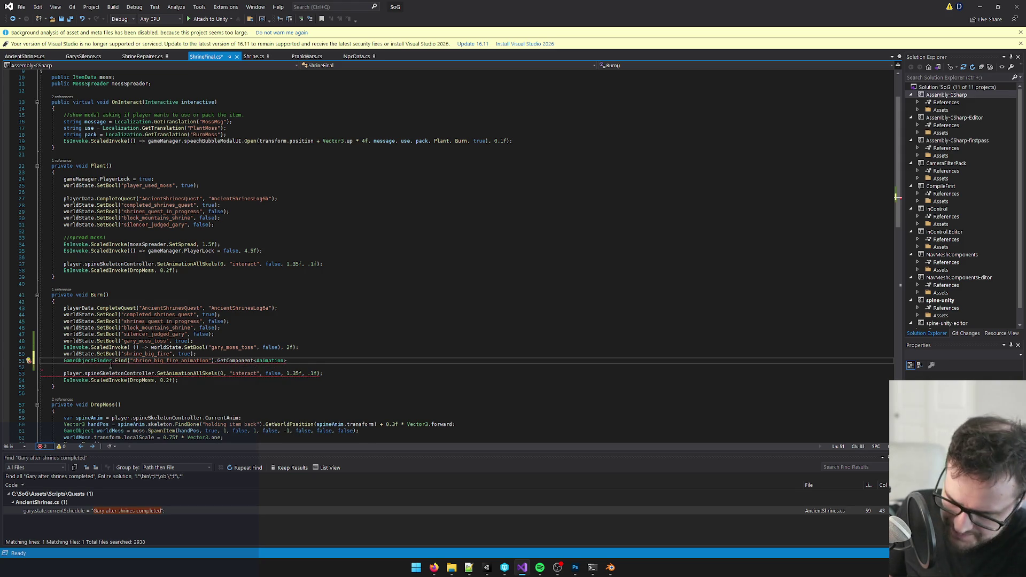
{"action": "type", "text": "().p"}
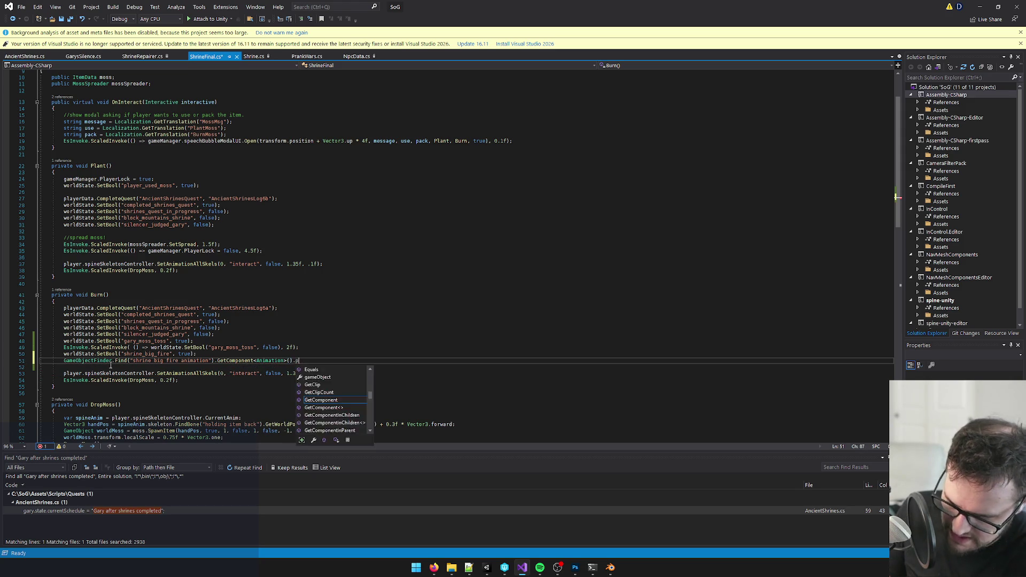
{"action": "type", "text": "la()"}
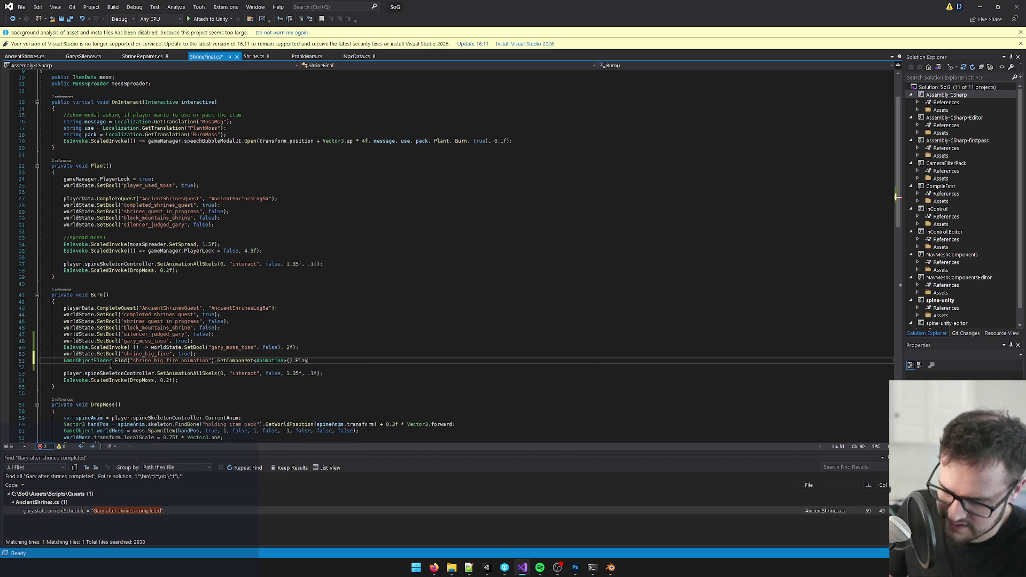
{"action": "type", "text": ";"}
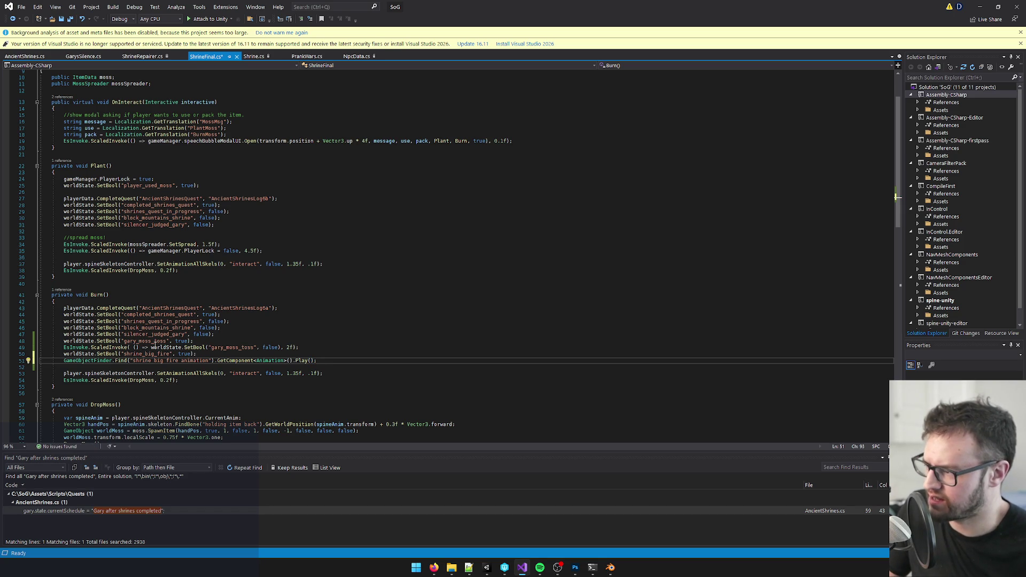
- Delete the two gary_moss_toss lines and return to Unity
{"action": "left_click_drag", "start_coordinate": [306, 348], "coordinate": [64, 341]}
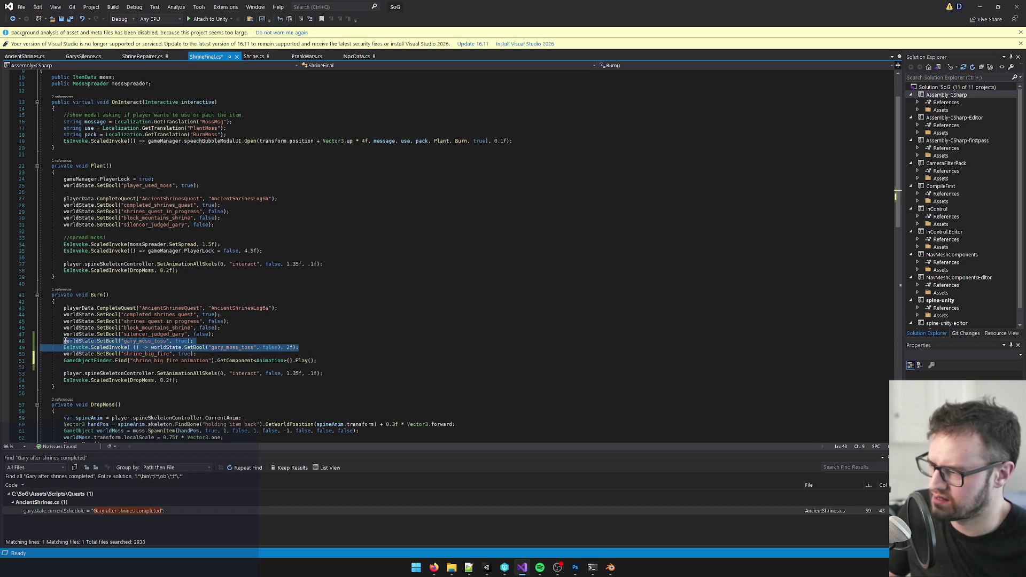
{"action": "key", "text": "Delete"}
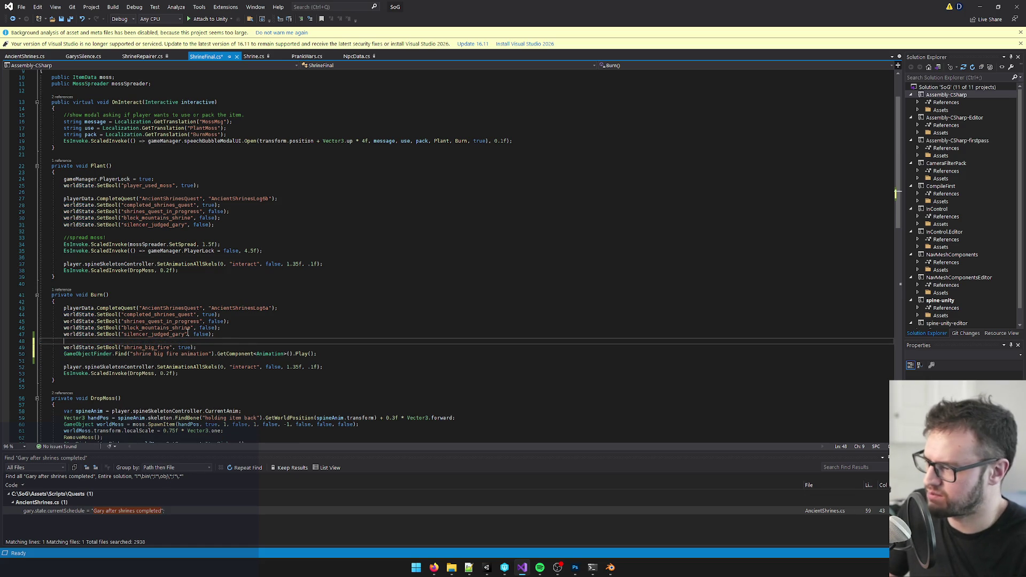
{"action": "key", "text": "alt+Tab"}
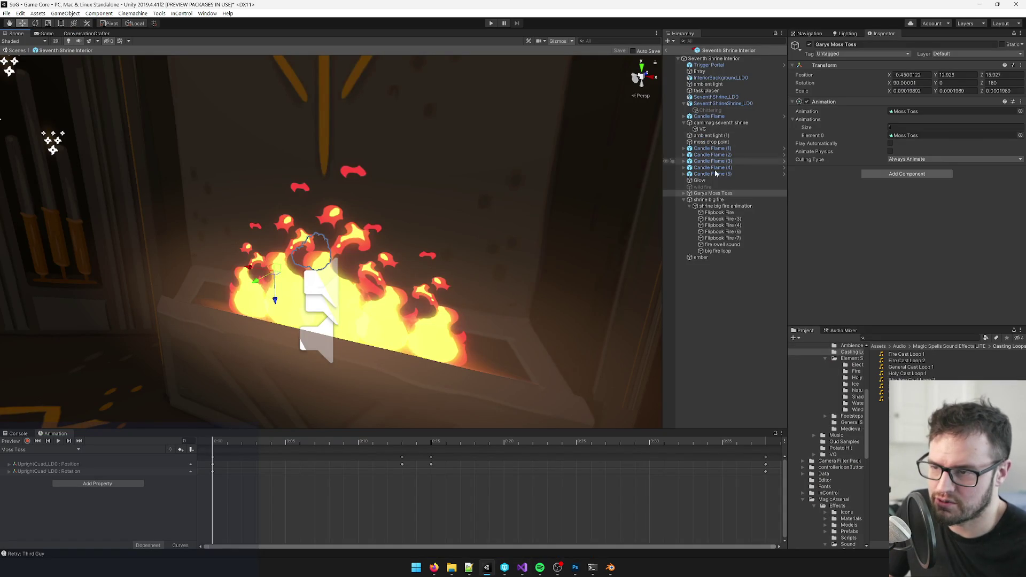
{"action": "left_click", "coordinate": [683, 194]}
- Add the Game Object Finder script to Garys Moss Toss via a 'gameob' search
{"action": "left_click", "coordinate": [881, 173]}
{"action": "type", "text": "gameob"}
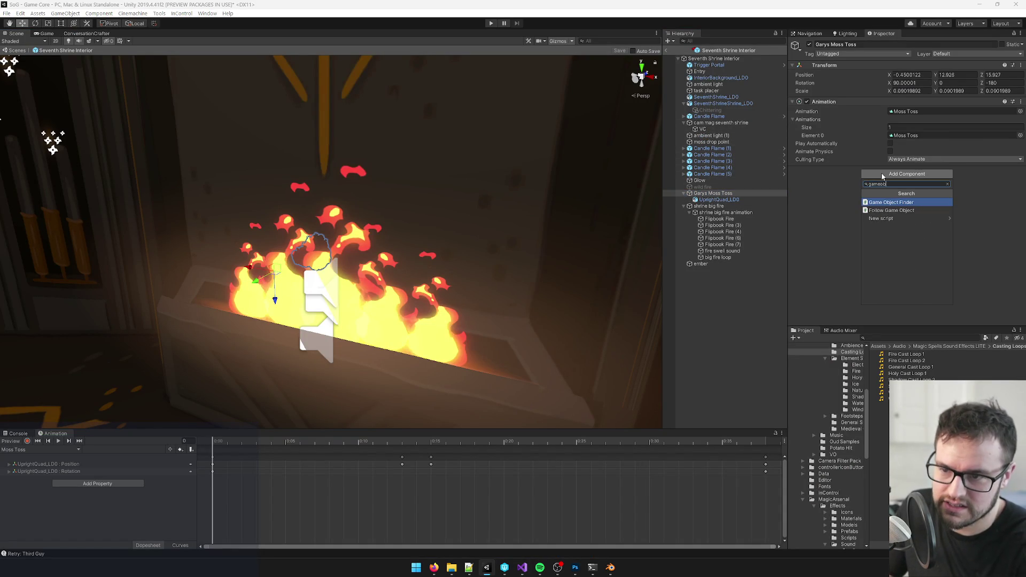
{"action": "key", "text": "Return"}
{"action": "mouse_move", "coordinate": [502, 302]}
{"action": "left_mouse_down"}
{"action": "mouse_move", "coordinate": [591, 291]}
{"action": "mouse_move", "coordinate": [511, 191]}
{"action": "left_mouse_up"}
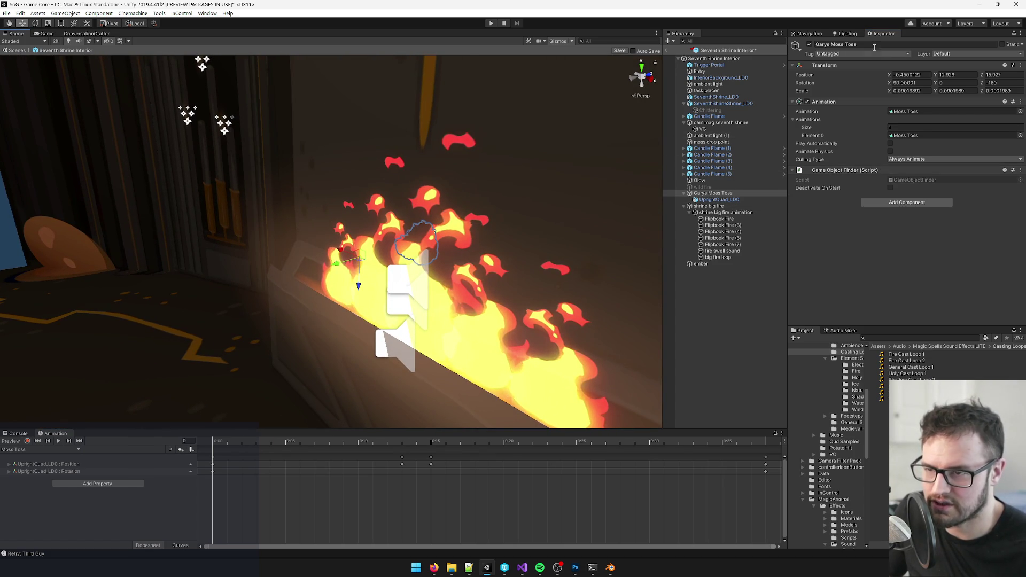
{"action": "key", "text": "alt+Tab"}
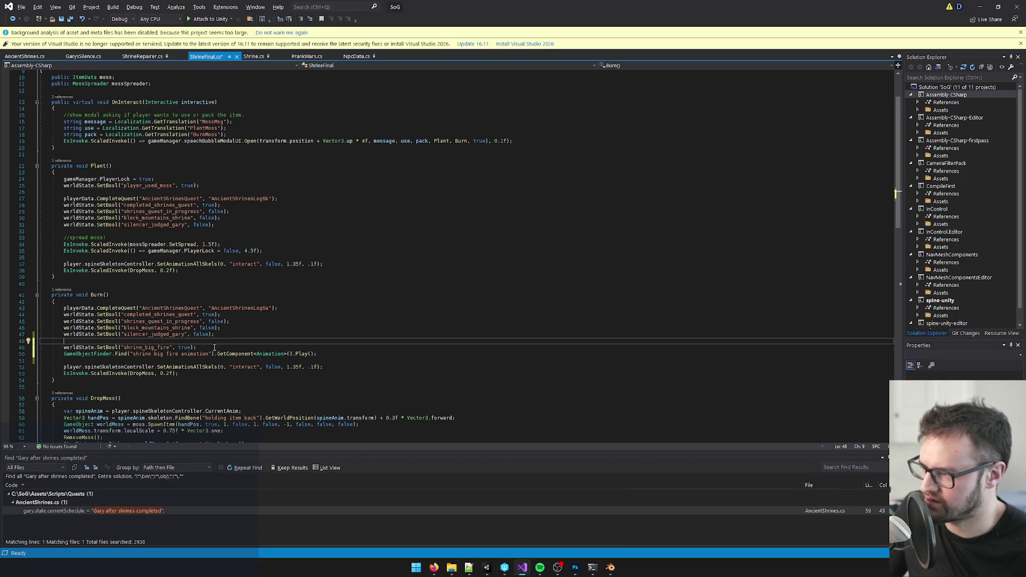
- Add GameObjectFinder.Find("Garys Moss Toss").GetComponent<Animation>().Play(); to Burn() and save the script
{"action": "type", "text": "GameObjectFinder"}
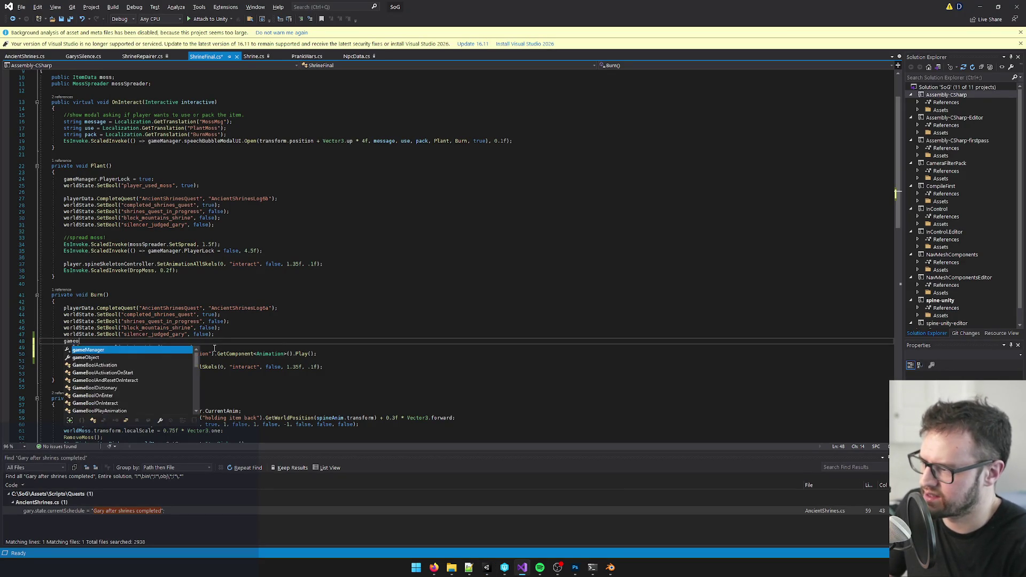
{"action": "type", "text": ".Find."}
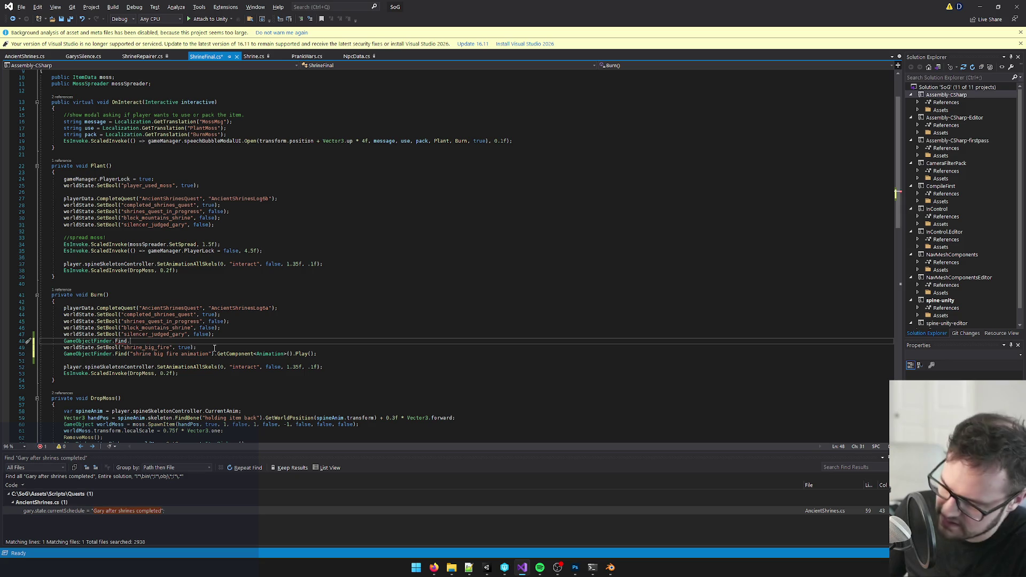
{"action": "type", "text": "(\""}
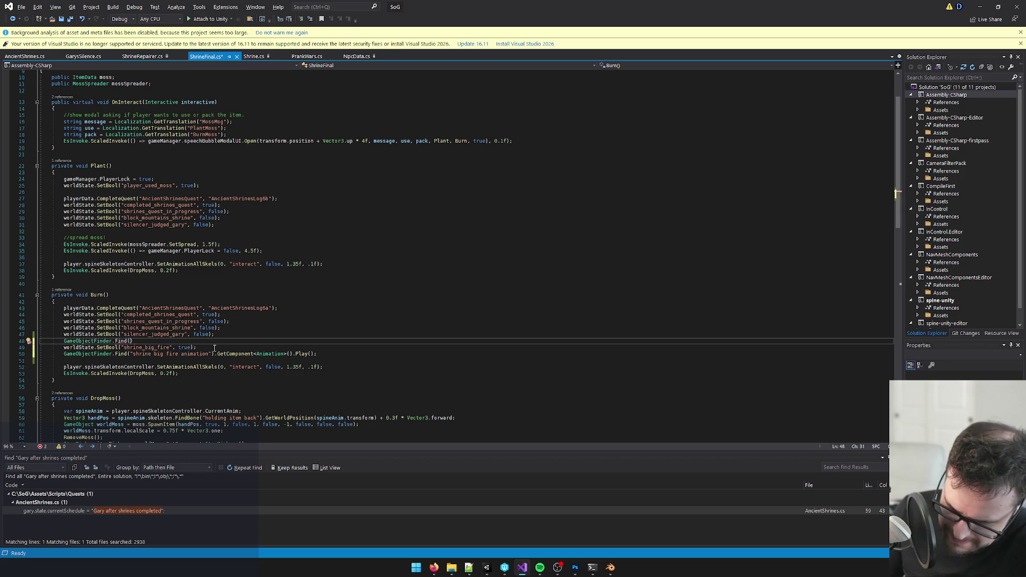
{"action": "type", "text": "Garys Moss Toss\")"}
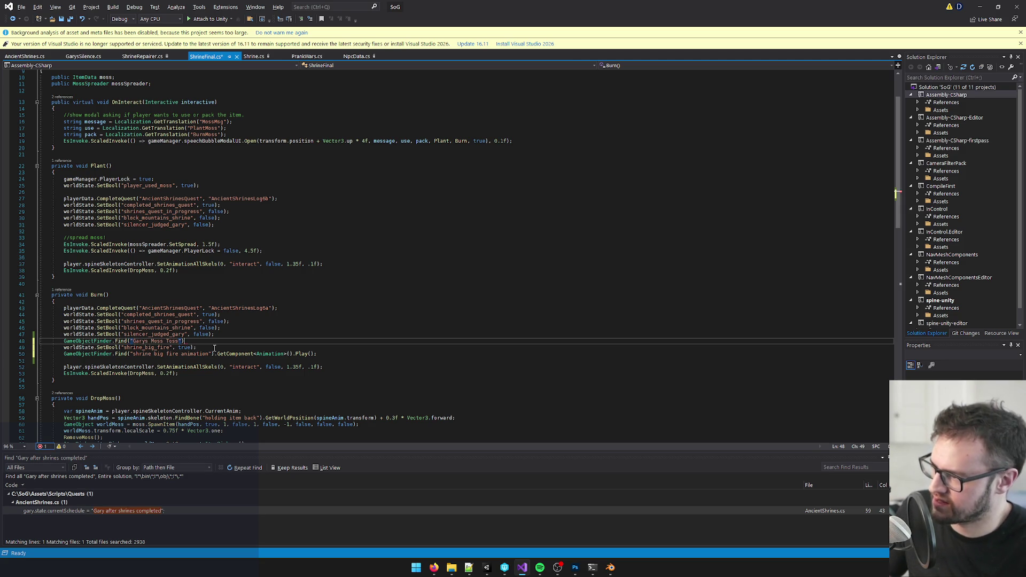
{"action": "type", "text": ".GetComponent"}
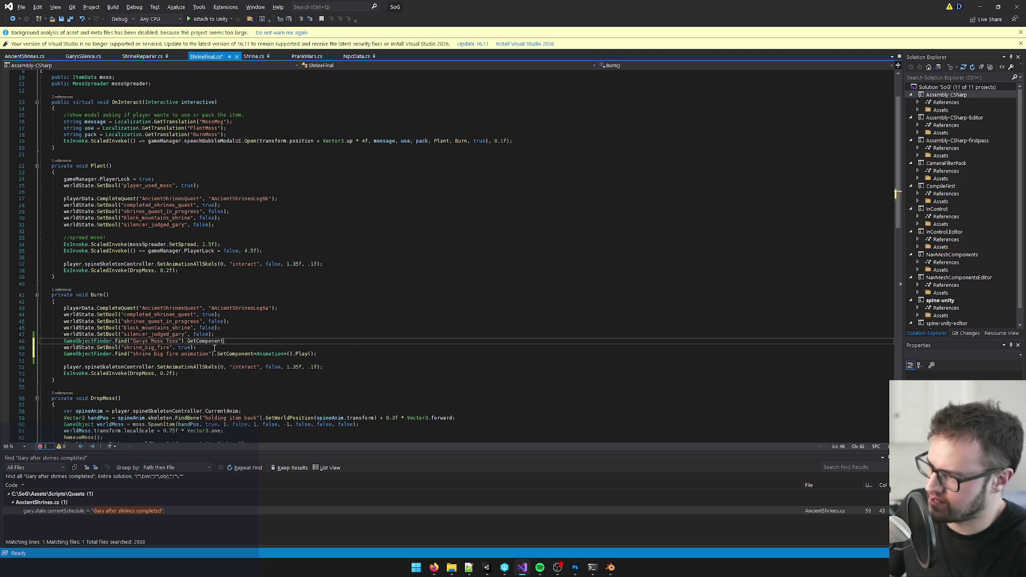
{"action": "type", "text": "<Animation>"}
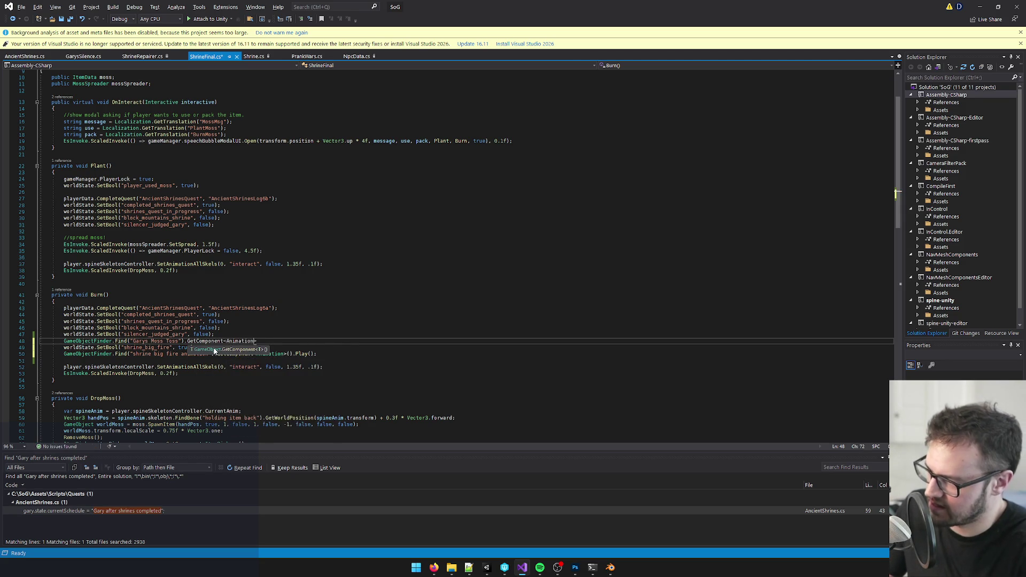
{"action": "type", "text": ").pla"}
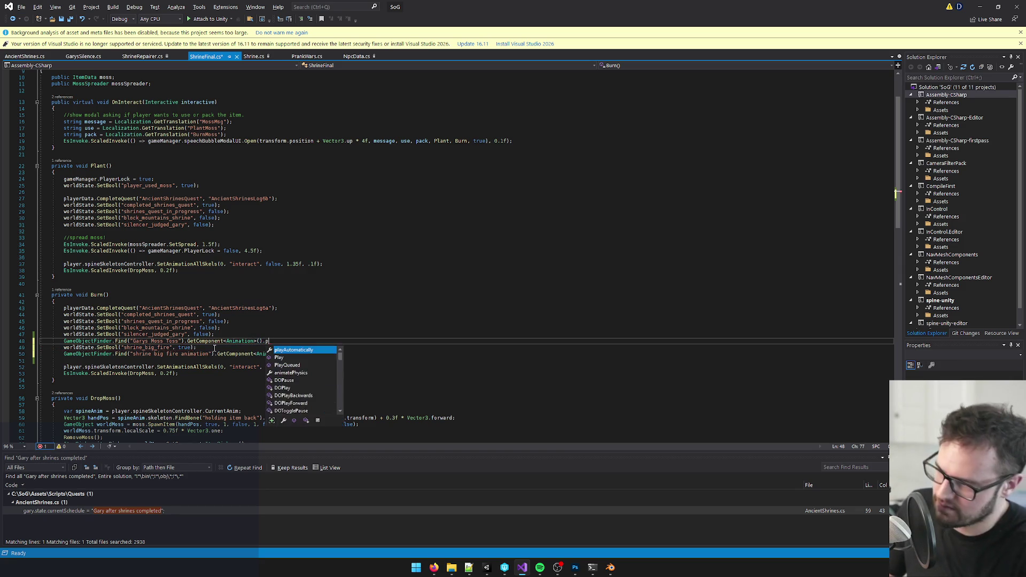
{"action": "key", "text": "Tab"}
{"action": "type", "text": "();"}
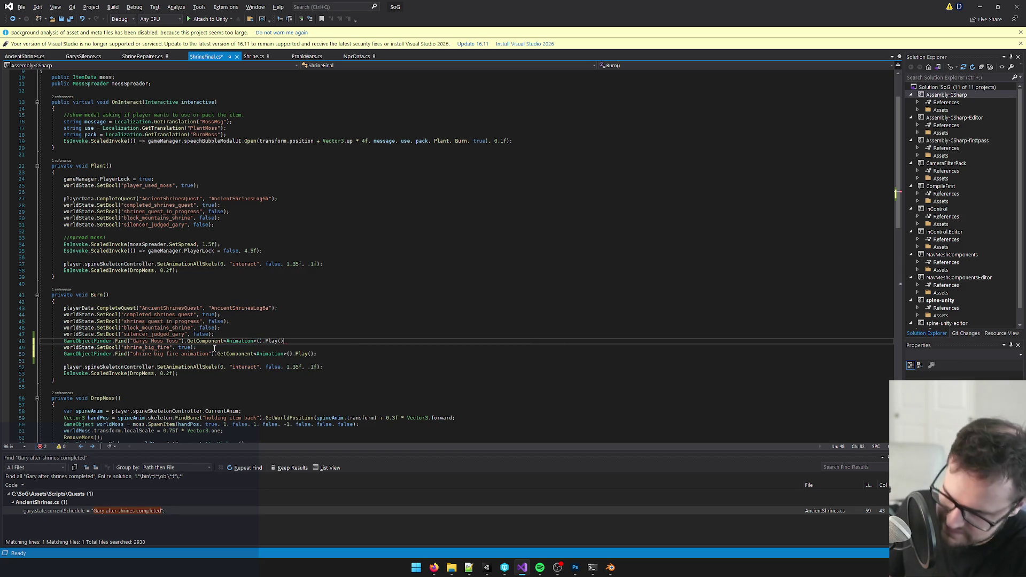
{"action": "key", "text": "Up"}
{"action": "key", "text": "Up"}
{"action": "key", "text": "ctrl+s"}
{"action": "key", "text": "alt+Tab"}
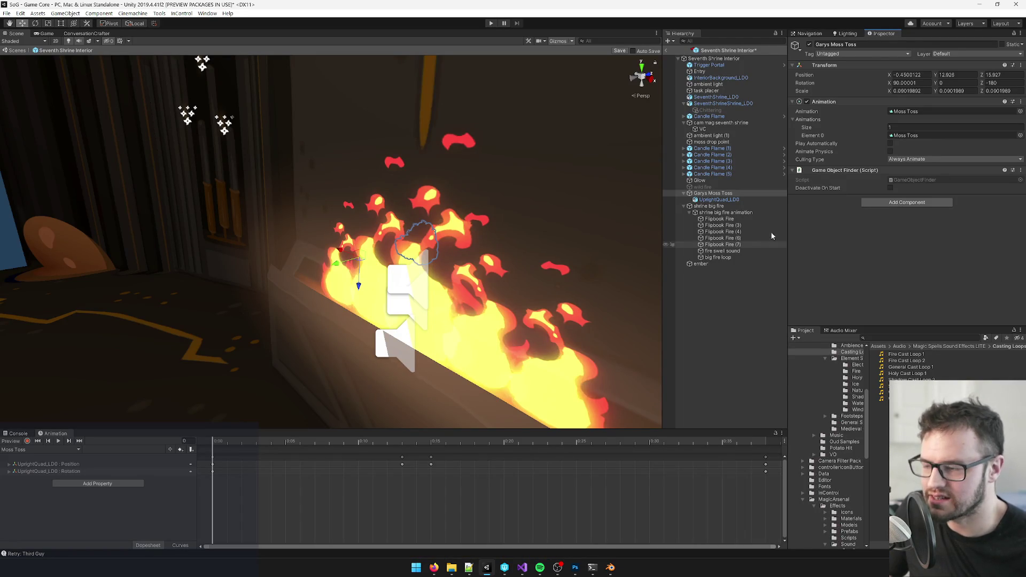
- Select ember in Unity, then open the Trello card 'How I pictured the 7th shrine moss burning' in Firefox
{"action": "left_click", "coordinate": [709, 264]}
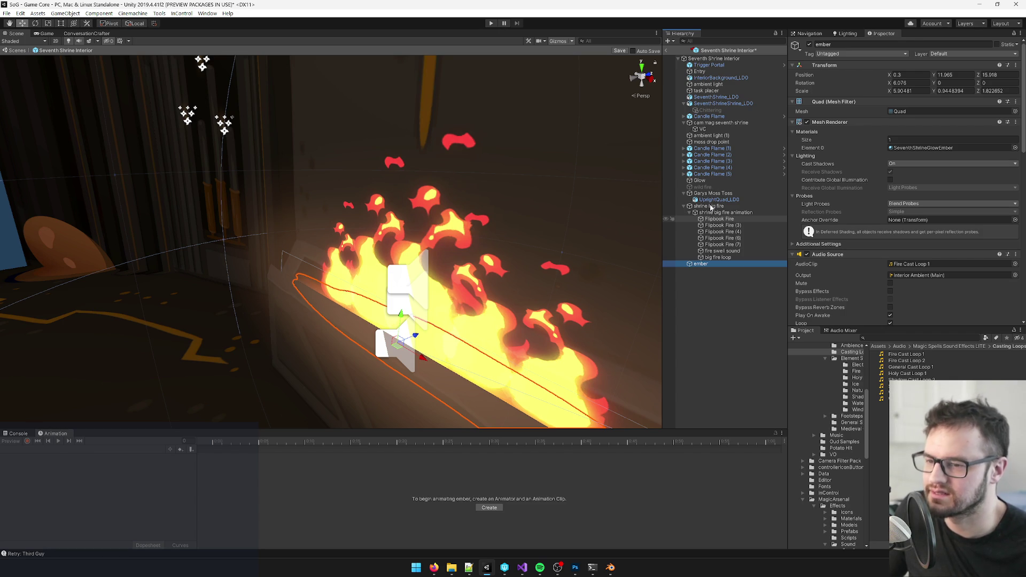
{"action": "mouse_move", "coordinate": [434, 567]}
{"action": "left_click", "coordinate": [488, 523]}
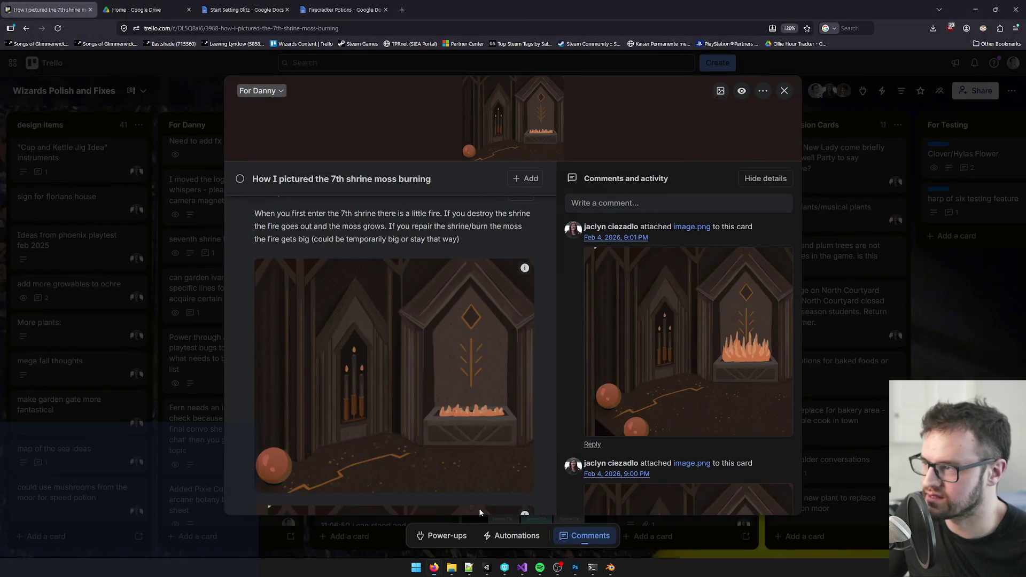
- Review the moss-burning concept art on the 7th shrine Trello card, then minimize the browser
{"action": "left_click", "coordinate": [147, 6]}
{"action": "key", "text": "ctrl+shift+Tab"}
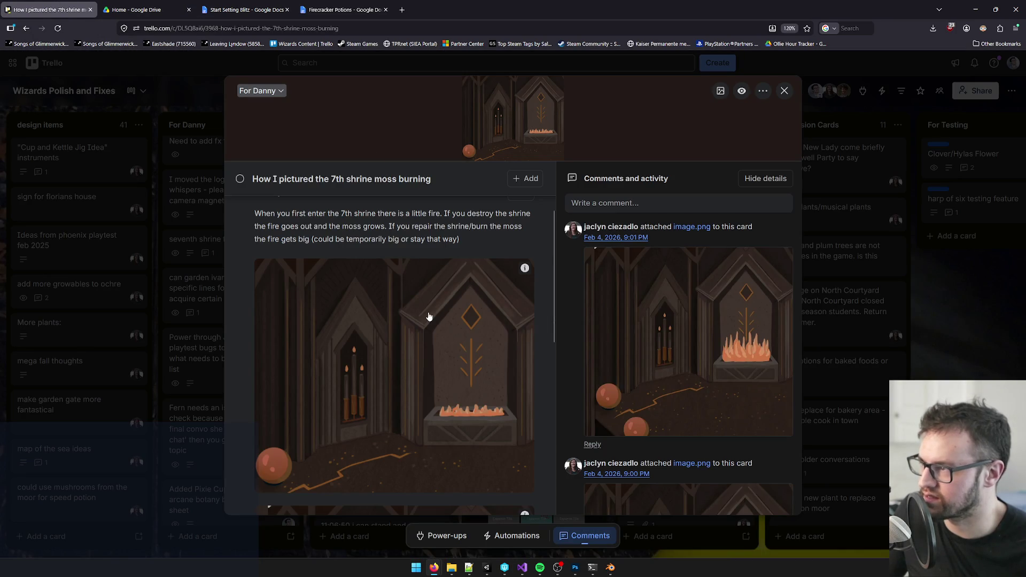
{"action": "scroll", "coordinate": [427, 315], "scroll_direction": "down", "scroll_amount": 6}
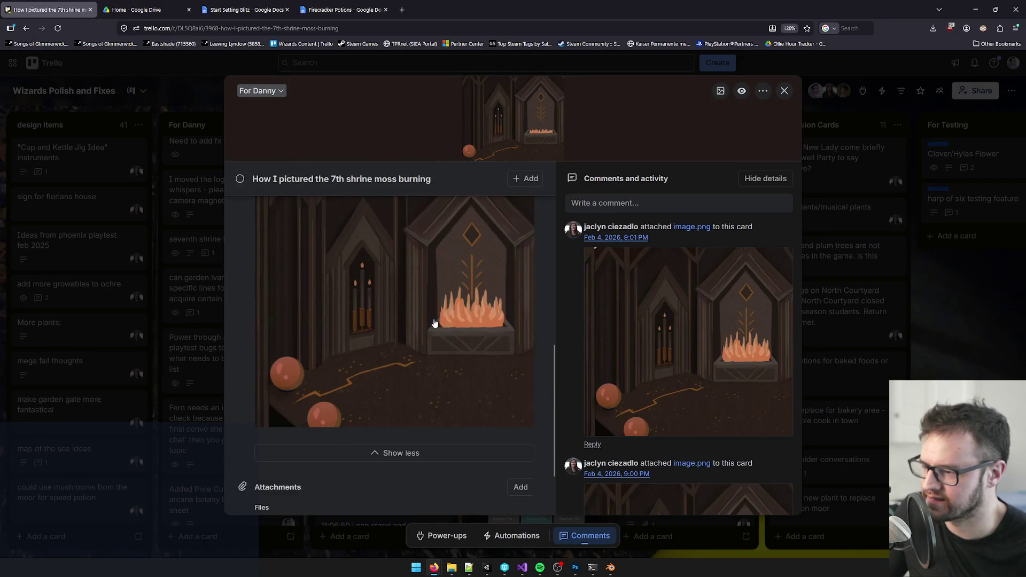
{"action": "scroll", "coordinate": [434, 323], "scroll_direction": "up", "scroll_amount": 6}
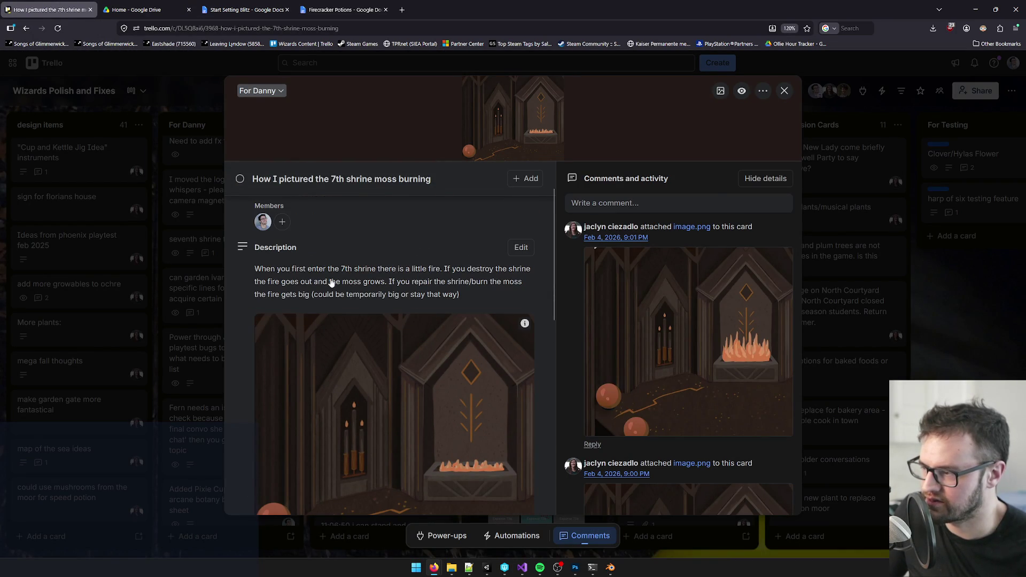
{"action": "left_click", "coordinate": [975, 9]}
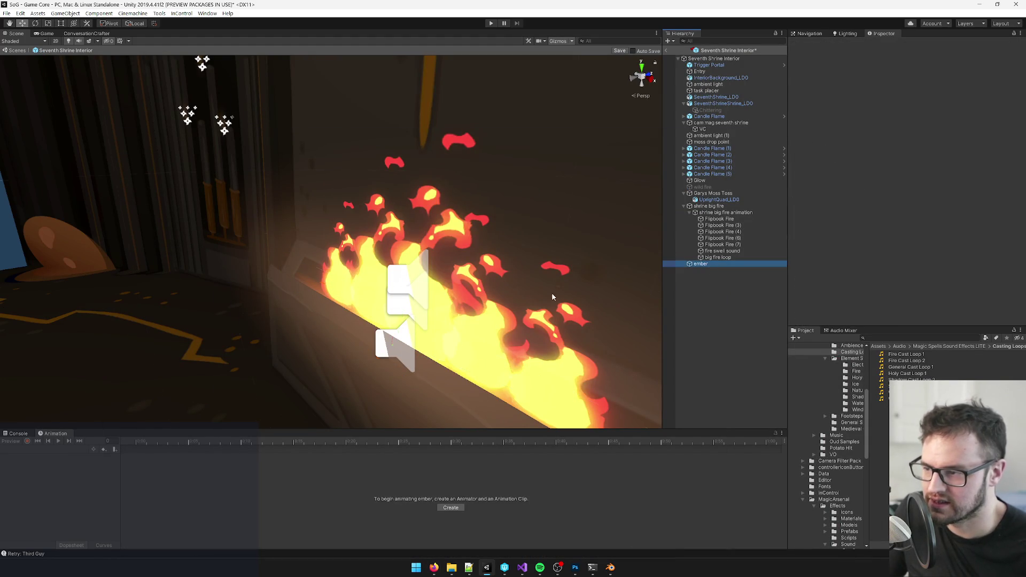
- Create a new empty object at ember's level and name it 'seventh shrine embers'
{"action": "scroll", "coordinate": [574, 298], "scroll_direction": "down", "scroll_amount": 5}
{"action": "scroll", "coordinate": [925, 257], "scroll_direction": "down", "scroll_amount": 5}
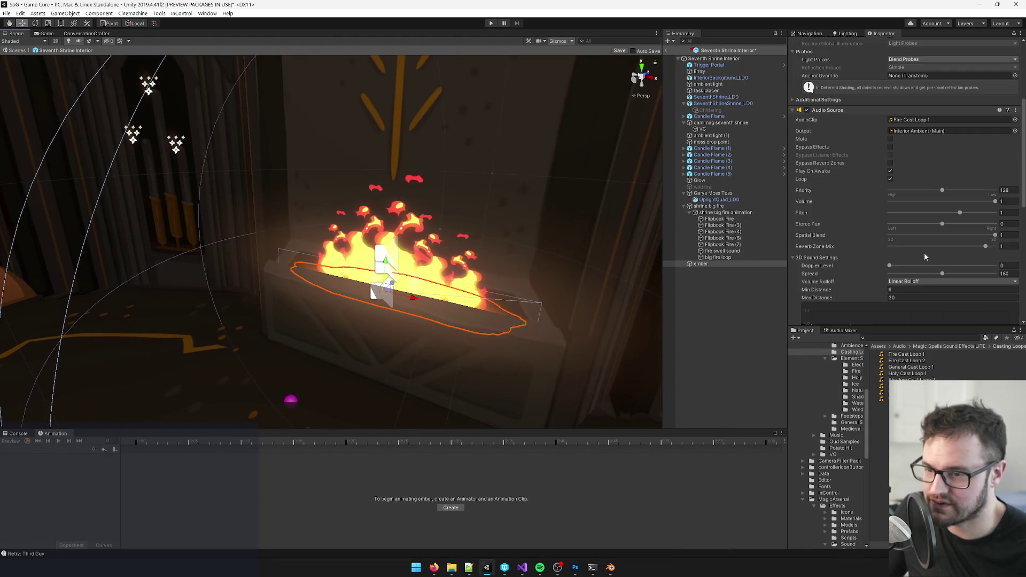
{"action": "scroll", "coordinate": [591, 280], "scroll_direction": "up", "scroll_amount": 3}
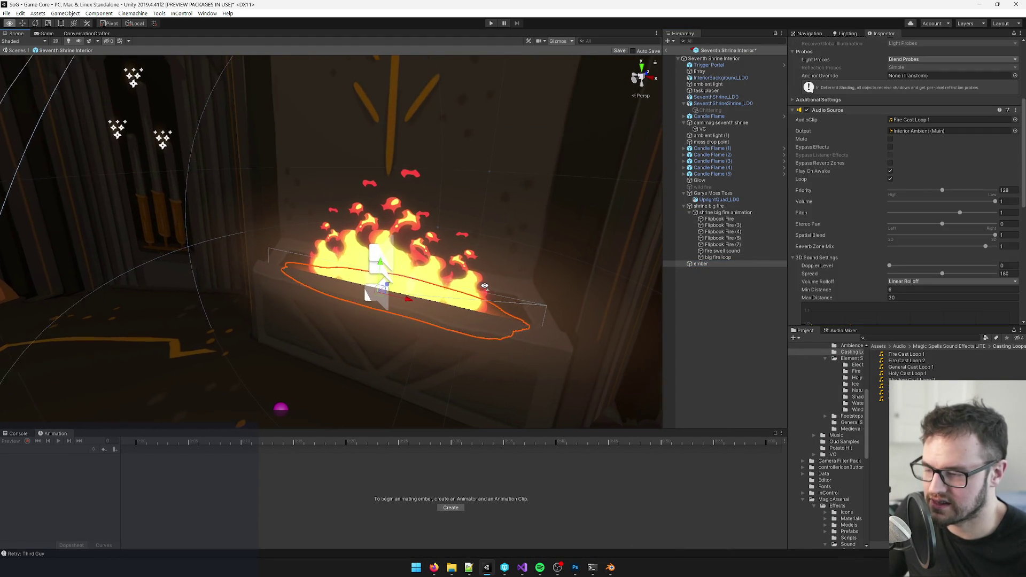
{"action": "left_click", "coordinate": [684, 207]}
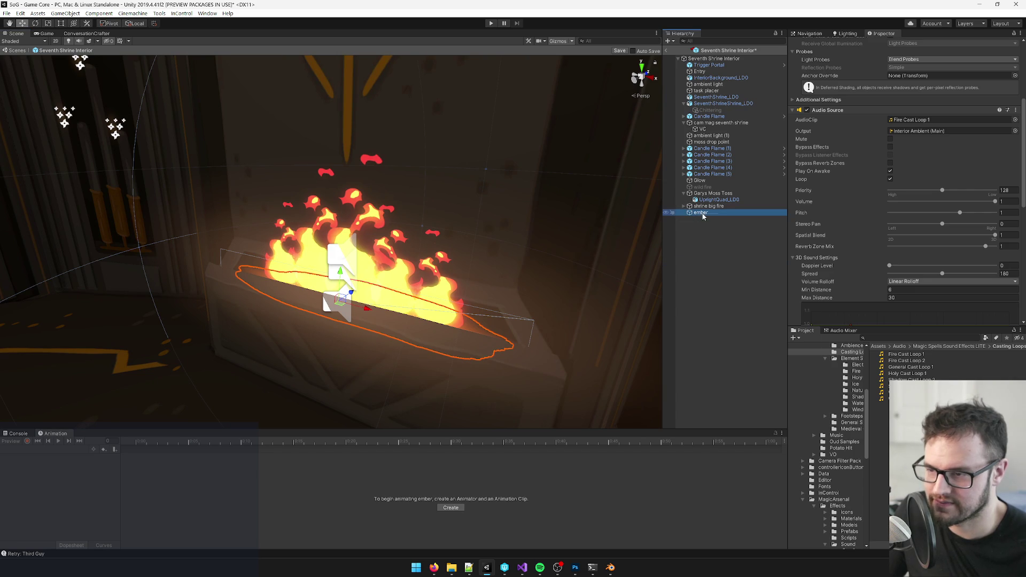
{"action": "right_click", "coordinate": [701, 213]}
{"action": "left_click", "coordinate": [728, 291]}
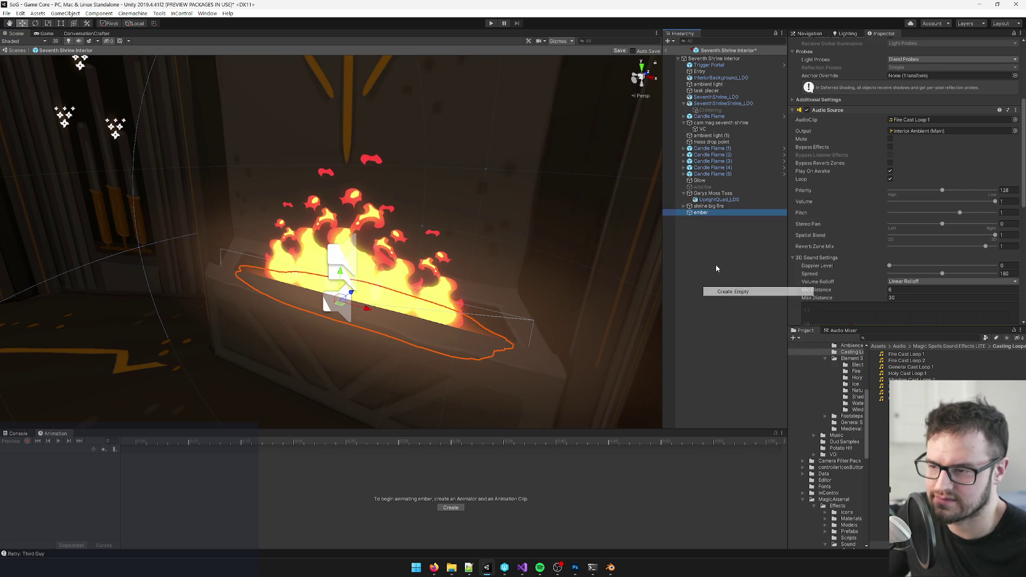
{"action": "left_click_drag", "start_coordinate": [701, 219], "coordinate": [703, 210]}
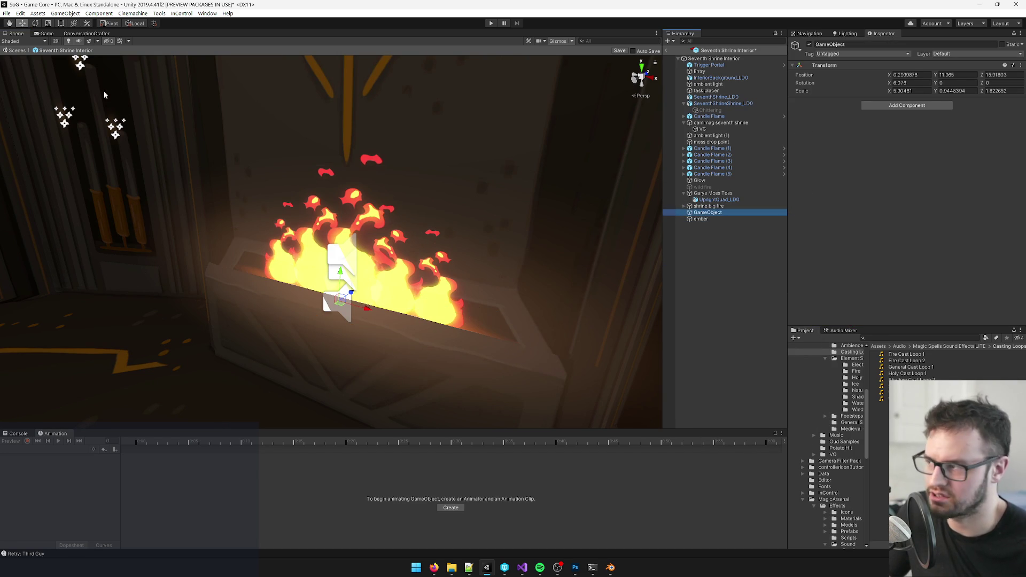
{"action": "left_click", "coordinate": [862, 45]}
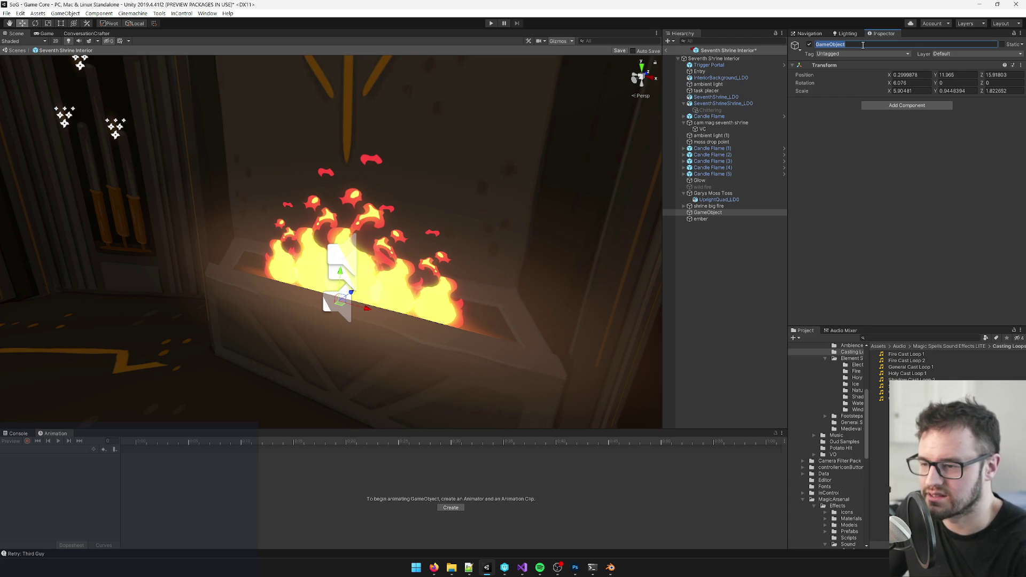
{"action": "type", "text": "em"}
{"action": "key", "text": "BackSpace"}
{"action": "key", "text": "BackSpace"}
{"action": "key", "text": "BackSpace"}
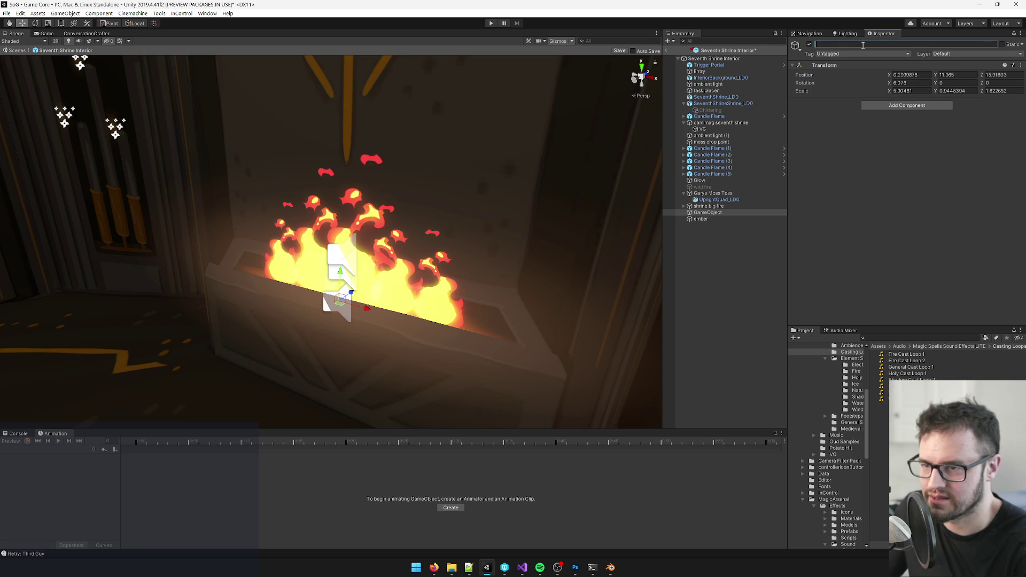
{"action": "key", "text": "BackSpace"}
{"action": "key", "text": "BackSpace"}
{"action": "key", "text": "BackSpace"}
{"action": "type", "text": "e "}
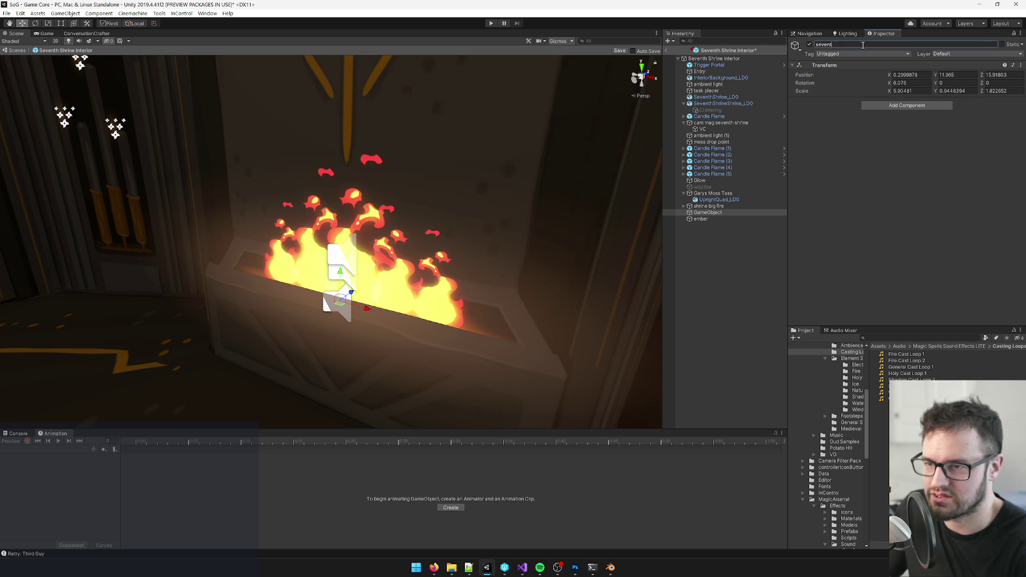
{"action": "type", "text": "embers"}
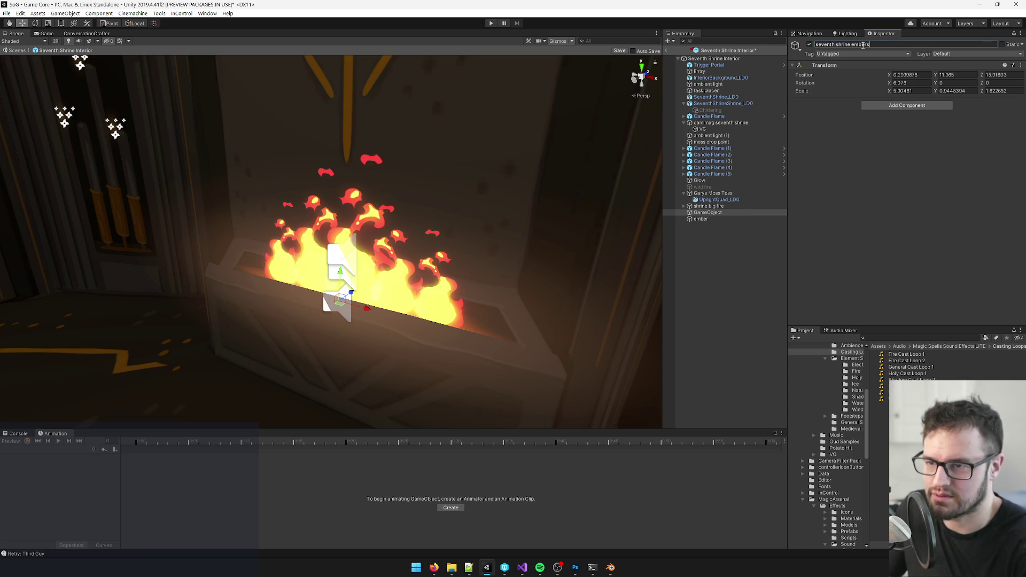
{"action": "key", "text": "Return"}
- Nest ember under the seventh shrine embers group
{"action": "left_click", "coordinate": [701, 219]}
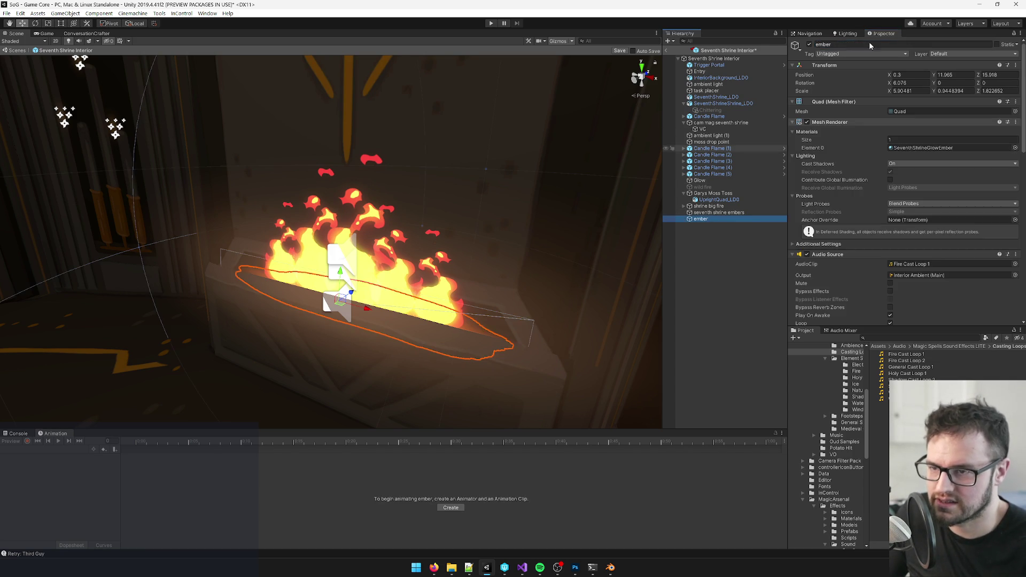
{"action": "left_click", "coordinate": [706, 221]}
{"action": "left_click_drag", "start_coordinate": [708, 220], "coordinate": [714, 214]}
- Deactivate the shrine big fire object
{"action": "scroll", "coordinate": [919, 195], "scroll_direction": "down", "scroll_amount": 5}
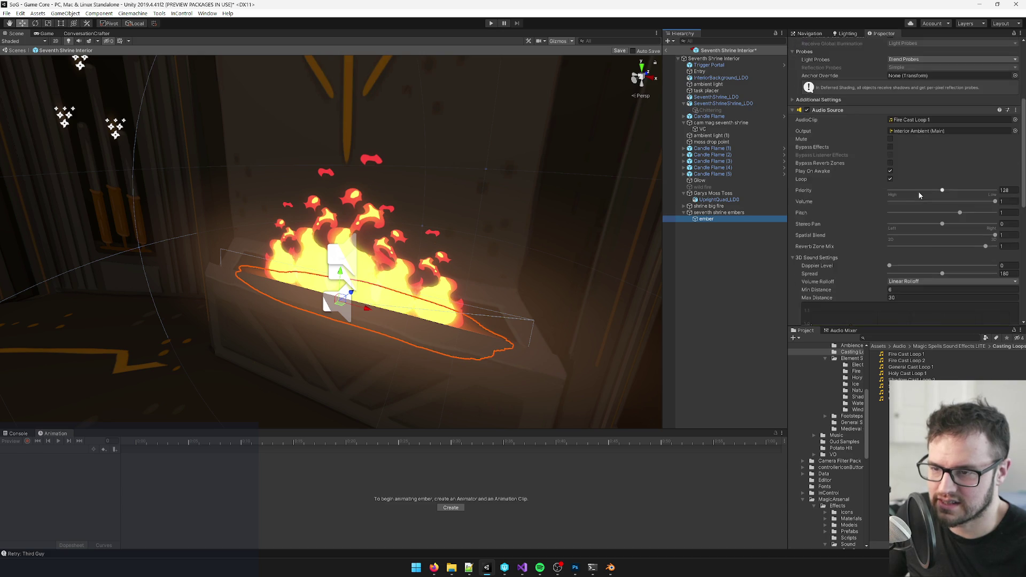
{"action": "scroll", "coordinate": [903, 198], "scroll_direction": "down", "scroll_amount": 3}
{"action": "scroll", "coordinate": [915, 201], "scroll_direction": "up", "scroll_amount": 3}
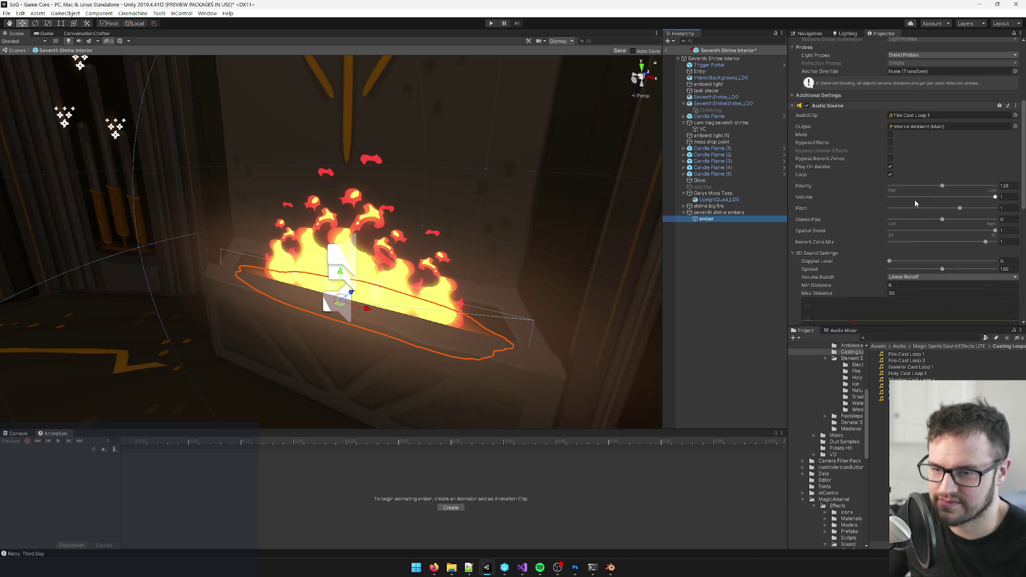
{"action": "left_click", "coordinate": [708, 206]}
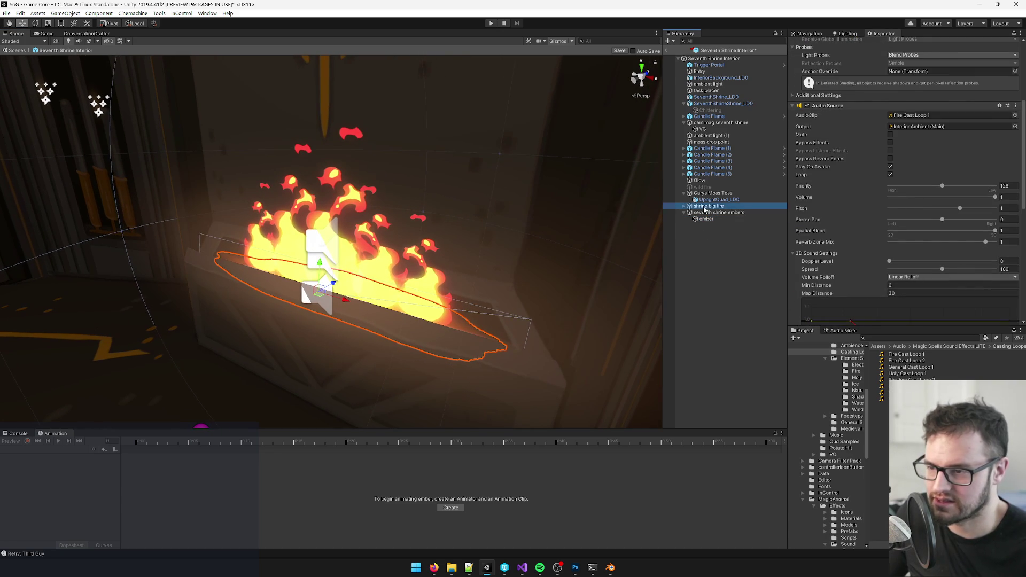
{"action": "left_click", "coordinate": [809, 44]}
{"action": "left_click", "coordinate": [707, 219]}
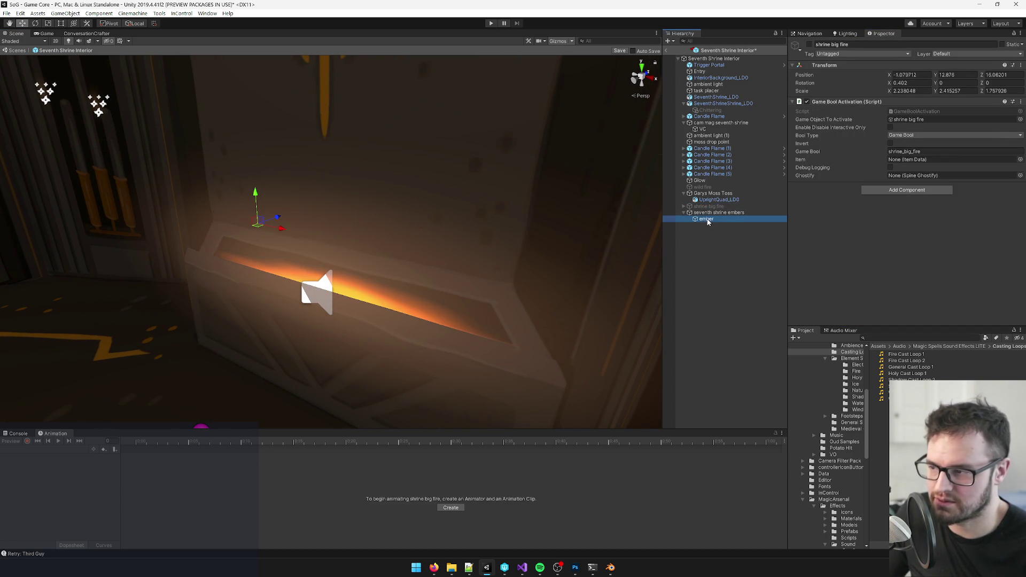
{"action": "mouse_move", "coordinate": [397, 239]}
{"action": "left_mouse_down"}
{"action": "mouse_move", "coordinate": [431, 218]}
{"action": "mouse_move", "coordinate": [588, 230]}
{"action": "left_mouse_up"}
{"action": "mouse_move", "coordinate": [457, 249]}
{"action": "left_mouse_down"}
{"action": "mouse_move", "coordinate": [499, 239]}
{"action": "mouse_move", "coordinate": [478, 236]}
{"action": "mouse_move", "coordinate": [490, 222]}
{"action": "mouse_move", "coordinate": [431, 279]}
{"action": "mouse_move", "coordinate": [543, 309]}
{"action": "mouse_move", "coordinate": [528, 307]}
{"action": "left_mouse_up"}
{"action": "key", "text": "d"}
{"action": "scroll", "coordinate": [527, 308], "scroll_direction": "up", "scroll_amount": 8}
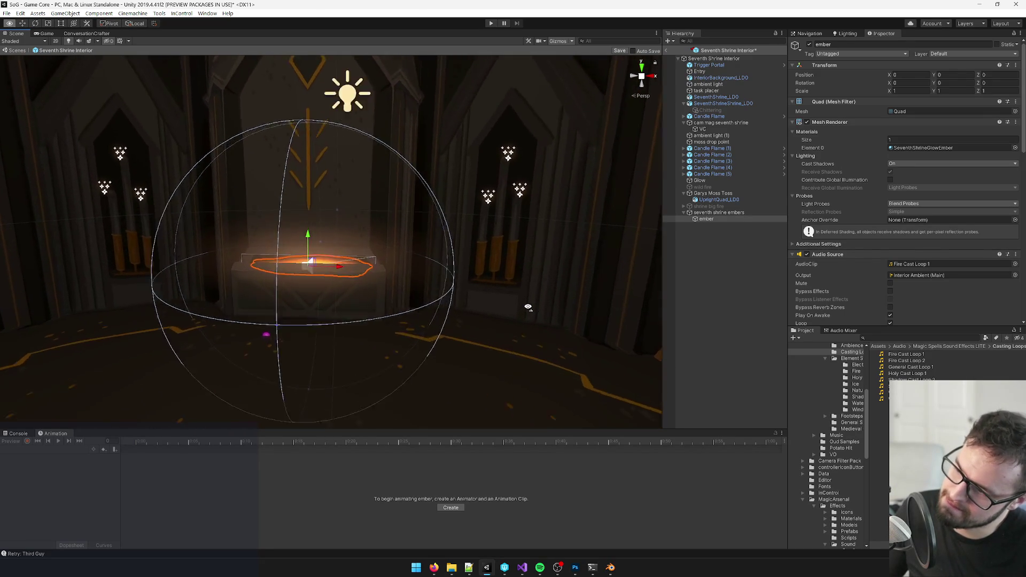
{"action": "mouse_move", "coordinate": [529, 311]}
{"action": "left_mouse_down"}
{"action": "mouse_move", "coordinate": [473, 266]}
{"action": "mouse_move", "coordinate": [497, 245]}
{"action": "mouse_move", "coordinate": [483, 207]}
{"action": "left_mouse_up"}
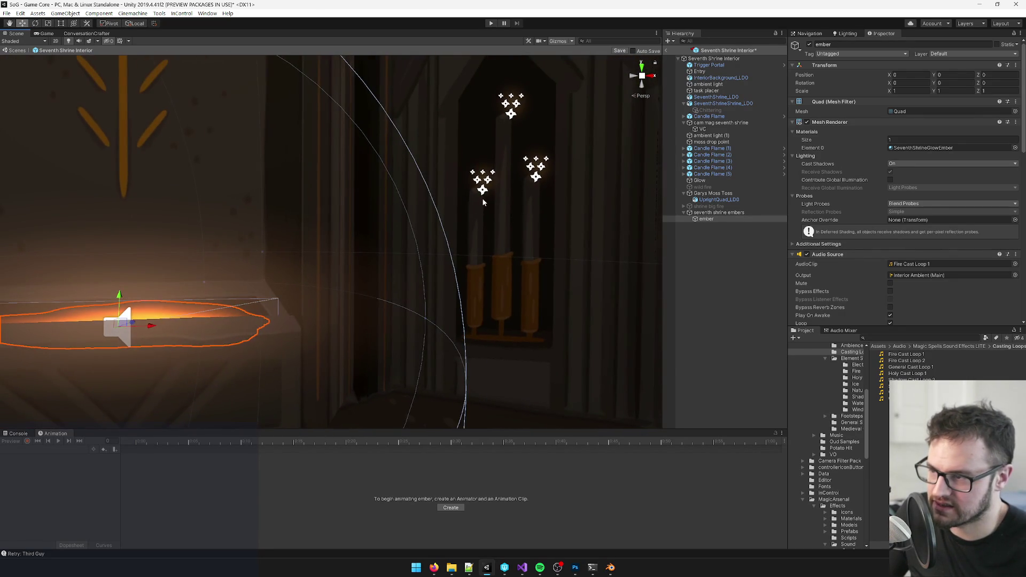
{"action": "left_click", "coordinate": [488, 183]}
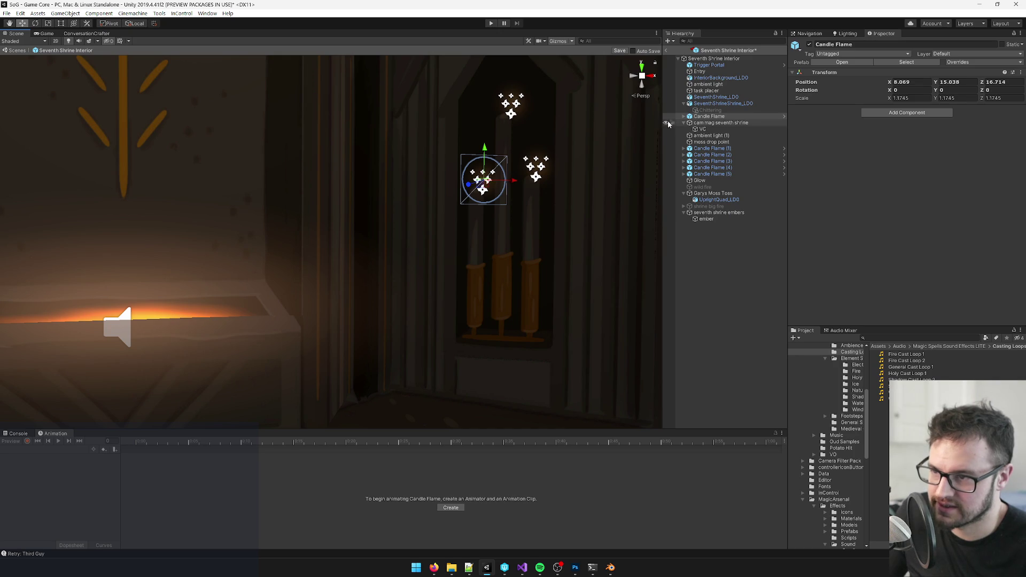
- Copy Candle Flame's Candle Flame Particle and paste it as a child of ember
{"action": "left_click", "coordinate": [684, 117]}
{"action": "left_click", "coordinate": [706, 129]}
{"action": "left_click", "coordinate": [710, 122]}
{"action": "right_click", "coordinate": [708, 124]}
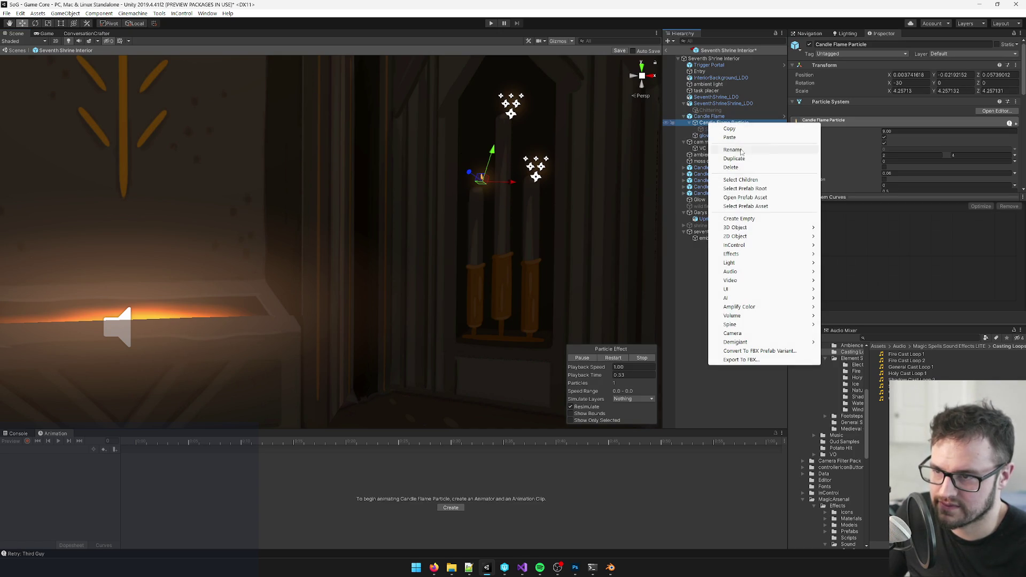
{"action": "left_click", "coordinate": [738, 132]}
{"action": "left_click", "coordinate": [704, 239]}
{"action": "right_click", "coordinate": [717, 241]}
{"action": "left_click", "coordinate": [730, 252]}
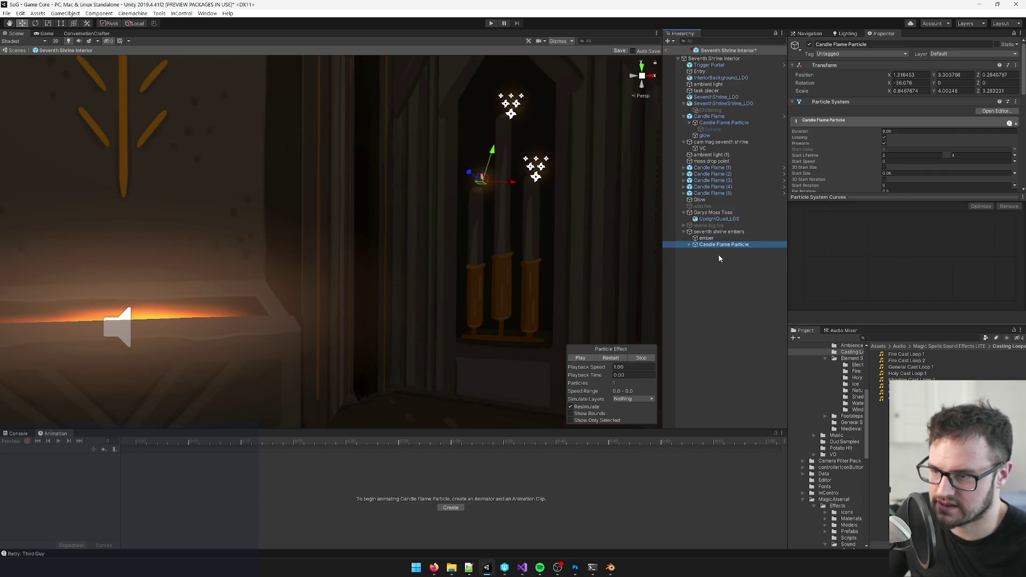
{"action": "left_click_drag", "start_coordinate": [705, 244], "coordinate": [707, 239]}
- Delete the Sphere child from the pasted Candle Flame Particle
{"action": "left_click", "coordinate": [694, 244]}
{"action": "left_click", "coordinate": [713, 253]}
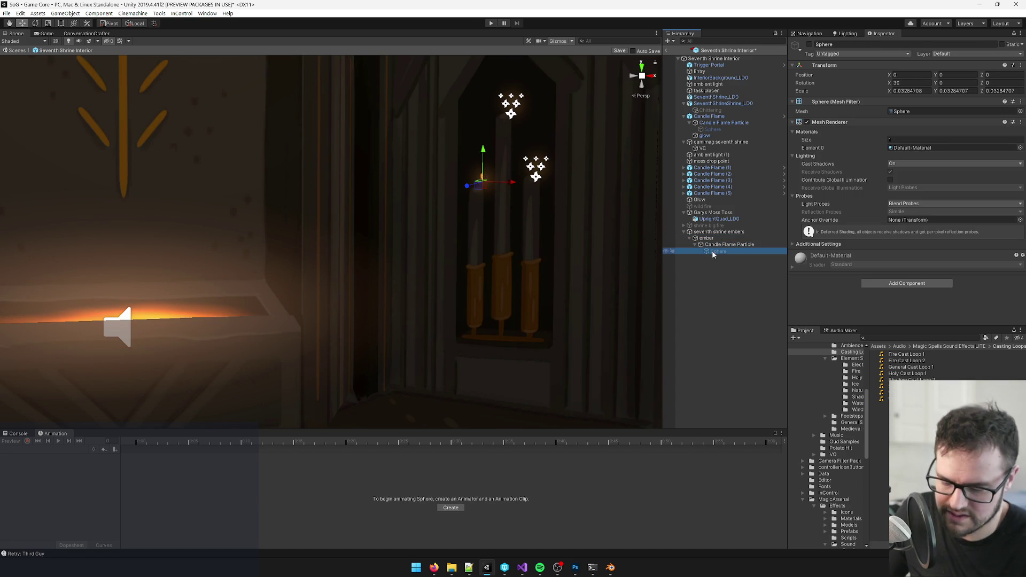
{"action": "key", "text": "Delete"}
{"action": "left_click", "coordinate": [714, 244]}
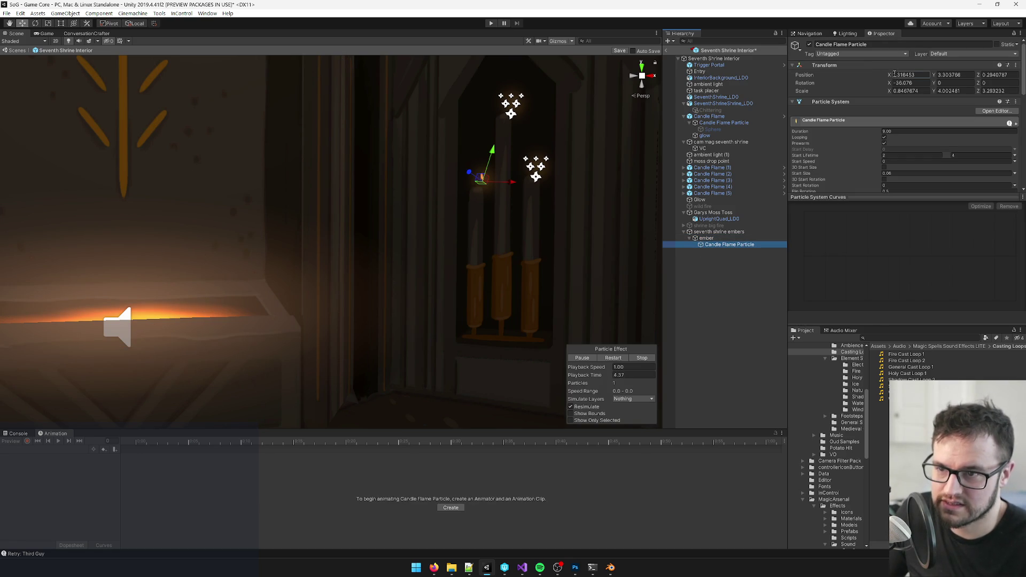
- Set the copied particle's position to 0, 0, 0
{"action": "left_click", "coordinate": [903, 74]}
{"action": "type", "text": "0"}
{"action": "key", "text": "Tab"}
{"action": "type", "text": "0"}
{"action": "key", "text": "Tab"}
{"action": "type", "text": "0"}
{"action": "key", "text": "Return"}
- Try scaling and rotating the flame particle, then undo back to the zeroed position
{"action": "mouse_move", "coordinate": [138, 257]}
{"action": "left_mouse_down"}
{"action": "mouse_move", "coordinate": [124, 280]}
{"action": "mouse_move", "coordinate": [169, 289]}
{"action": "left_mouse_up"}
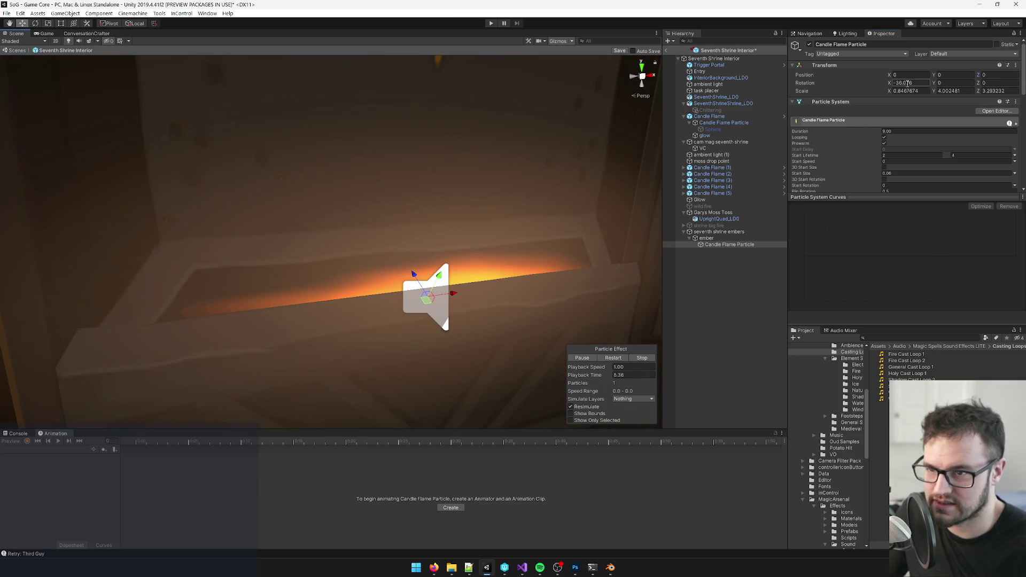
{"action": "type", "text": "0"}
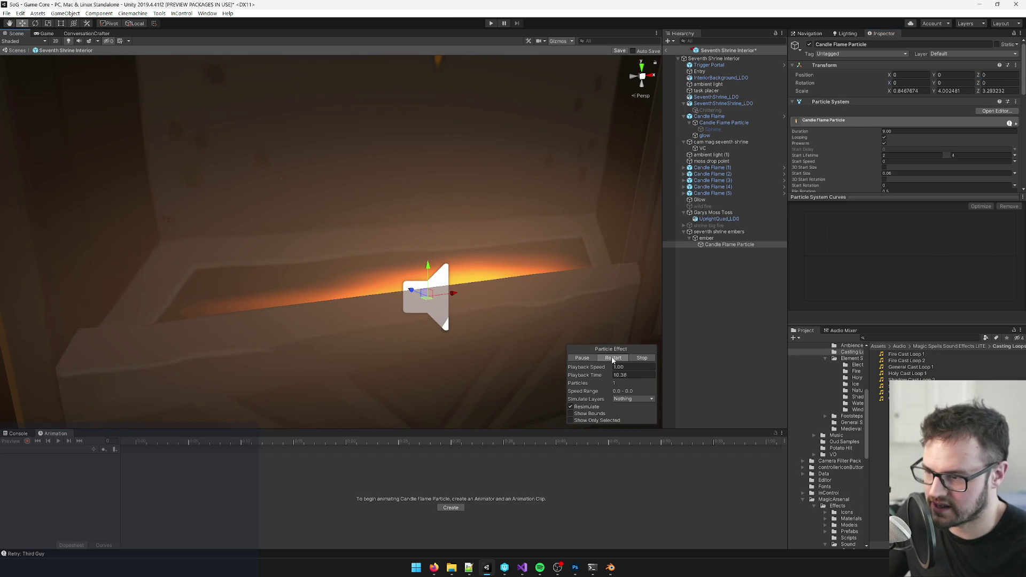
{"action": "mouse_move", "coordinate": [496, 310]}
{"action": "left_mouse_down"}
{"action": "mouse_move", "coordinate": [554, 304]}
{"action": "mouse_move", "coordinate": [469, 298]}
{"action": "left_mouse_up"}
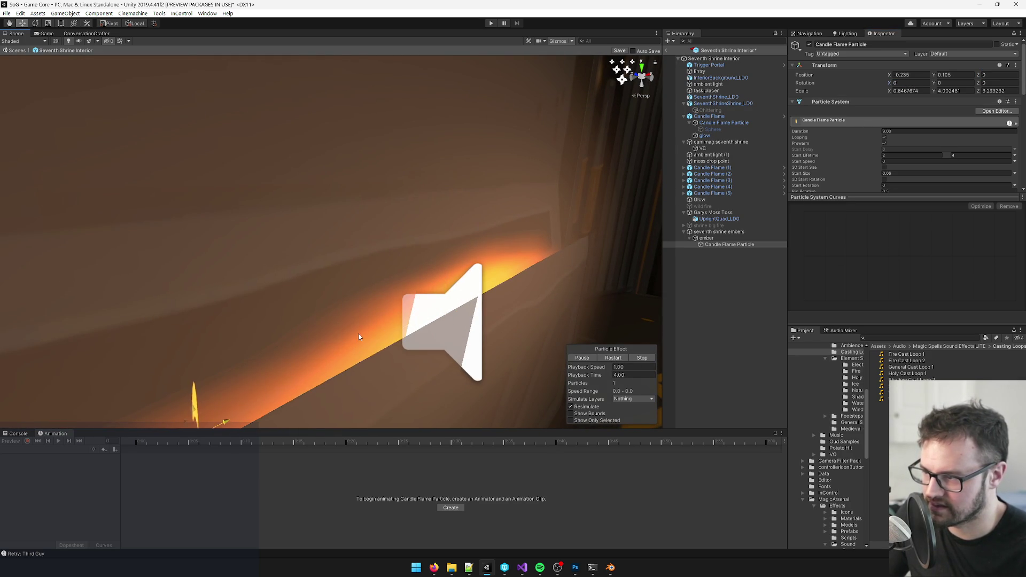
{"action": "key", "text": "f"}
{"action": "key", "text": "r"}
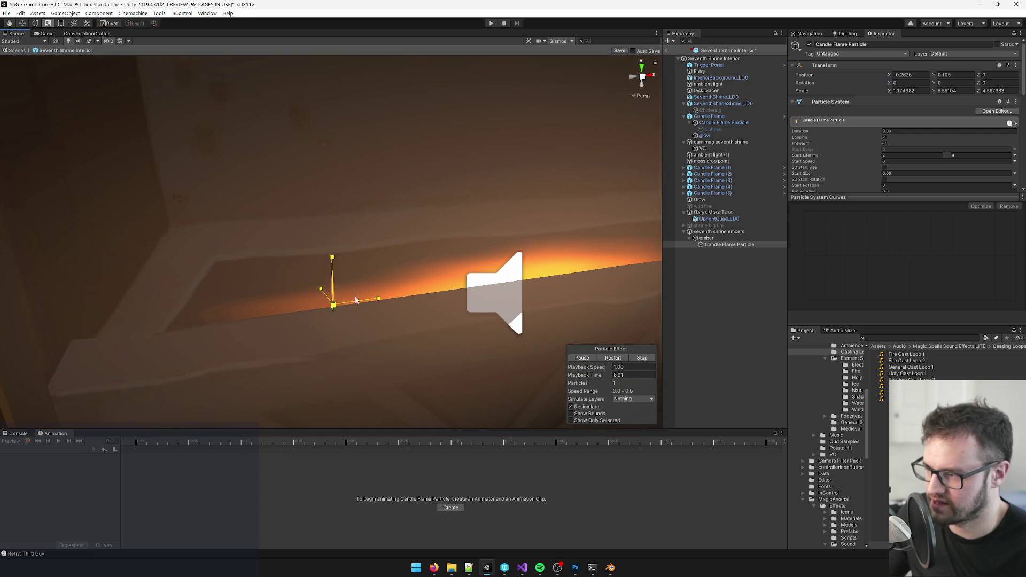
{"action": "left_click_drag", "start_coordinate": [352, 301], "coordinate": [900, 113]}
{"action": "key", "text": "f"}
{"action": "key", "text": "e"}
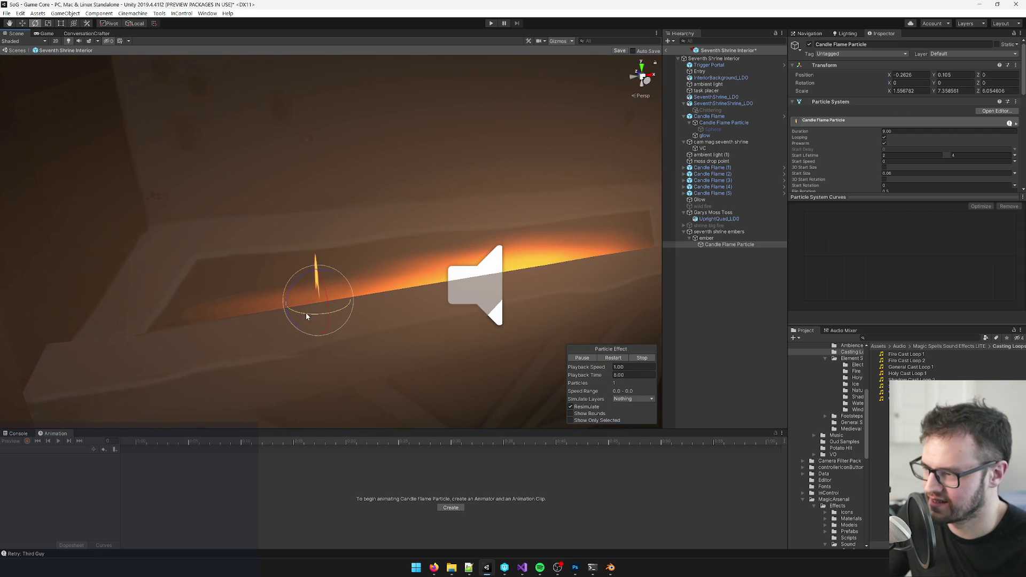
{"action": "mouse_move", "coordinate": [393, 318]}
{"action": "left_mouse_down"}
{"action": "mouse_move", "coordinate": [264, 337]}
{"action": "mouse_move", "coordinate": [362, 305]}
{"action": "mouse_move", "coordinate": [245, 311]}
{"action": "mouse_move", "coordinate": [266, 320]}
{"action": "mouse_move", "coordinate": [386, 310]}
{"action": "left_mouse_up"}
{"action": "scroll", "coordinate": [385, 310], "scroll_direction": "up", "scroll_amount": 2}
{"action": "key", "text": "ctrl+z"}
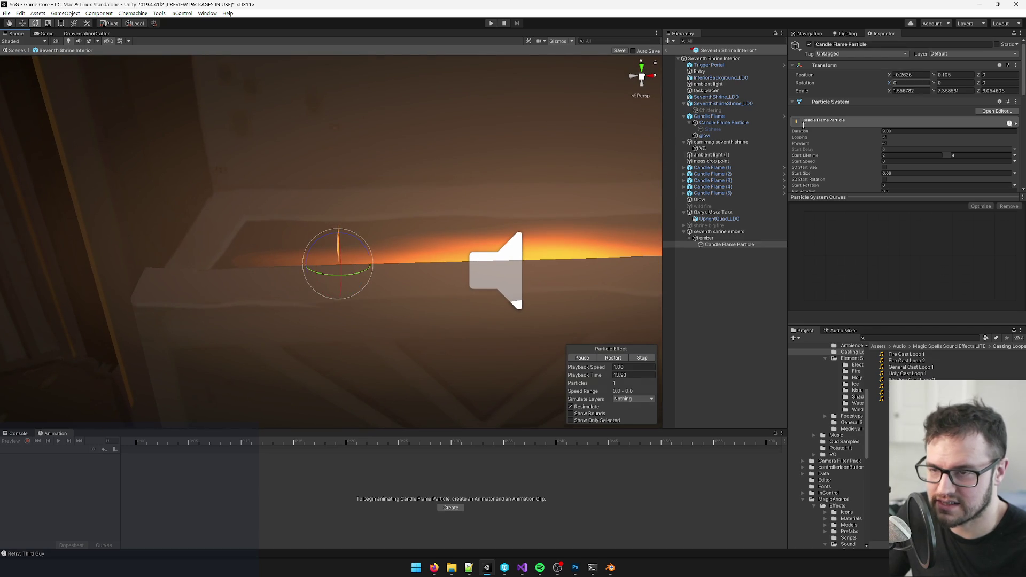
{"action": "key", "text": "ctrl+z"}
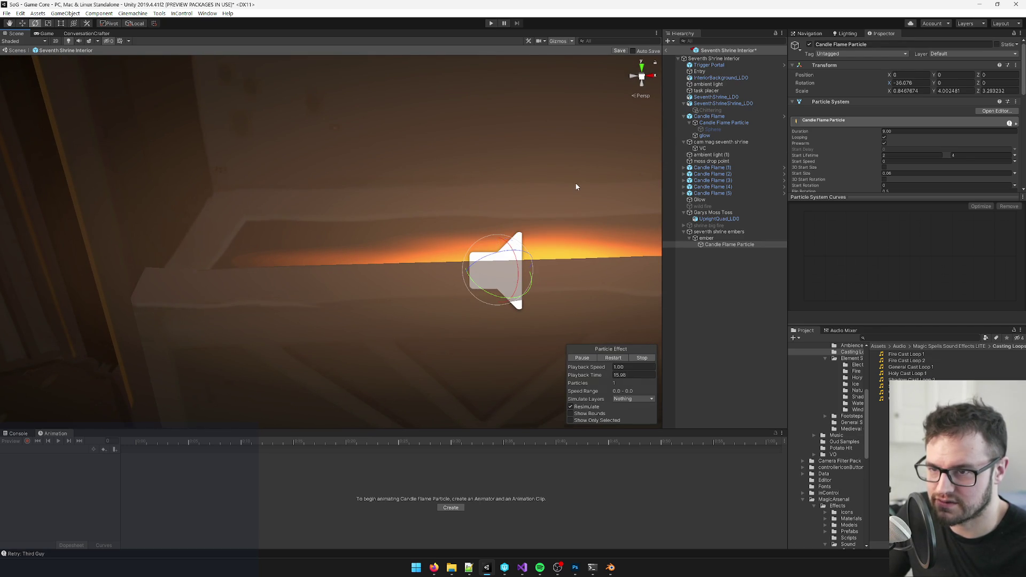
- Move the flame particle slightly left along the ember's ledge
{"action": "key", "text": "w"}
{"action": "left_click_drag", "start_coordinate": [492, 275], "coordinate": [402, 276]}
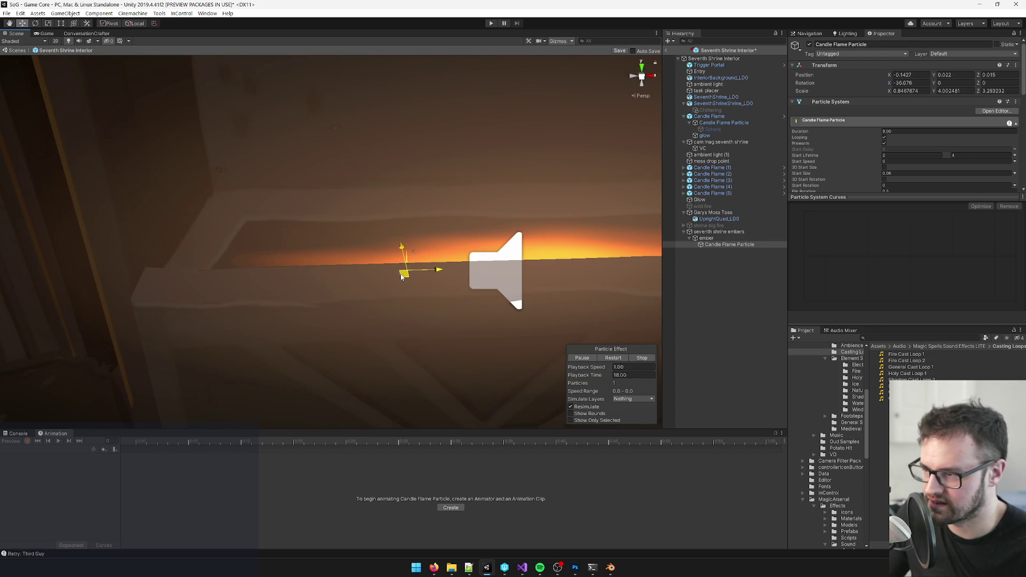
{"action": "scroll", "coordinate": [636, 321], "scroll_direction": "up", "scroll_amount": 2}
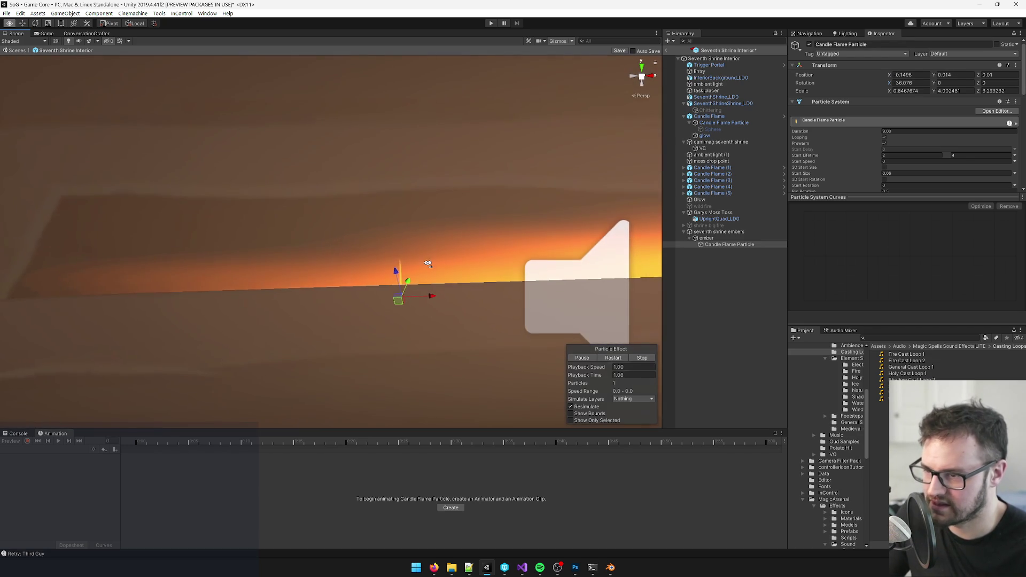
{"action": "left_click", "coordinate": [718, 239]}
{"action": "left_click", "coordinate": [712, 234]}
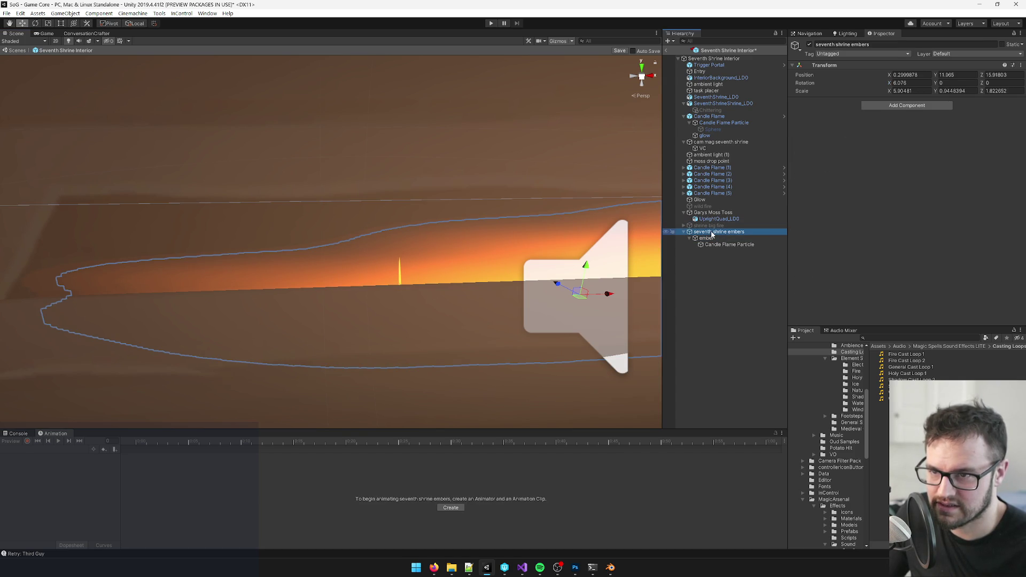
- Move ember and Candle Flame Particle out to the top level of the Hierarchy
{"action": "left_click", "coordinate": [707, 237]}
{"action": "left_click", "coordinate": [706, 243], "text": "shift"}
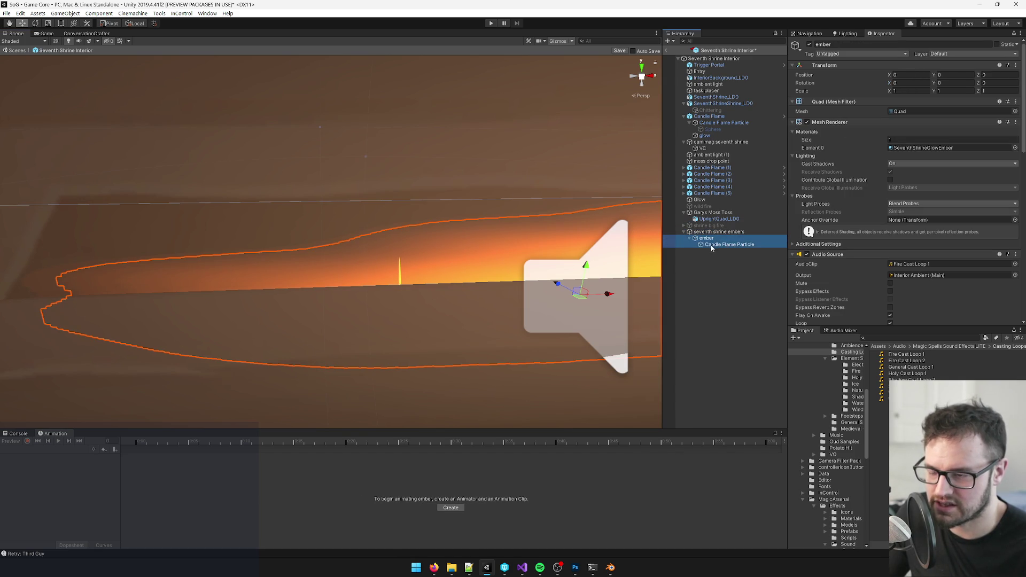
{"action": "left_click_drag", "start_coordinate": [707, 233], "coordinate": [707, 235]}
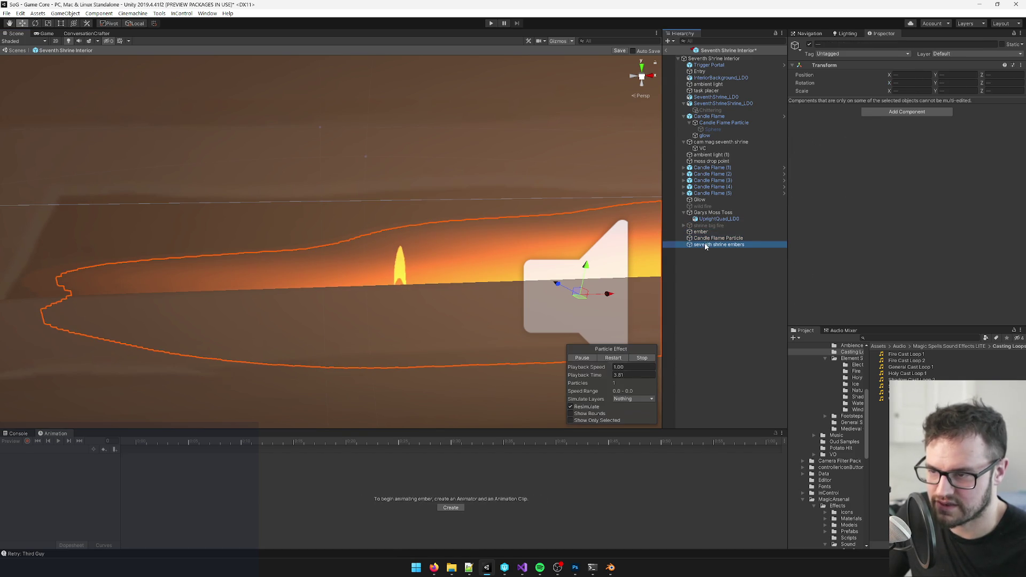
- Set the seventh shrine embers group's rotation to 0 and scale to 1
{"action": "left_click", "coordinate": [718, 244]}
{"action": "left_click", "coordinate": [913, 84]}
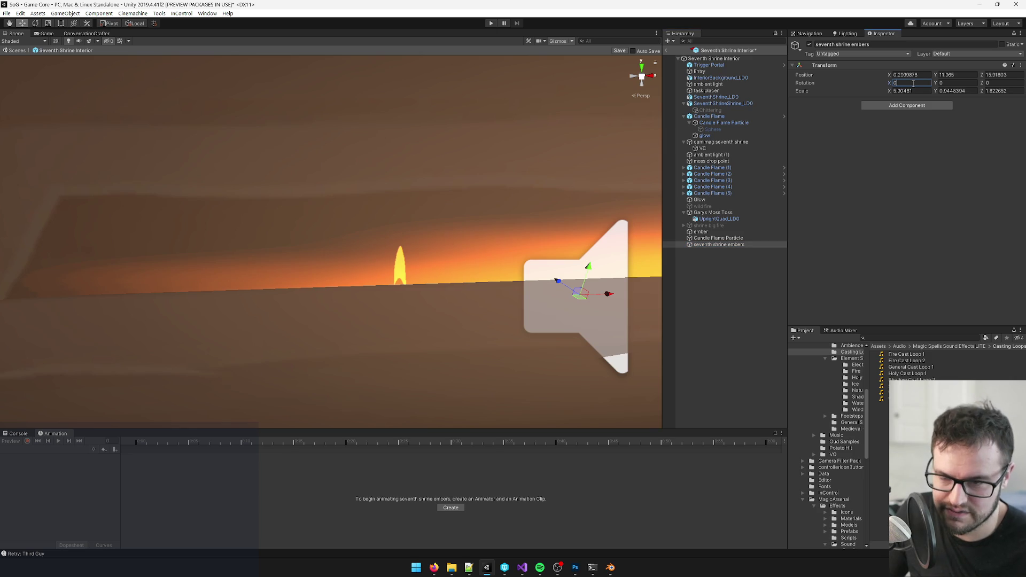
{"action": "type", "text": "1"}
{"action": "key", "text": "Tab"}
{"action": "type", "text": "1"}
{"action": "key", "text": "Tab"}
{"action": "type", "text": "1"}
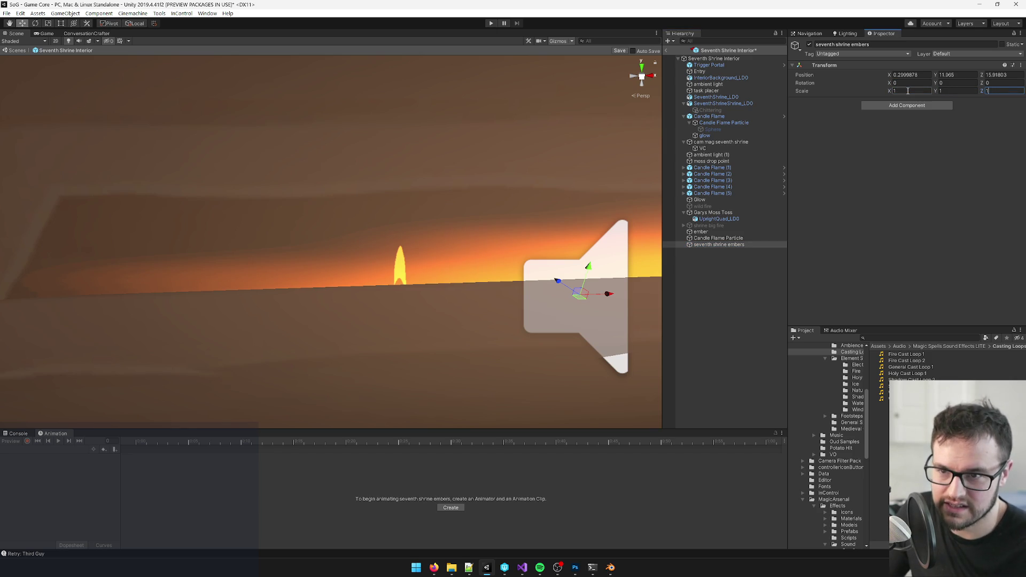
- Edit ember's rotation and drag it back under seventh shrine embers
{"action": "left_click", "coordinate": [719, 238]}
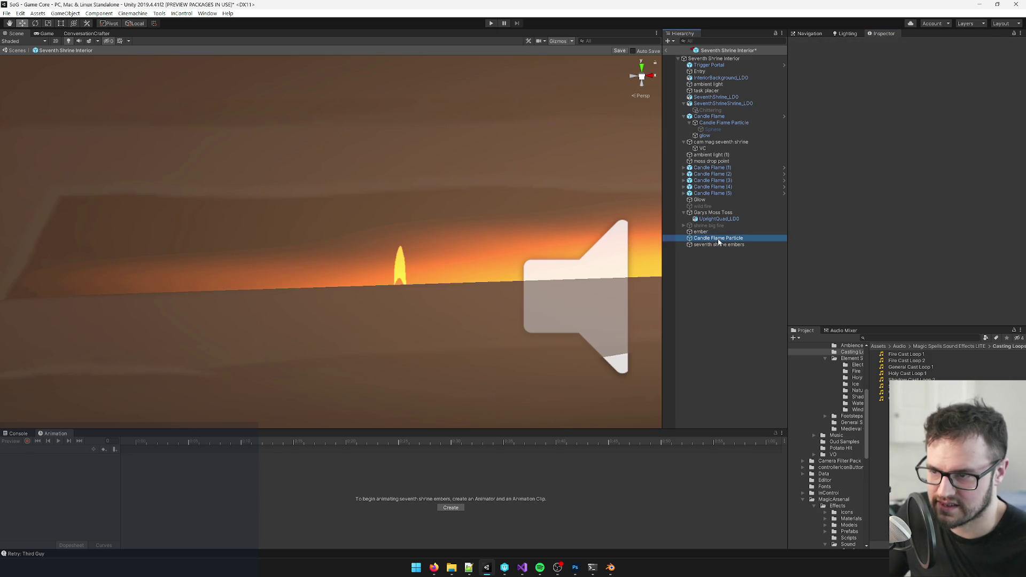
{"action": "left_click", "coordinate": [716, 233]}
{"action": "left_click", "coordinate": [907, 83]}
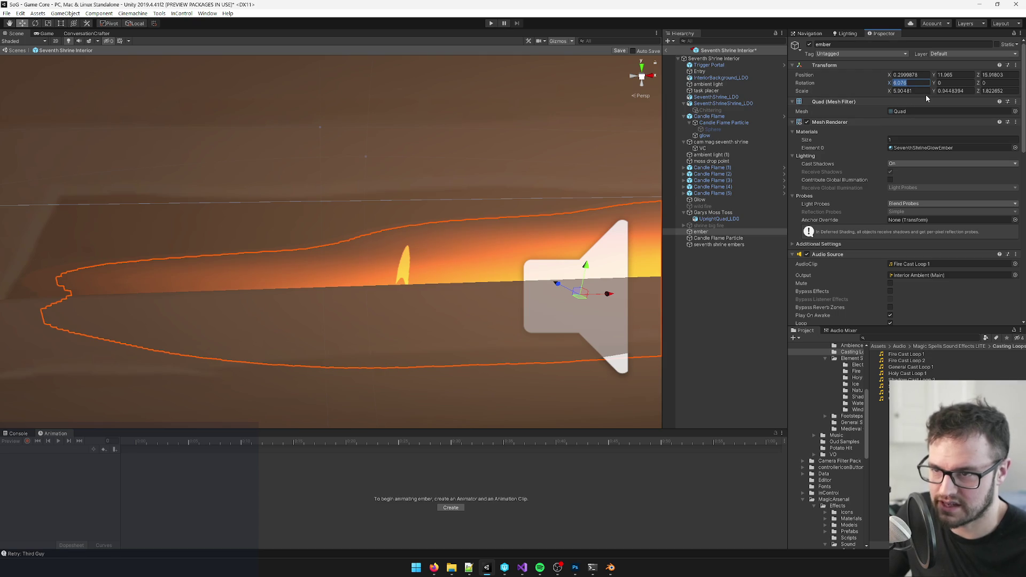
{"action": "left_click_drag", "start_coordinate": [710, 236], "coordinate": [717, 244]}
{"action": "left_click", "coordinate": [716, 232]}
{"action": "mouse_move", "coordinate": [445, 285]}
{"action": "left_mouse_down"}
{"action": "mouse_move", "coordinate": [515, 286]}
{"action": "mouse_move", "coordinate": [494, 273]}
{"action": "mouse_move", "coordinate": [508, 280]}
{"action": "left_mouse_up"}
{"action": "left_click_drag", "start_coordinate": [427, 235], "coordinate": [400, 222]}
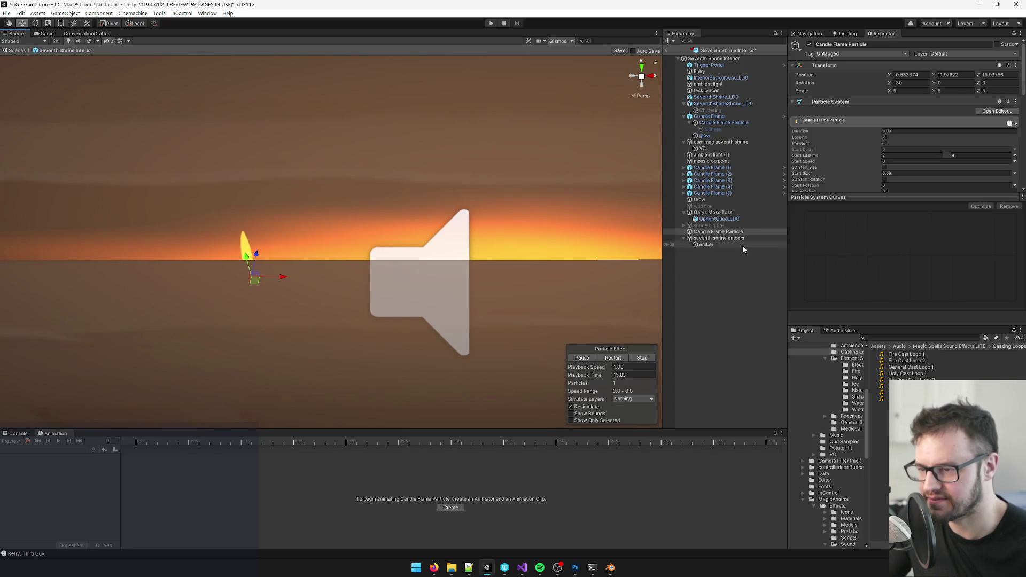
- Add a new empty object named ember under seventh shrine embers
{"action": "left_click", "coordinate": [710, 245]}
{"action": "right_click", "coordinate": [708, 245]}
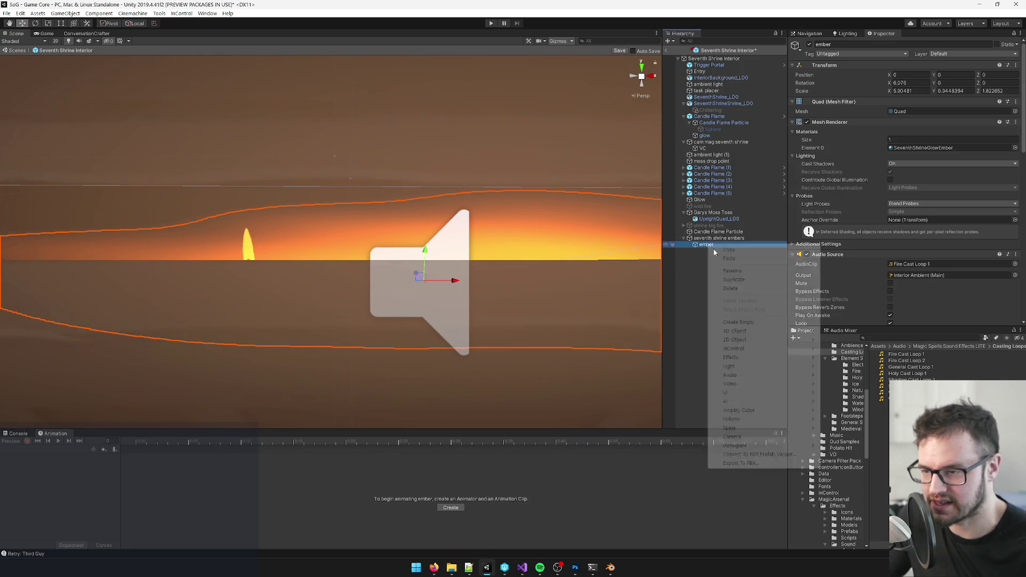
{"action": "left_click", "coordinate": [739, 322]}
{"action": "left_click_drag", "start_coordinate": [707, 247], "coordinate": [705, 241]}
{"action": "left_click", "coordinate": [840, 43]}
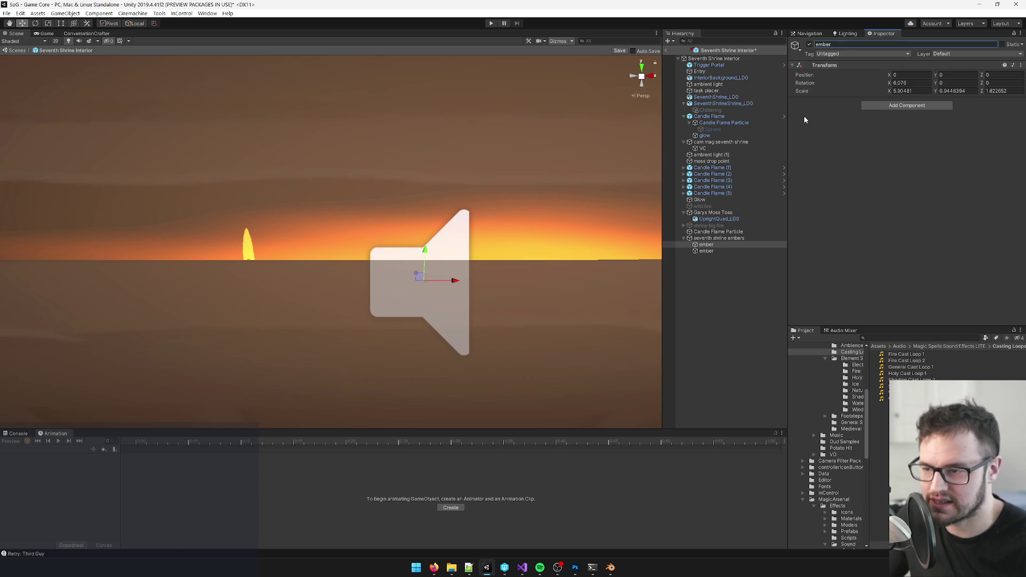
- Rename the second ember object, with the glow mesh and audio, to 'ember mesh'
{"action": "left_click", "coordinate": [706, 250]}
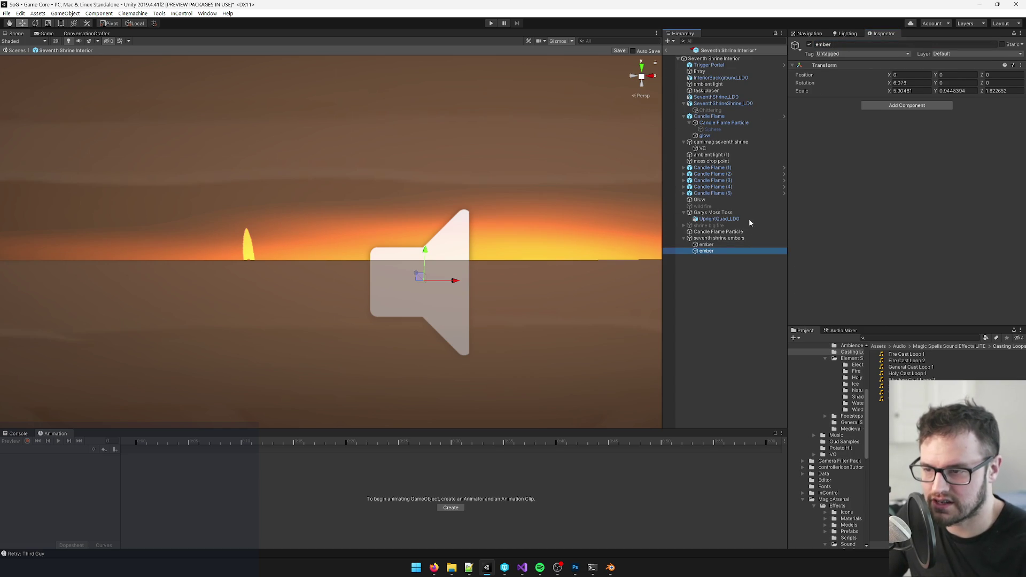
{"action": "left_click", "coordinate": [858, 44]}
{"action": "type", "text": "mesh"}
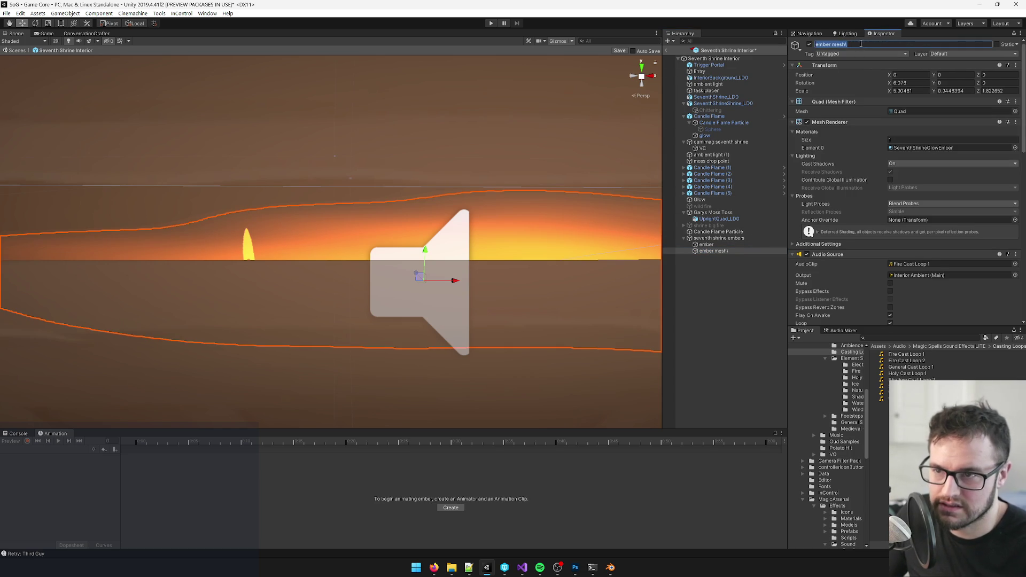
{"action": "scroll", "coordinate": [847, 163], "scroll_direction": "down", "scroll_amount": 3}
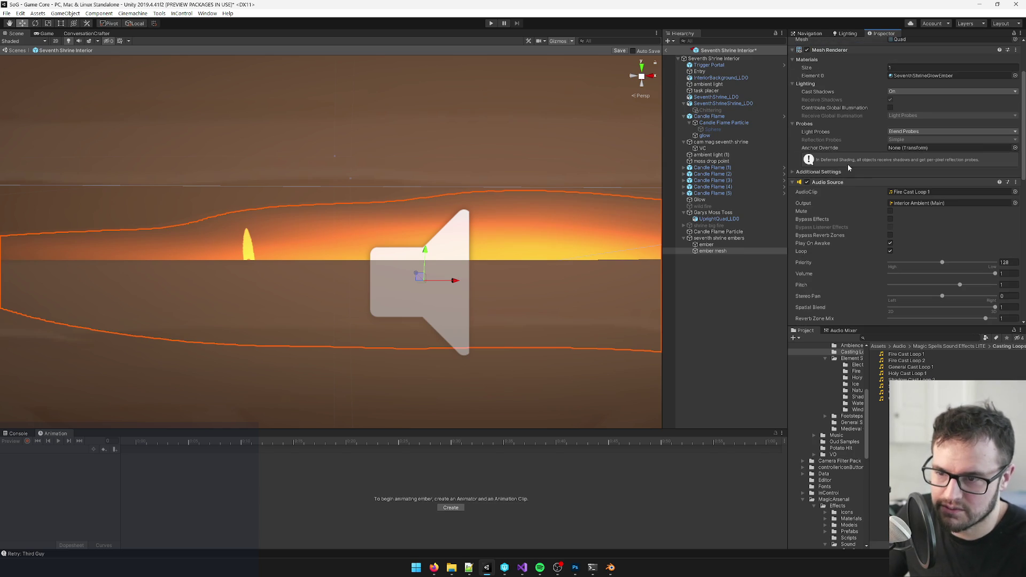
{"action": "left_click", "coordinate": [716, 251]}
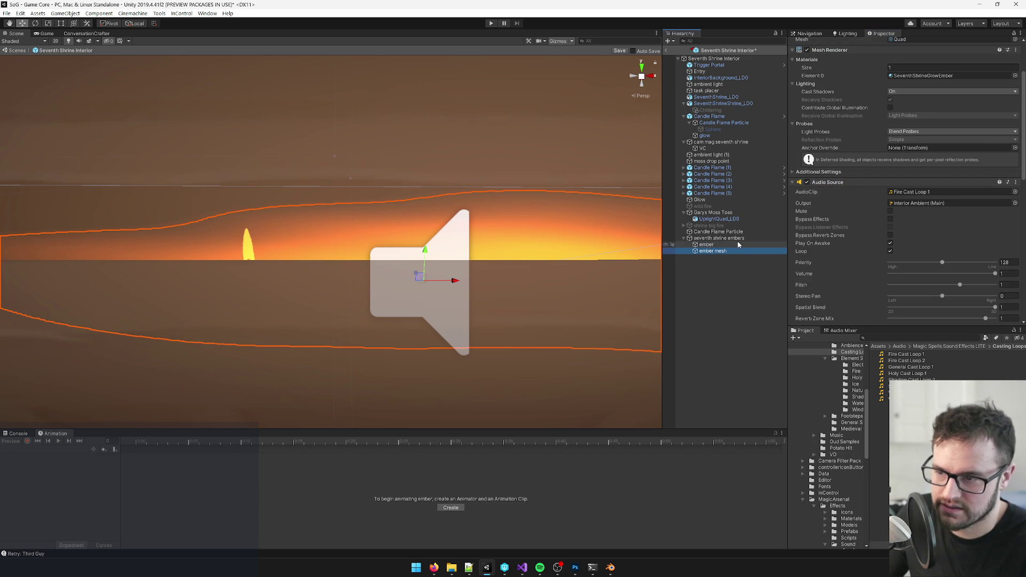
{"action": "left_click", "coordinate": [710, 245]}
{"action": "left_click", "coordinate": [717, 252]}
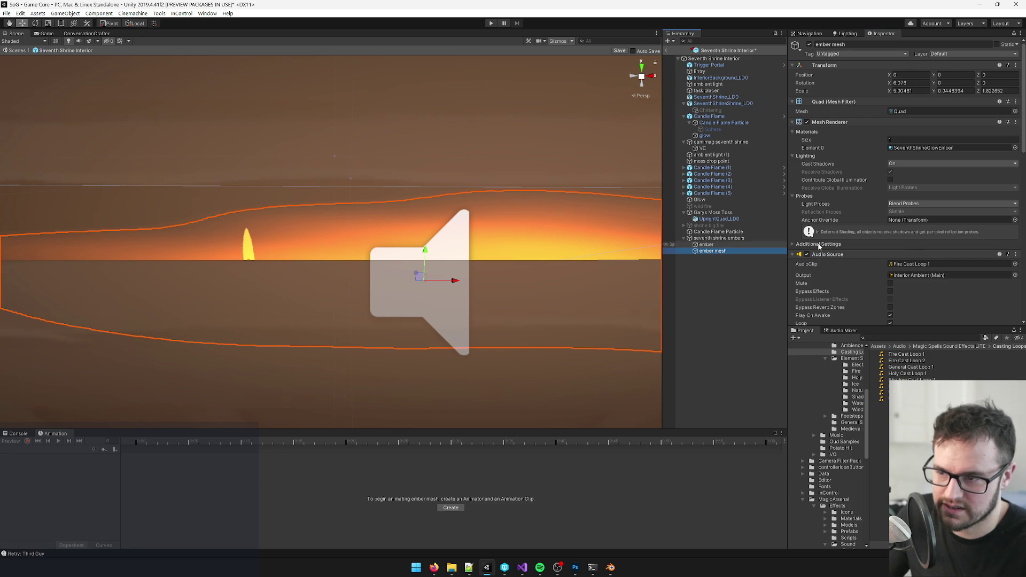
{"action": "scroll", "coordinate": [892, 210], "scroll_direction": "down", "scroll_amount": 3}
- Move the Audio Source component from ember mesh onto the empty ember object
{"action": "right_click", "coordinate": [839, 111]}
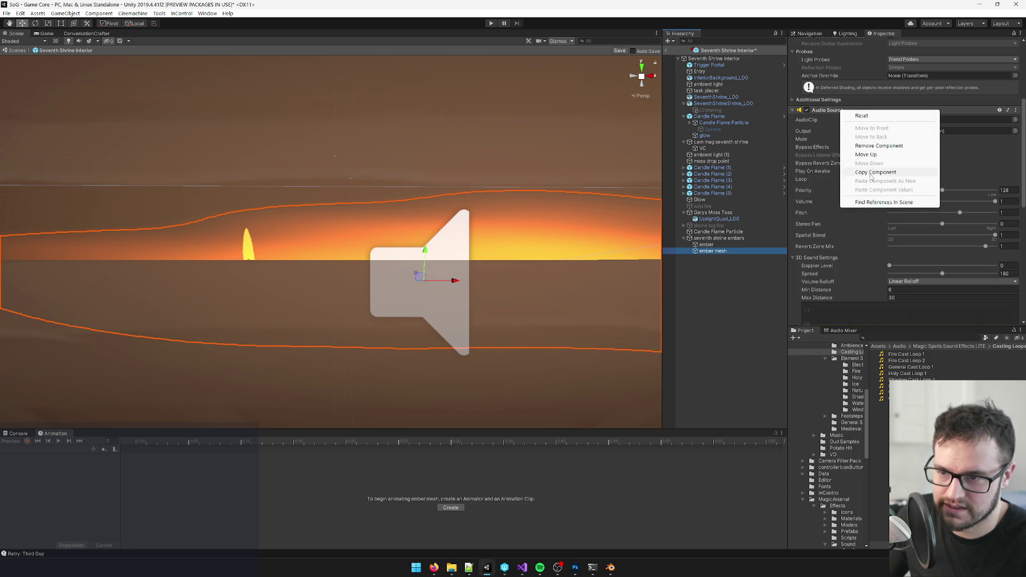
{"action": "left_click", "coordinate": [868, 172]}
{"action": "right_click", "coordinate": [828, 112]}
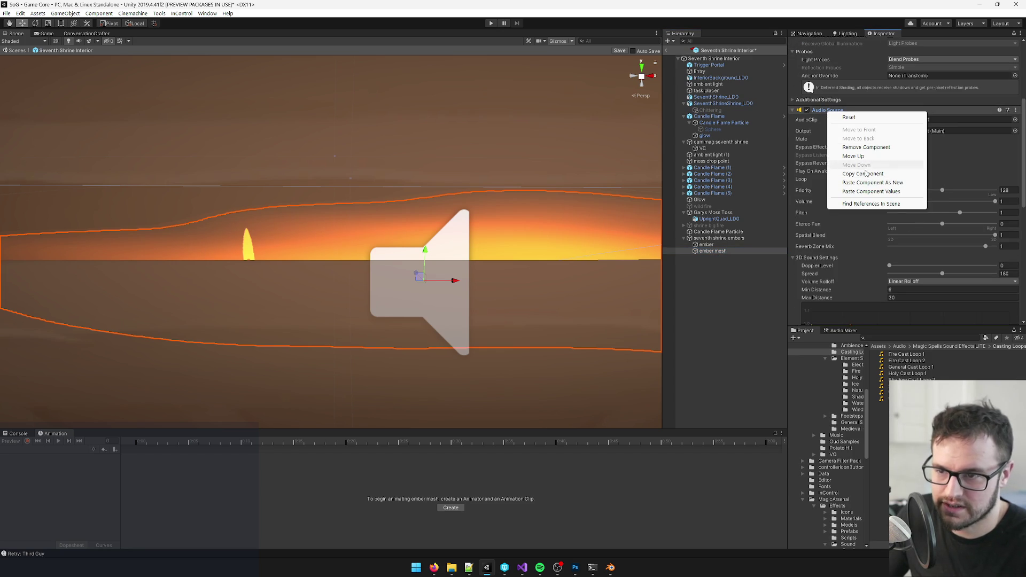
{"action": "left_click", "coordinate": [711, 244]}
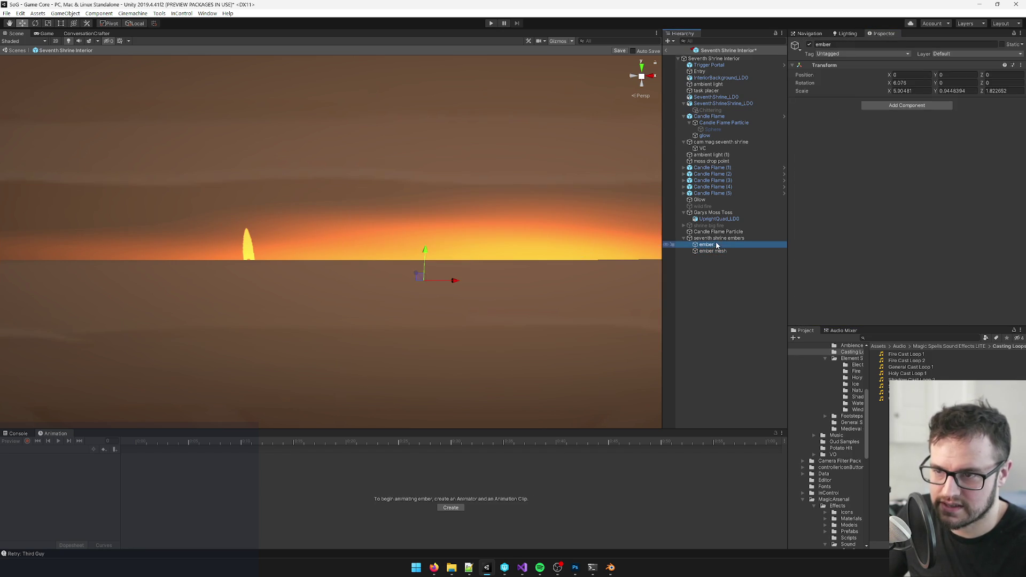
{"action": "left_click", "coordinate": [1021, 64]}
{"action": "left_click", "coordinate": [957, 112]}
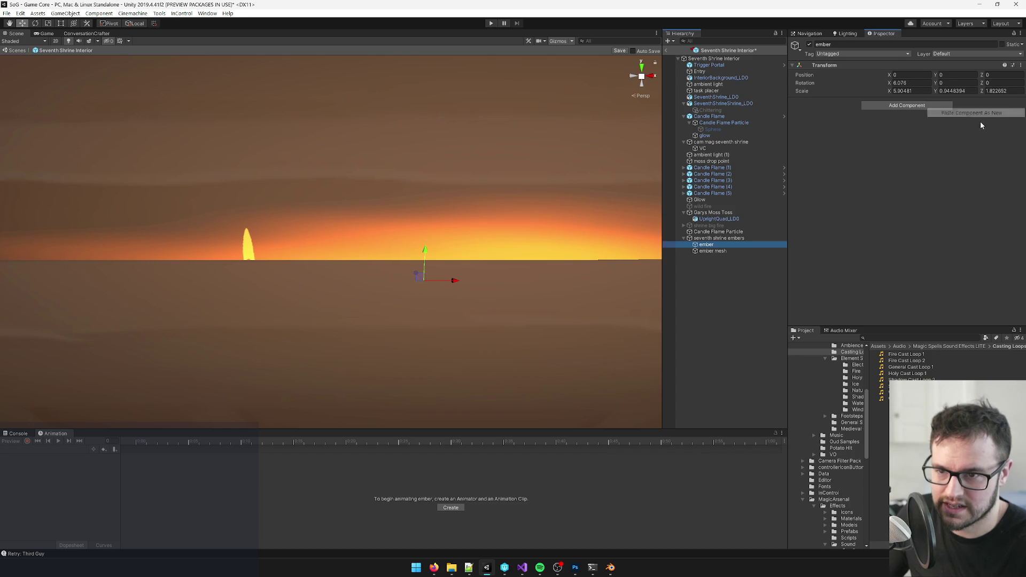
- Place ember mesh above ember in the Hierarchy
{"action": "left_click", "coordinate": [716, 251]}
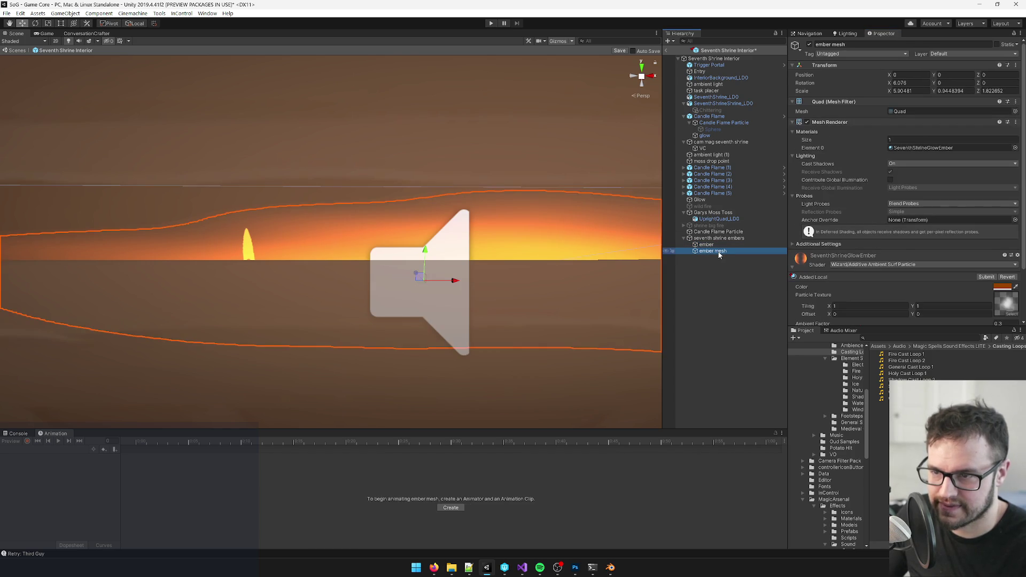
{"action": "scroll", "coordinate": [896, 214], "scroll_direction": "down", "scroll_amount": 3}
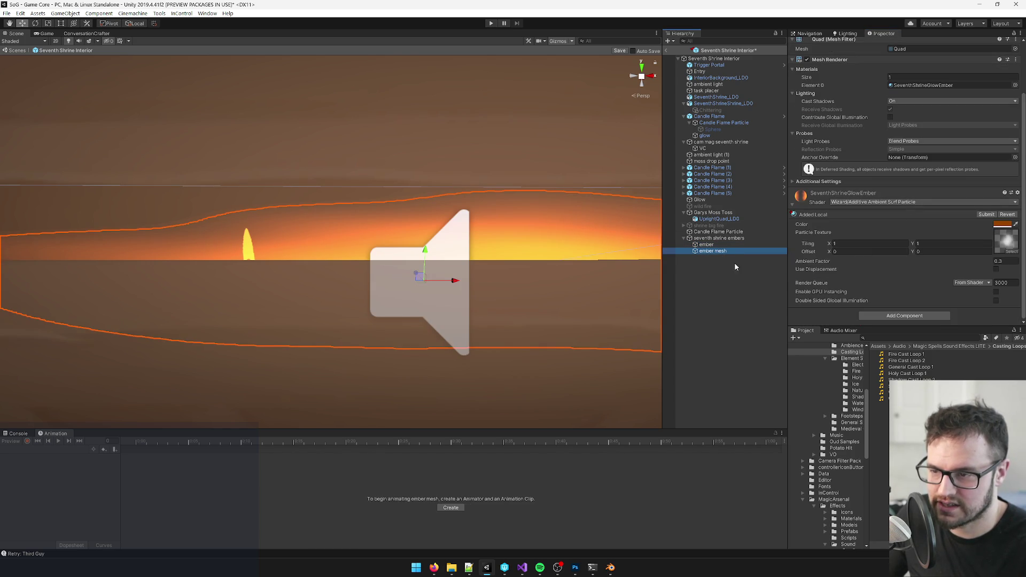
{"action": "left_click_drag", "start_coordinate": [718, 255], "coordinate": [727, 246]}
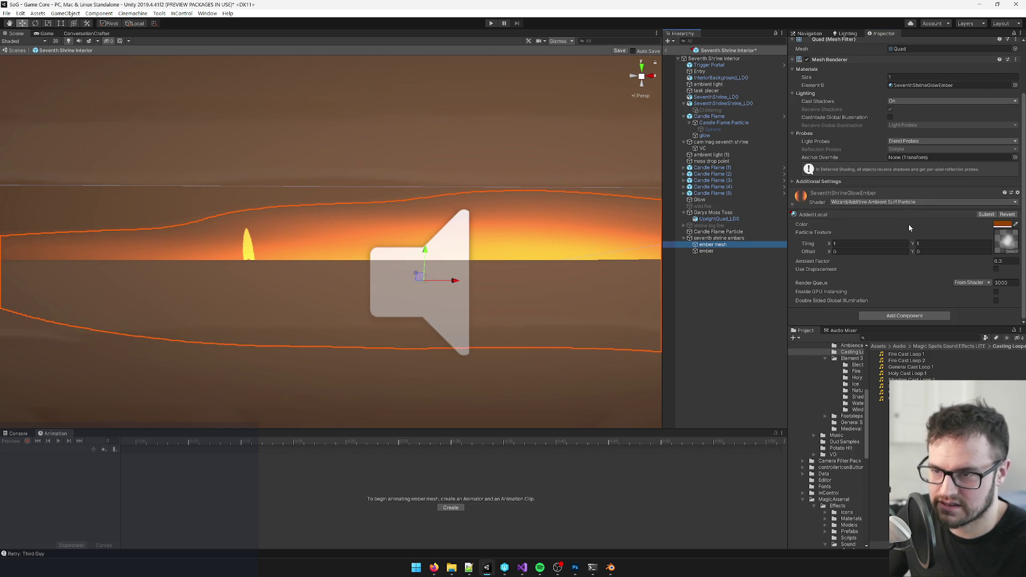
{"action": "scroll", "coordinate": [907, 229], "scroll_direction": "up", "scroll_amount": 3}
- Set ember mesh's Cast Shadows to Off
{"action": "left_click", "coordinate": [905, 164]}
{"action": "left_click", "coordinate": [905, 173]}
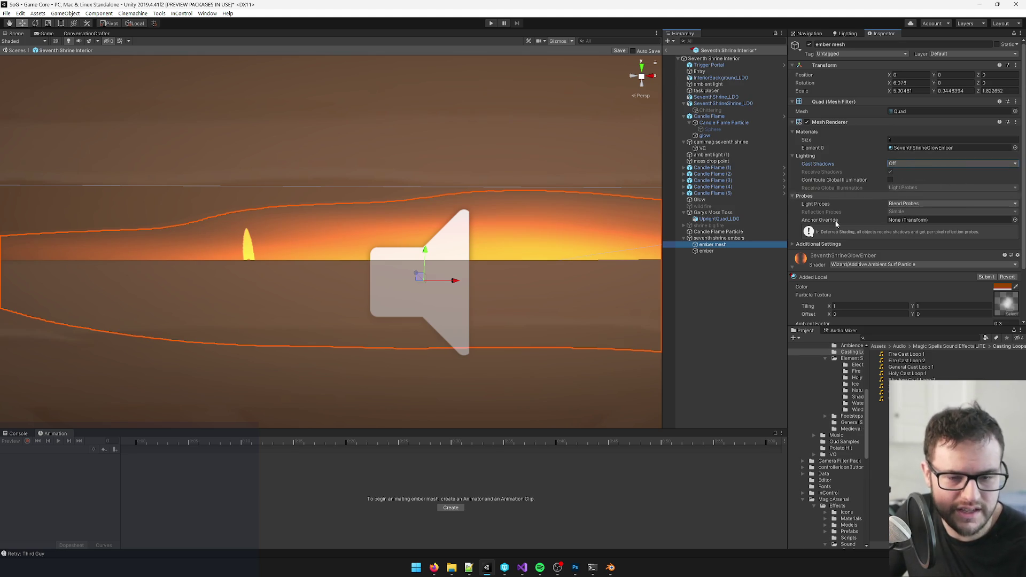
{"action": "left_click_drag", "start_coordinate": [689, 244], "coordinate": [711, 250]}
{"action": "left_click", "coordinate": [707, 245]}
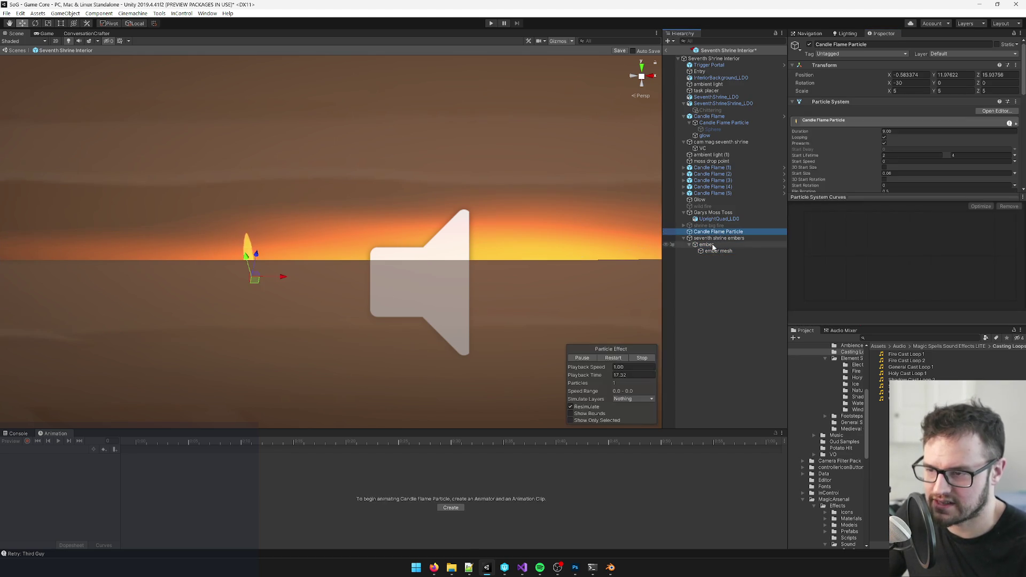
{"action": "left_click", "coordinate": [718, 251]}
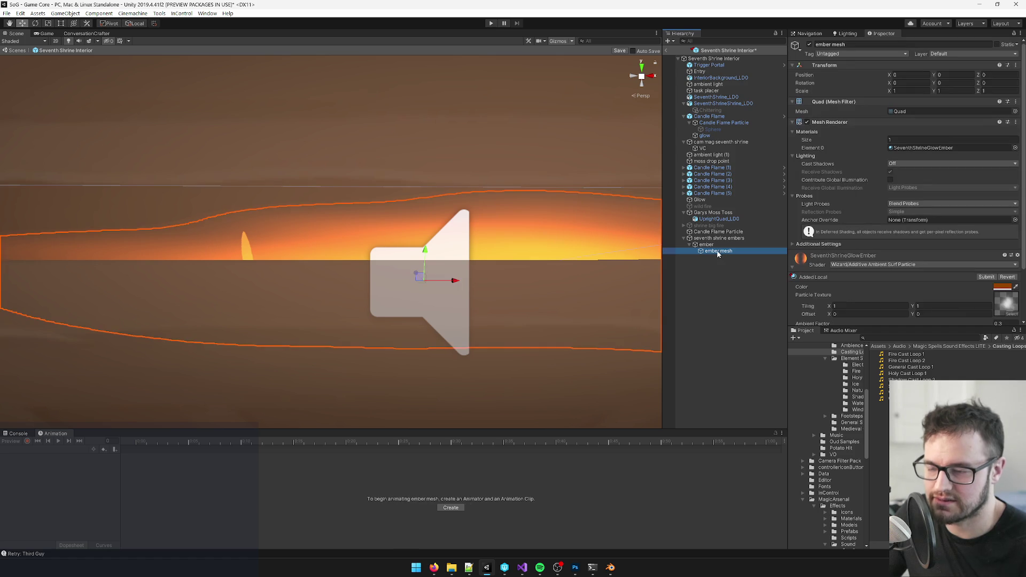
{"action": "key", "text": "ctrl+z"}
- Set ember's rotation to 0 and scale to 1, then nest ember mesh under it
{"action": "left_click", "coordinate": [907, 83]}
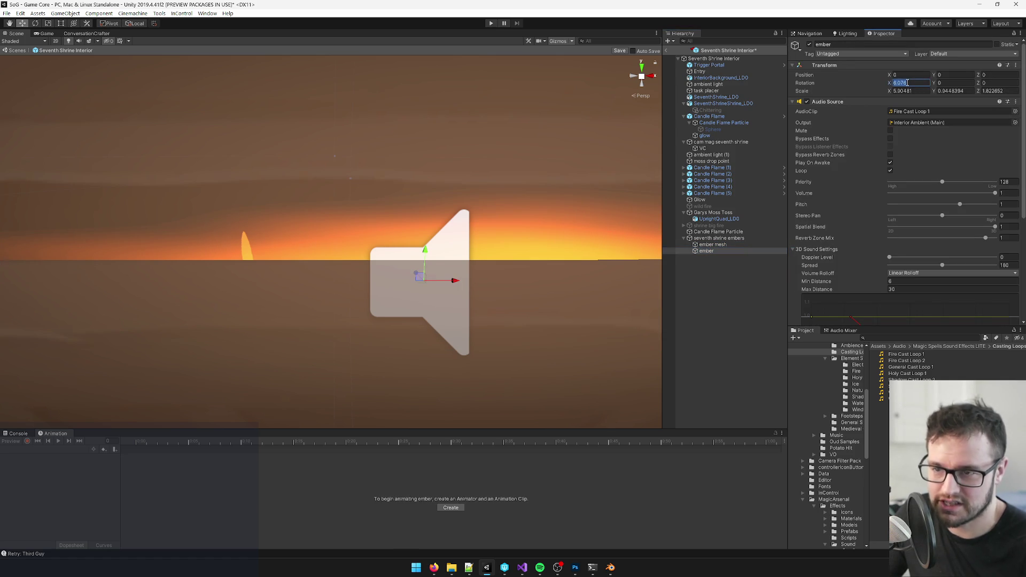
{"action": "type", "text": "1"}
{"action": "key", "text": "Tab"}
{"action": "type", "text": "1"}
{"action": "key", "text": "Tab"}
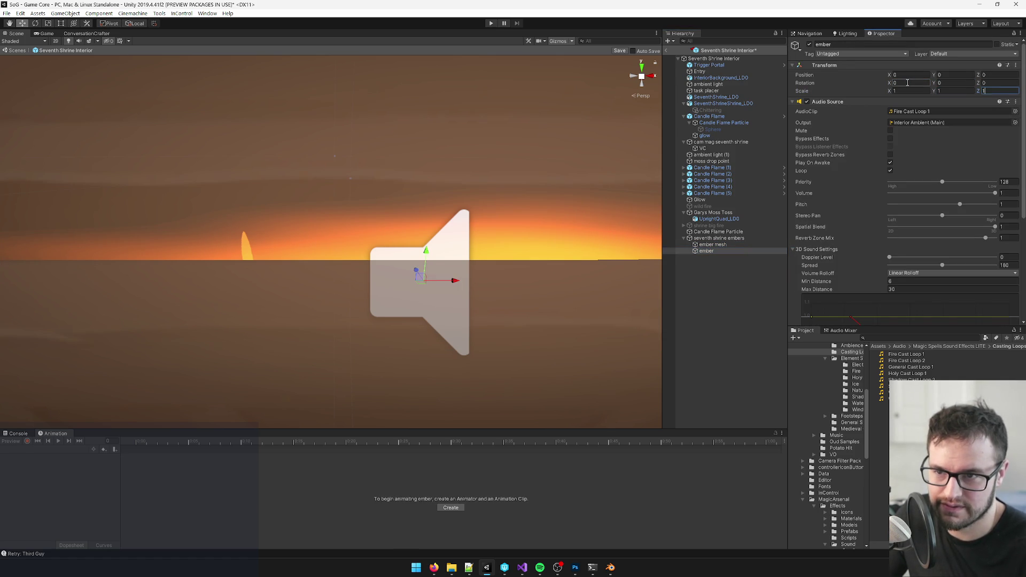
{"action": "left_click_drag", "start_coordinate": [719, 244], "coordinate": [719, 252]}
- Place the Candle Flame Particle on the ledge and enlarge it to 6.8505 scale
{"action": "left_click", "coordinate": [707, 233]}
{"action": "key", "text": "f"}
{"action": "key", "text": "r"}
{"action": "key", "text": "w"}
{"action": "mouse_move", "coordinate": [373, 248]}
{"action": "left_mouse_down"}
{"action": "mouse_move", "coordinate": [417, 256]}
{"action": "mouse_move", "coordinate": [438, 299]}
{"action": "left_mouse_up"}
- Slide the Candle Flame Particle left along the altar and set its X rotation to 0
{"action": "scroll", "coordinate": [438, 299], "scroll_direction": "up", "scroll_amount": 5}
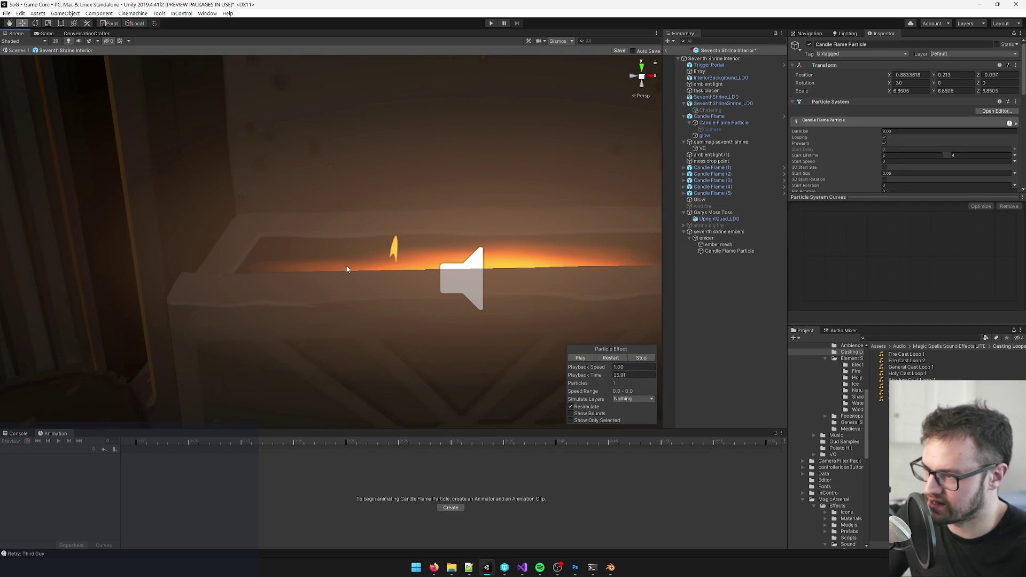
{"action": "left_click", "coordinate": [710, 251]}
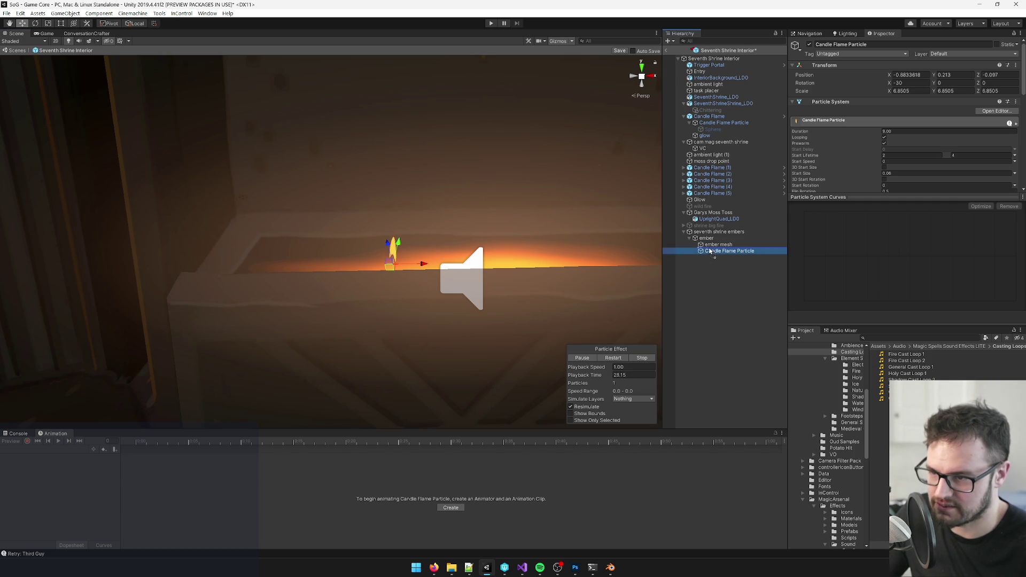
{"action": "mouse_move", "coordinate": [418, 265]}
{"action": "left_mouse_down"}
{"action": "mouse_move", "coordinate": [350, 274]}
{"action": "mouse_move", "coordinate": [357, 291]}
{"action": "mouse_move", "coordinate": [307, 290]}
{"action": "mouse_move", "coordinate": [245, 255]}
{"action": "left_mouse_up"}
{"action": "left_click", "coordinate": [903, 83]}
{"action": "type", "text": "0"}
{"action": "key", "text": "Return"}
{"action": "left_click_drag", "start_coordinate": [257, 235], "coordinate": [315, 237]}
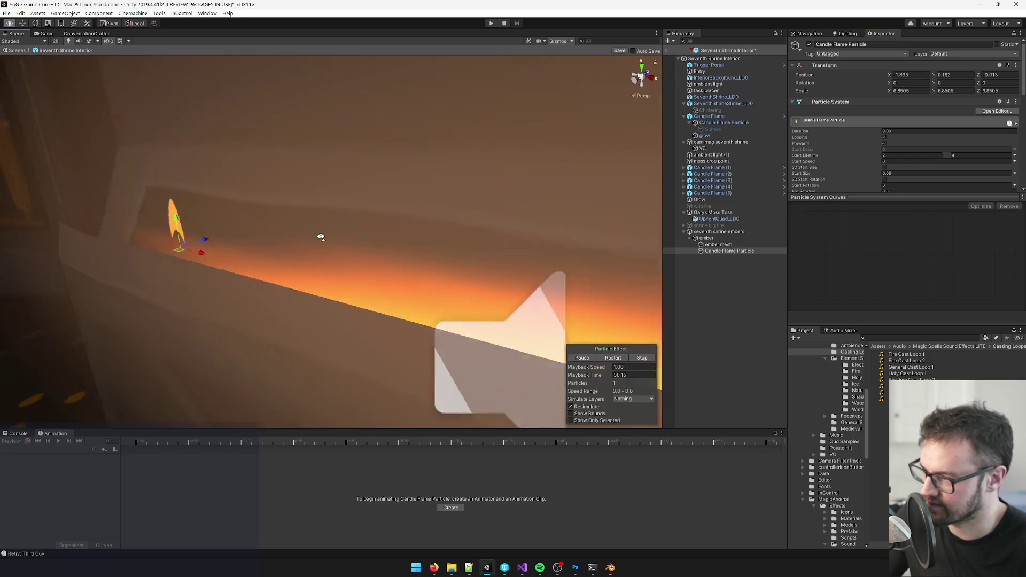
{"action": "scroll", "coordinate": [316, 246], "scroll_direction": "down", "scroll_amount": 10}
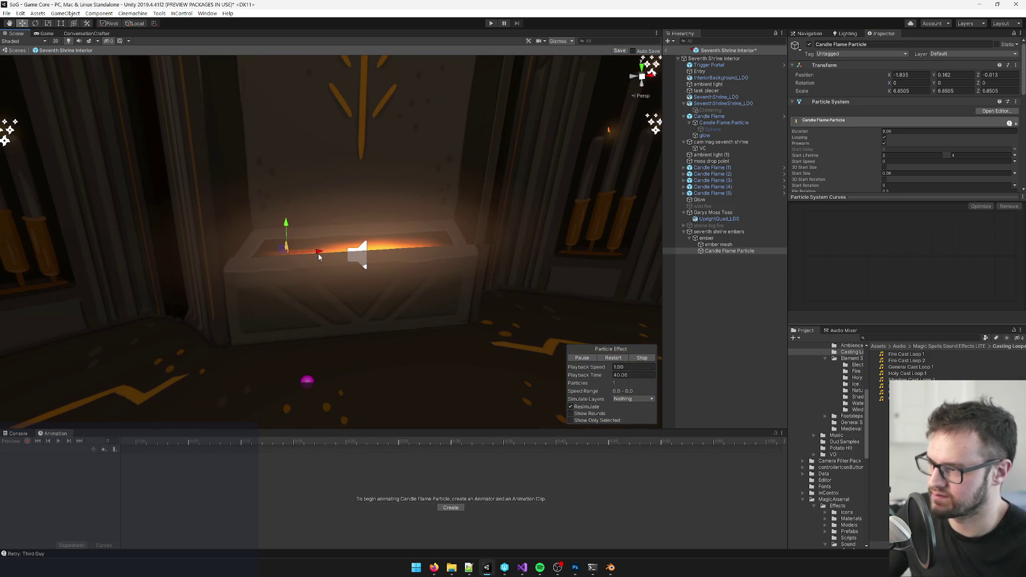
- Duplicate the candle flame repeatedly to spread a row of flames along the altar
{"action": "key", "text": "ctrl+d"}
{"action": "left_click_drag", "start_coordinate": [317, 255], "coordinate": [333, 252]}
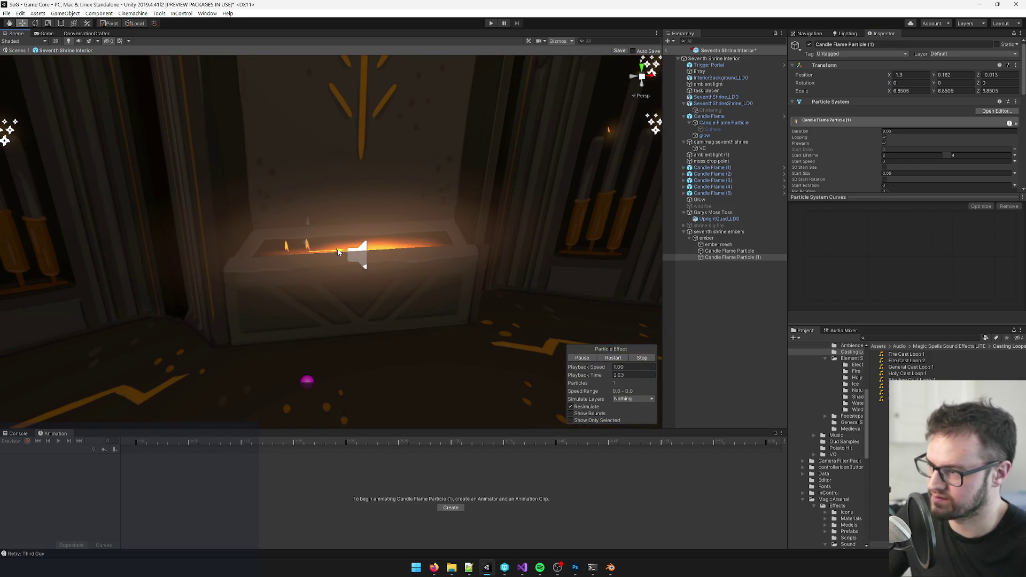
{"action": "left_click", "coordinate": [731, 251], "text": "ctrl"}
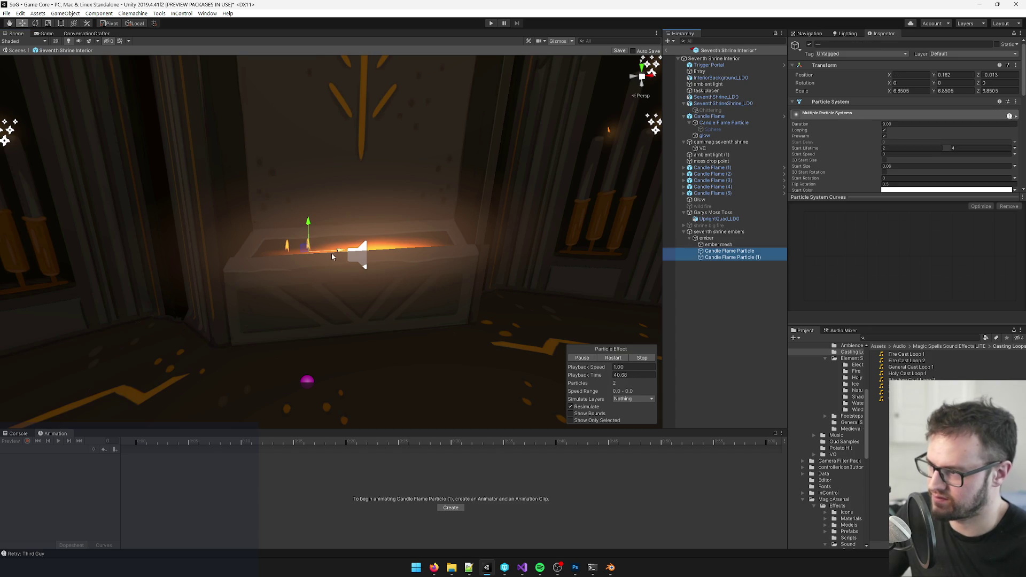
{"action": "key", "text": "ctrl+d"}
{"action": "left_click_drag", "start_coordinate": [330, 259], "coordinate": [348, 253]}
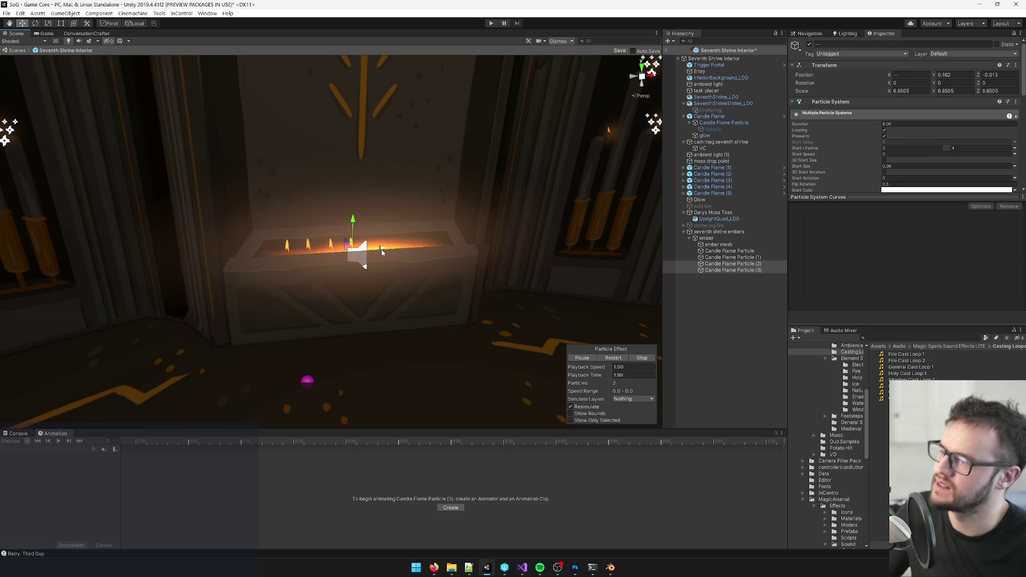
{"action": "key", "text": "ctrl+d"}
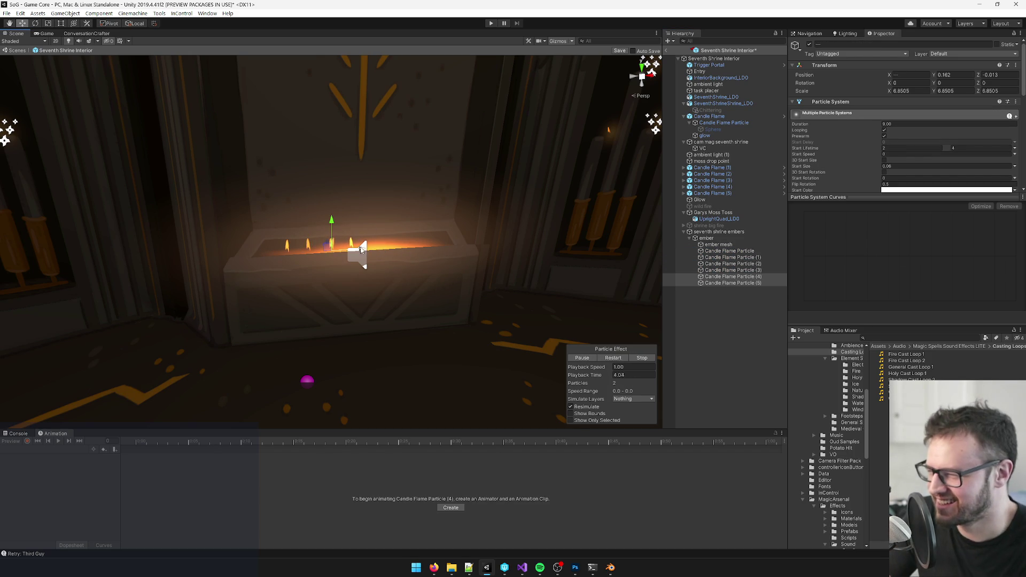
{"action": "left_click_drag", "start_coordinate": [396, 251], "coordinate": [402, 250]}
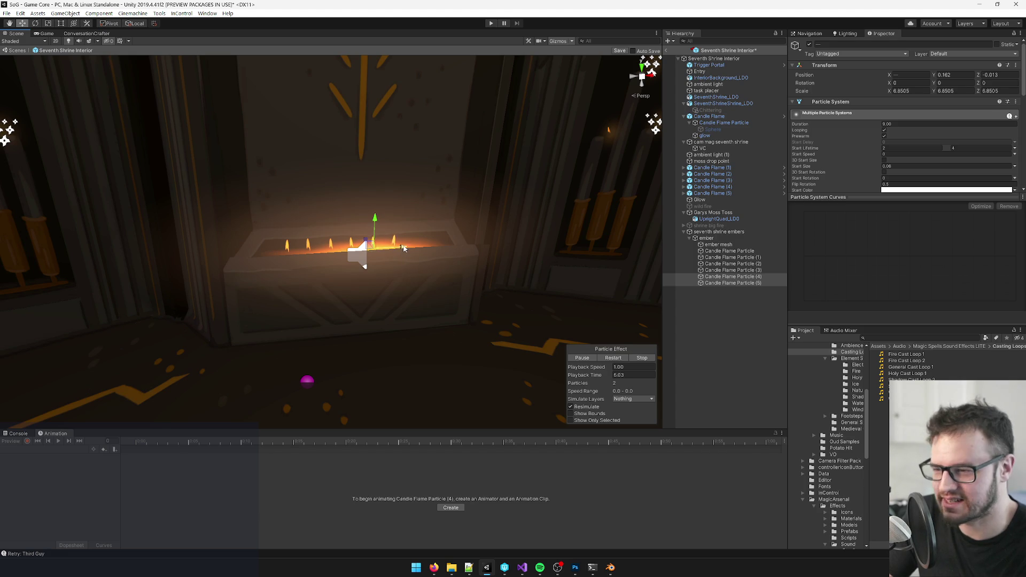
{"action": "key", "text": "ctrl+d"}
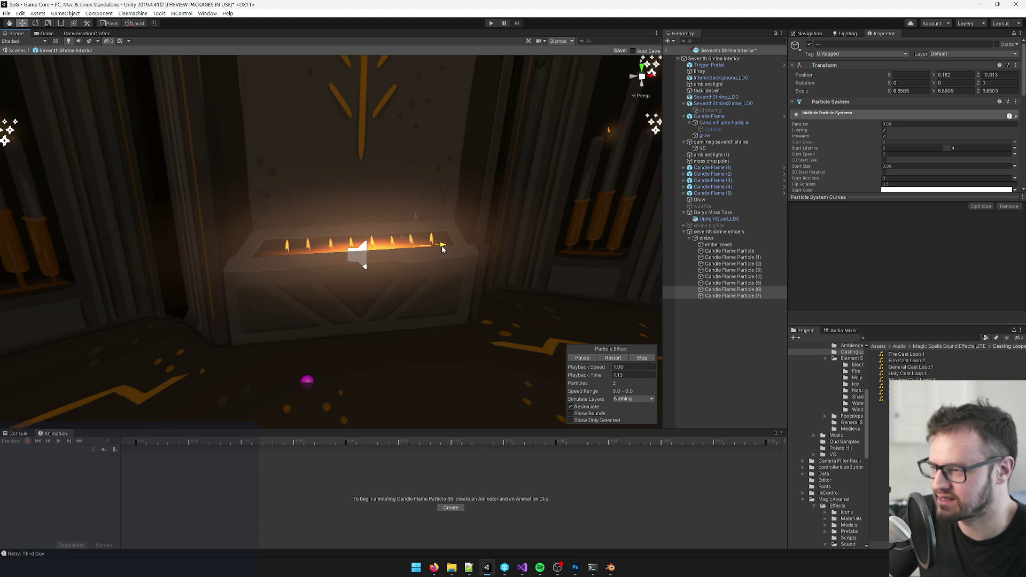
- Select all eight Candle Flame Particle objects and delete them, leaving only ember mesh
{"action": "left_click", "coordinate": [707, 317]}
{"action": "scroll", "coordinate": [411, 286], "scroll_direction": "down", "scroll_amount": 10}
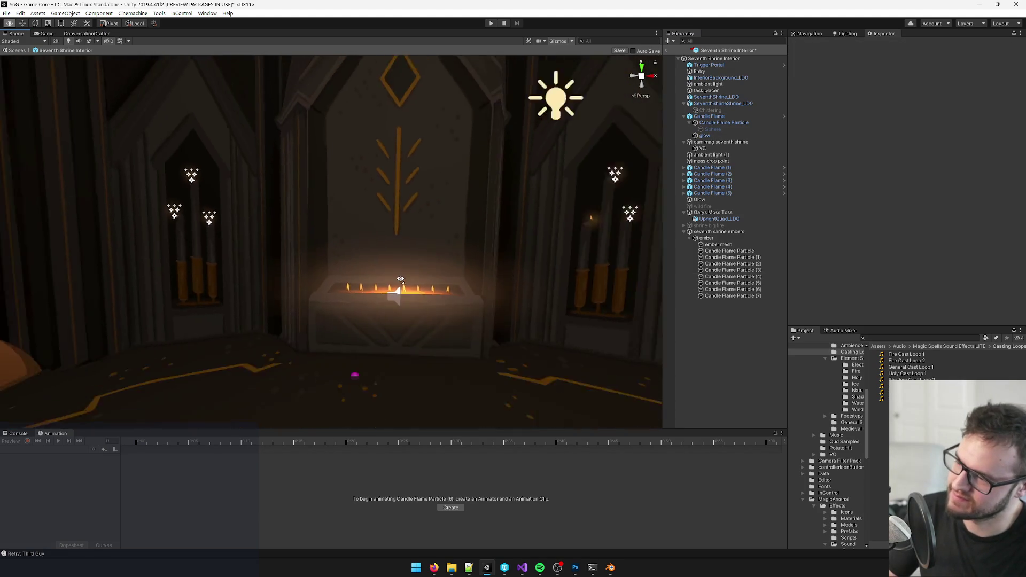
{"action": "scroll", "coordinate": [407, 282], "scroll_direction": "up", "scroll_amount": 10}
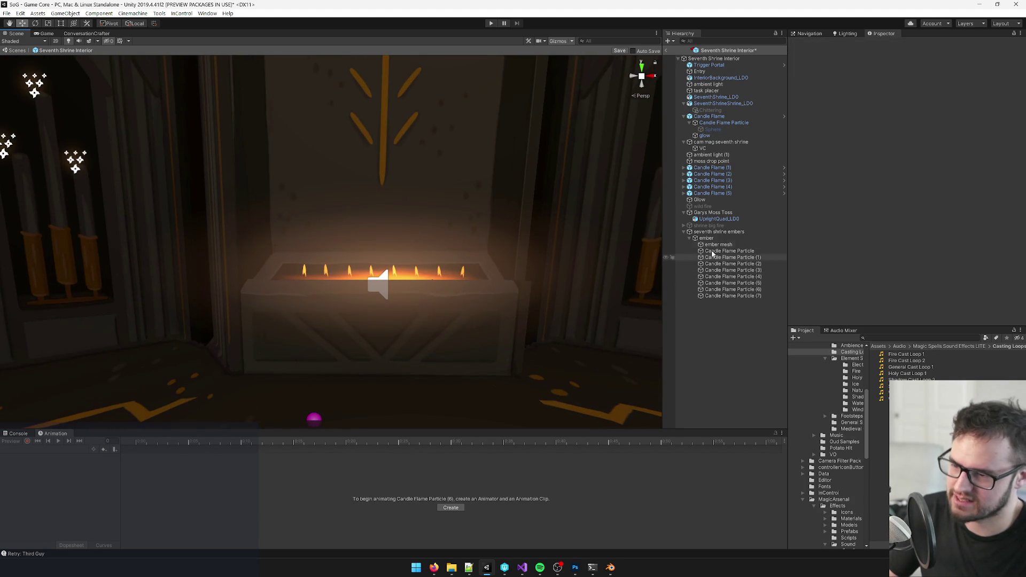
{"action": "left_click", "coordinate": [728, 295]}
{"action": "left_click", "coordinate": [729, 250], "text": "shift"}
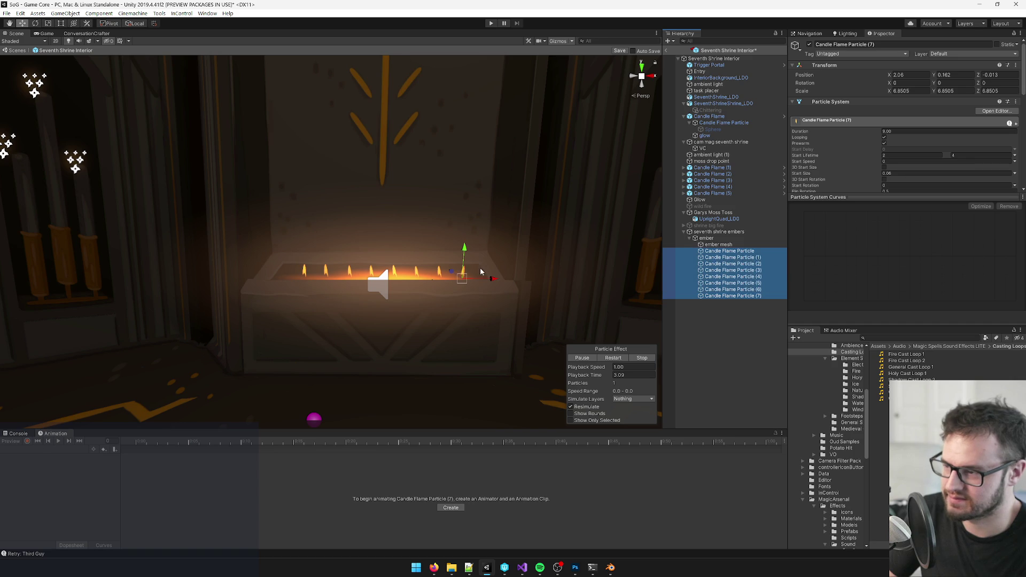
{"action": "left_click", "coordinate": [493, 280]}
{"action": "left_click_drag", "start_coordinate": [496, 281], "coordinate": [464, 308]}
{"action": "scroll", "coordinate": [462, 306], "scroll_direction": "down", "scroll_amount": 10}
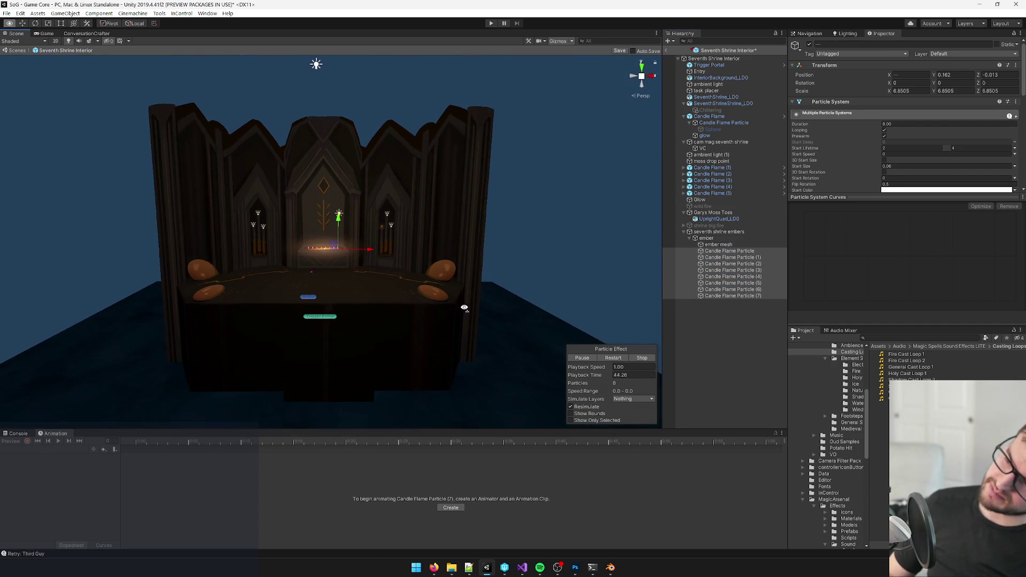
{"action": "scroll", "coordinate": [464, 308], "scroll_direction": "up", "scroll_amount": 10}
{"action": "scroll", "coordinate": [465, 308], "scroll_direction": "up", "scroll_amount": 2}
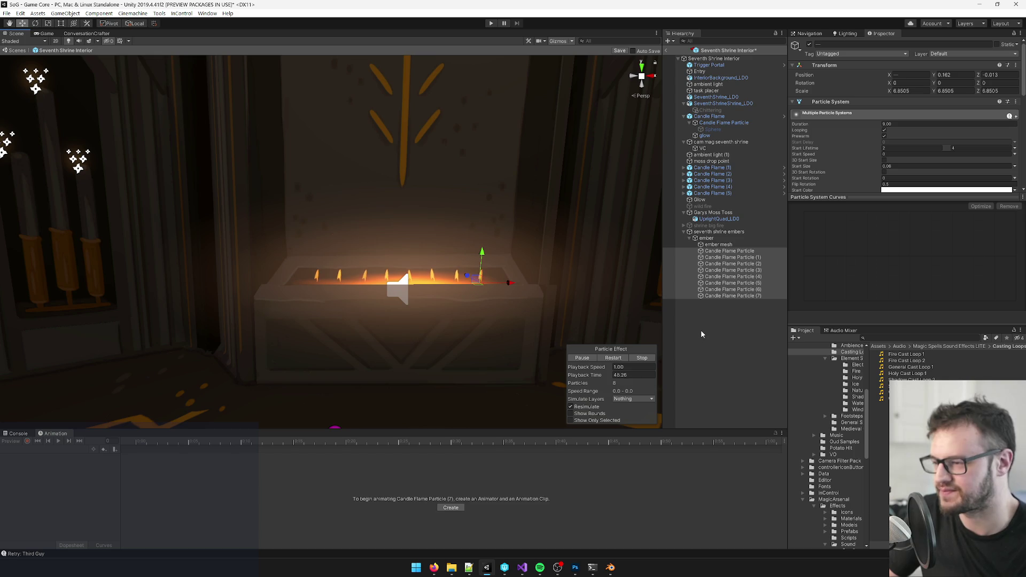
{"action": "key", "text": "Delete"}
{"action": "left_click", "coordinate": [712, 245]}
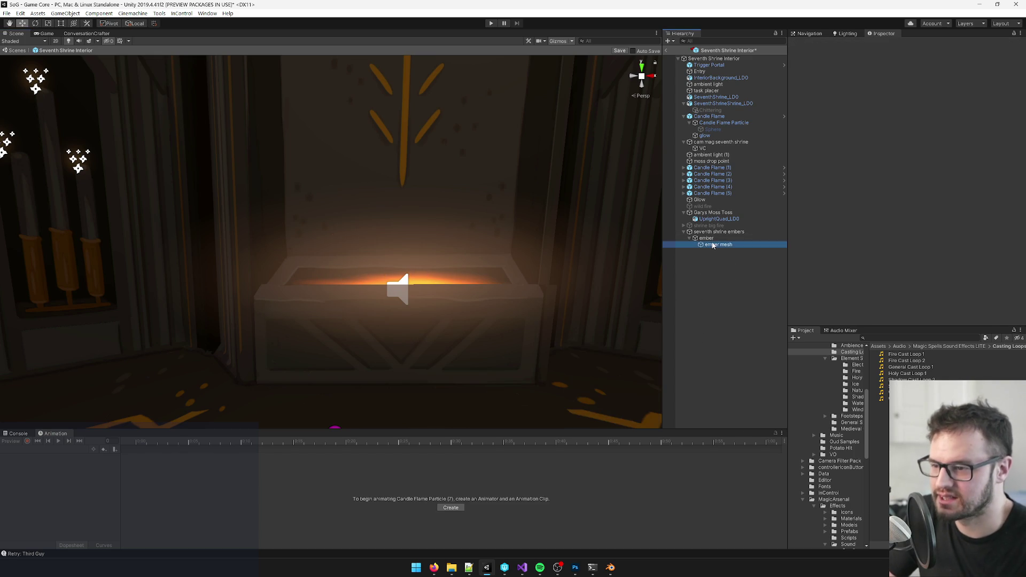
- Collapse ember mesh's lighting settings and locate its SeventhShrineGlowEmber material
{"action": "scroll", "coordinate": [415, 218], "scroll_direction": "down", "scroll_amount": 3}
{"action": "scroll", "coordinate": [415, 218], "scroll_direction": "up", "scroll_amount": 3}
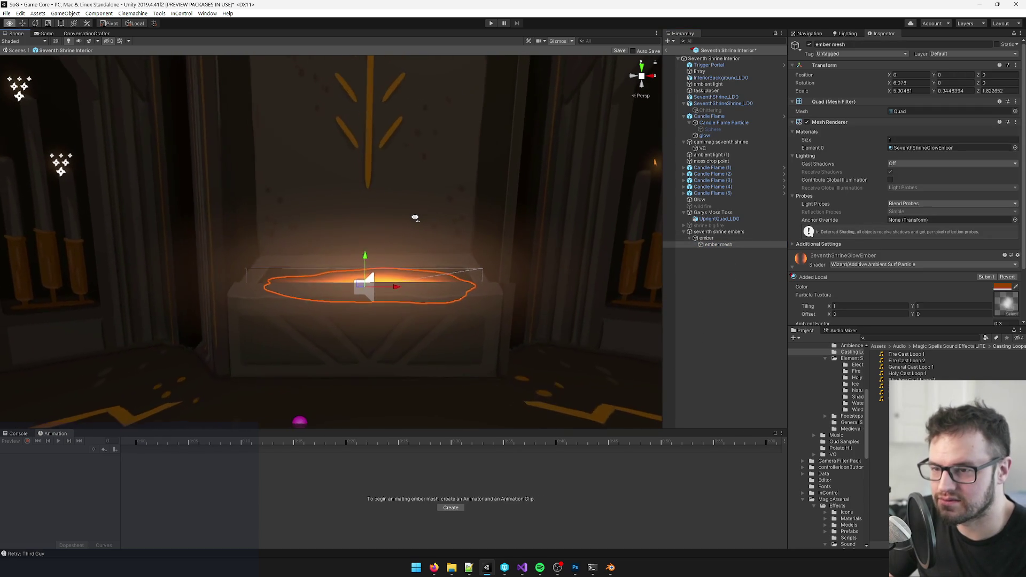
{"action": "scroll", "coordinate": [415, 218], "scroll_direction": "up", "scroll_amount": 2}
{"action": "left_click", "coordinate": [935, 156]}
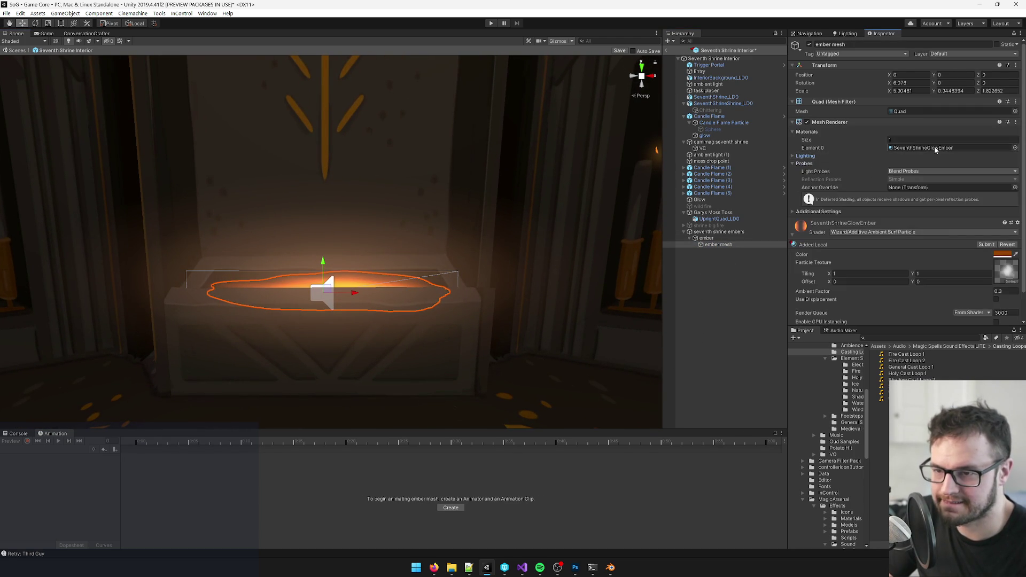
{"action": "left_click", "coordinate": [935, 148]}
{"action": "scroll", "coordinate": [355, 249], "scroll_direction": "up", "scroll_amount": 3}
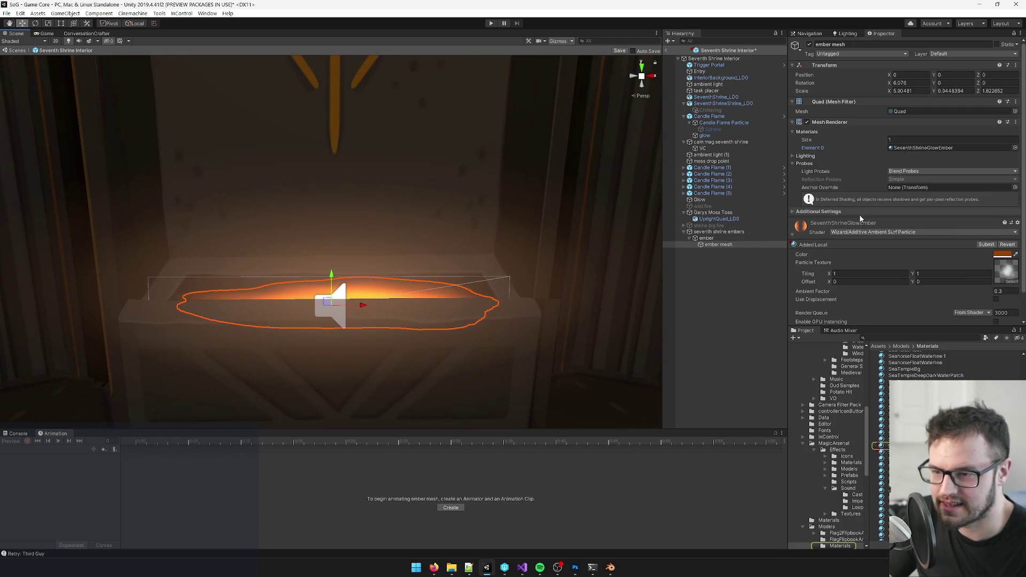
{"action": "scroll", "coordinate": [901, 223], "scroll_direction": "down", "scroll_amount": 2}
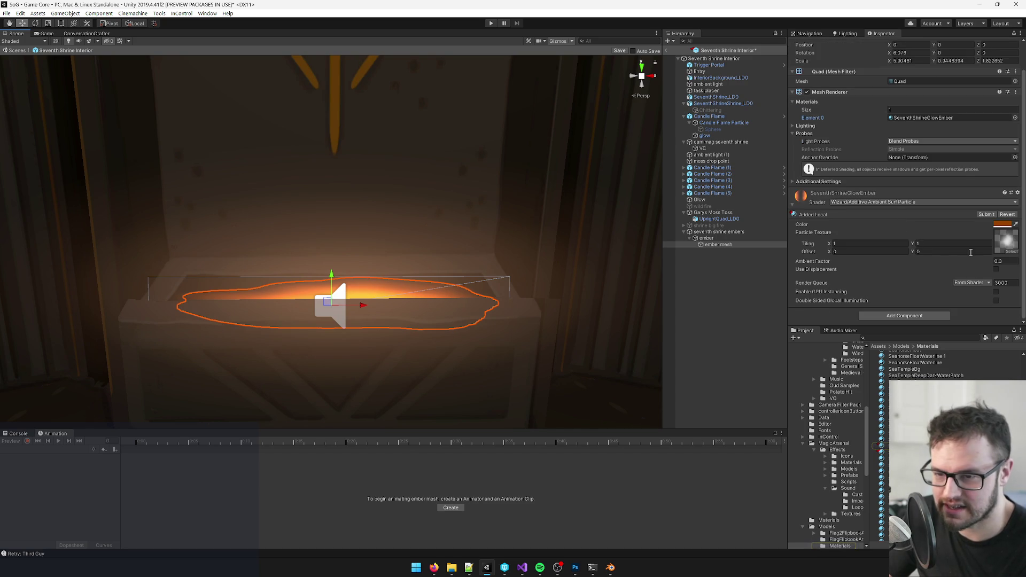
- Change the ember glow material colour to vivid orange FF7100
{"action": "left_click", "coordinate": [1003, 224]}
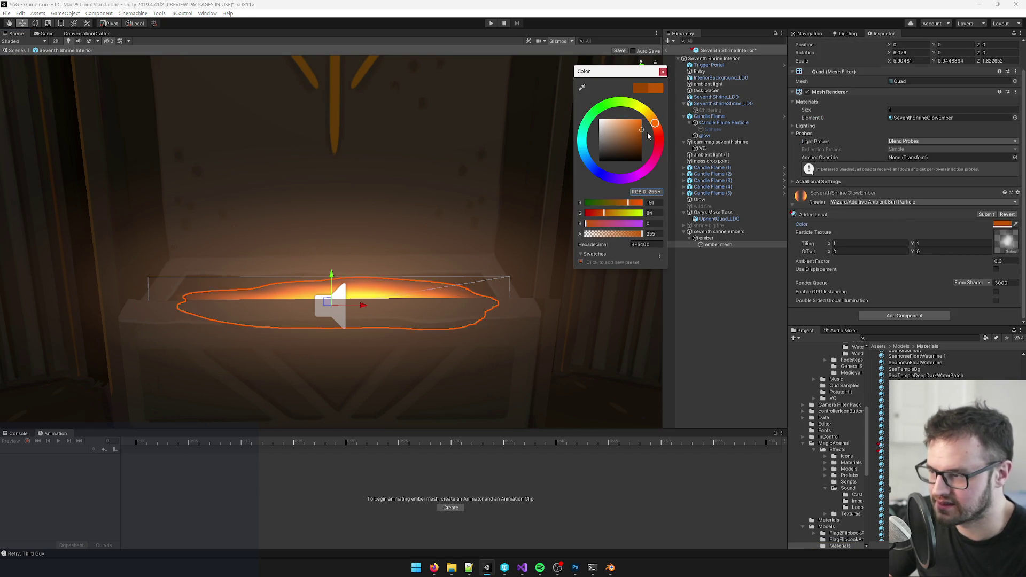
{"action": "mouse_move", "coordinate": [639, 128]}
{"action": "left_mouse_down"}
{"action": "mouse_move", "coordinate": [668, 115]}
{"action": "mouse_move", "coordinate": [671, 131]}
{"action": "left_mouse_up"}
{"action": "left_click", "coordinate": [854, 174]}
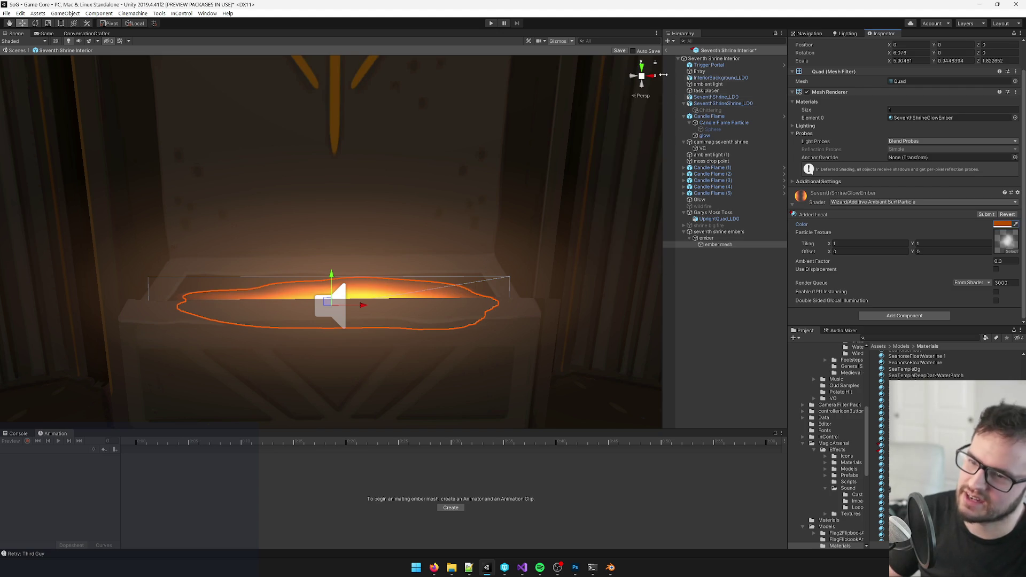
{"action": "mouse_move", "coordinate": [503, 275]}
{"action": "left_mouse_down"}
{"action": "mouse_move", "coordinate": [11, 147]}
{"action": "mouse_move", "coordinate": [491, 273]}
{"action": "left_mouse_up"}
{"action": "left_click_drag", "start_coordinate": [505, 261], "coordinate": [774, 255]}
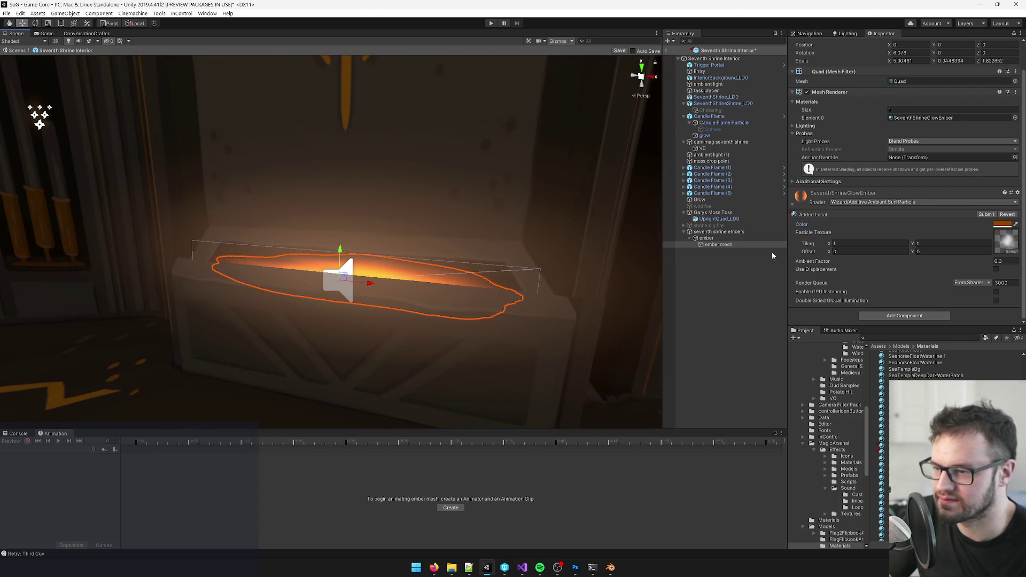
{"action": "left_click", "coordinate": [736, 232]}
- Add an Animation component, with no clip yet, to the seventh shrine embers group
{"action": "left_click_drag", "start_coordinate": [472, 250], "coordinate": [466, 252]}
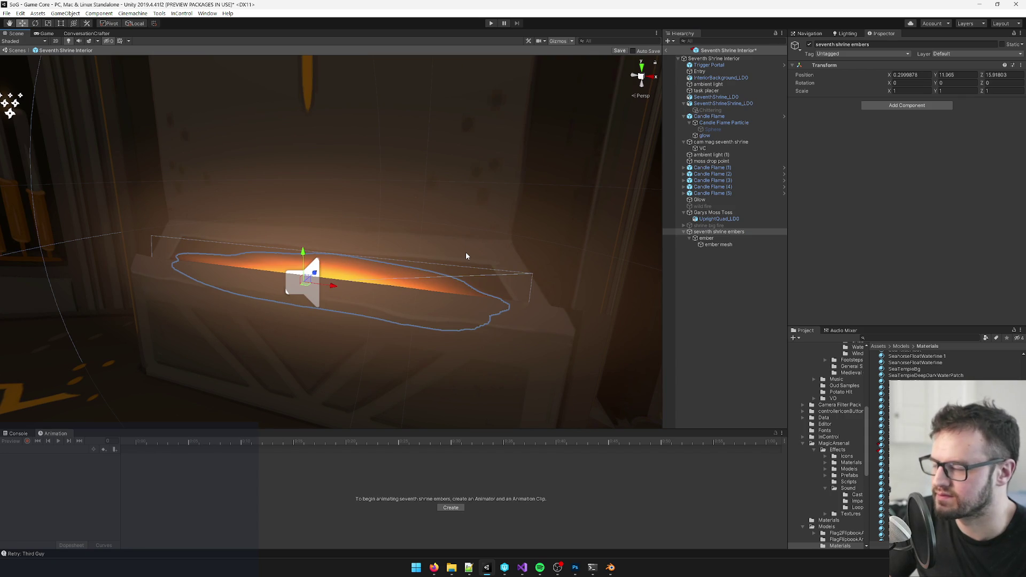
{"action": "left_click_drag", "start_coordinate": [513, 284], "coordinate": [507, 284]}
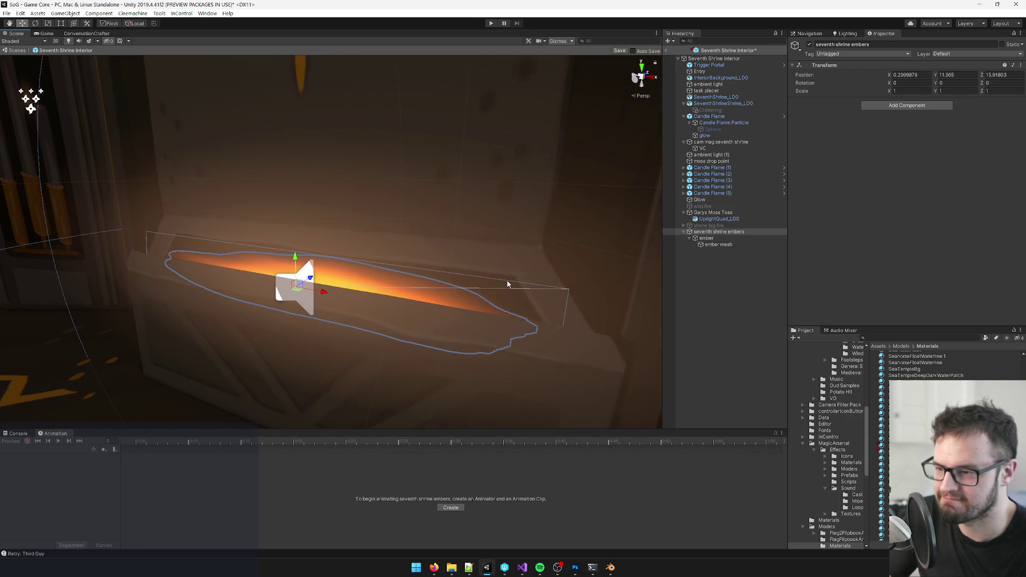
{"action": "left_click", "coordinate": [709, 239]}
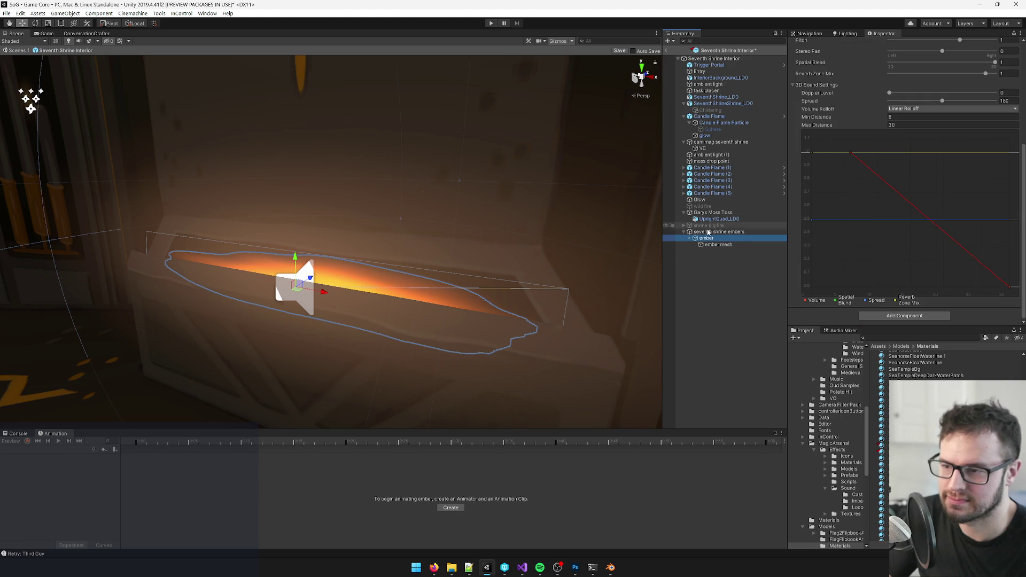
{"action": "left_click", "coordinate": [711, 233]}
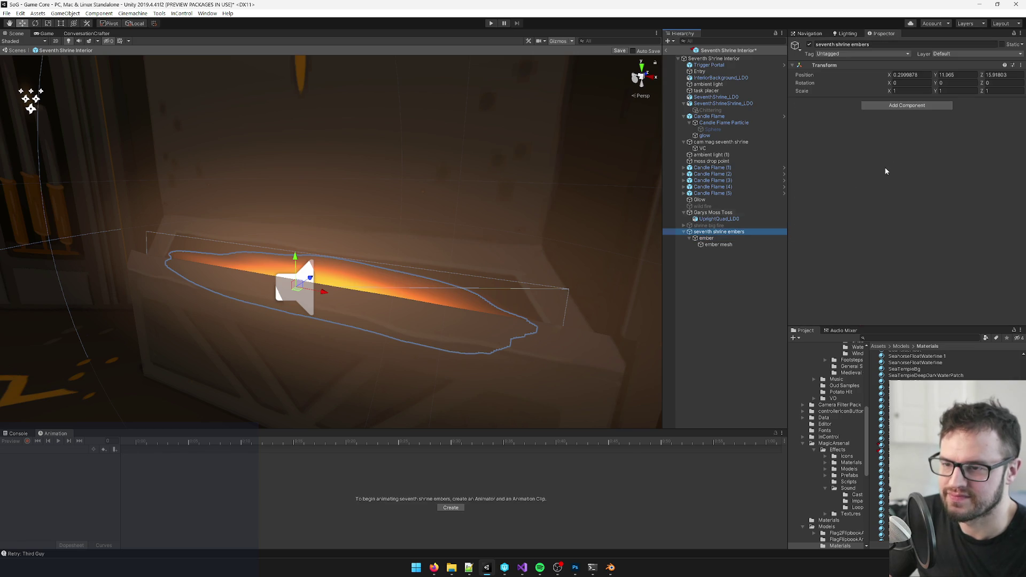
{"action": "left_click", "coordinate": [906, 108]}
{"action": "type", "text": "animation"}
{"action": "key", "text": "Return"}
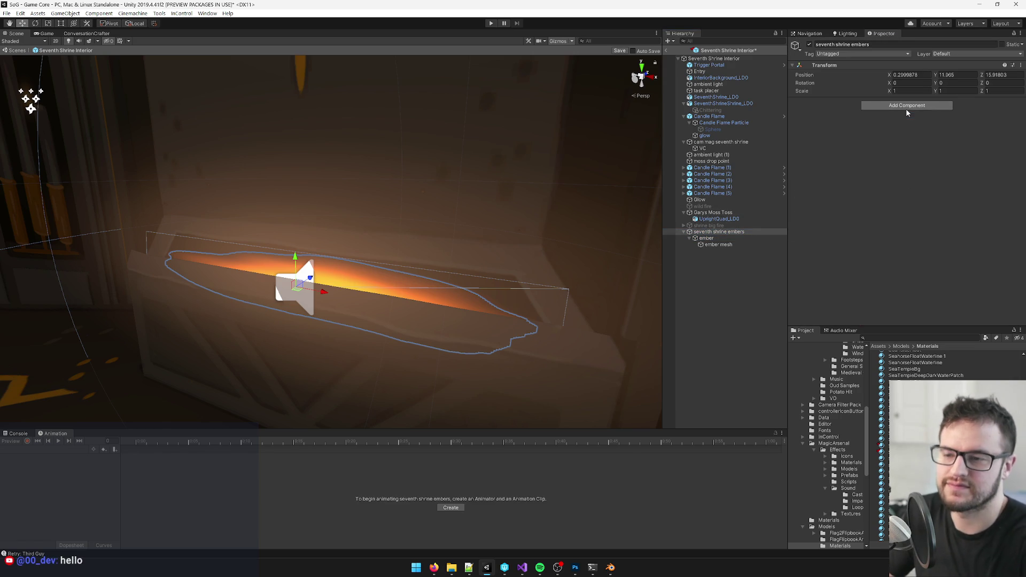
{"action": "scroll", "coordinate": [837, 398], "scroll_direction": "up", "scroll_amount": 5}
{"action": "scroll", "coordinate": [838, 398], "scroll_direction": "up", "scroll_amount": 5}
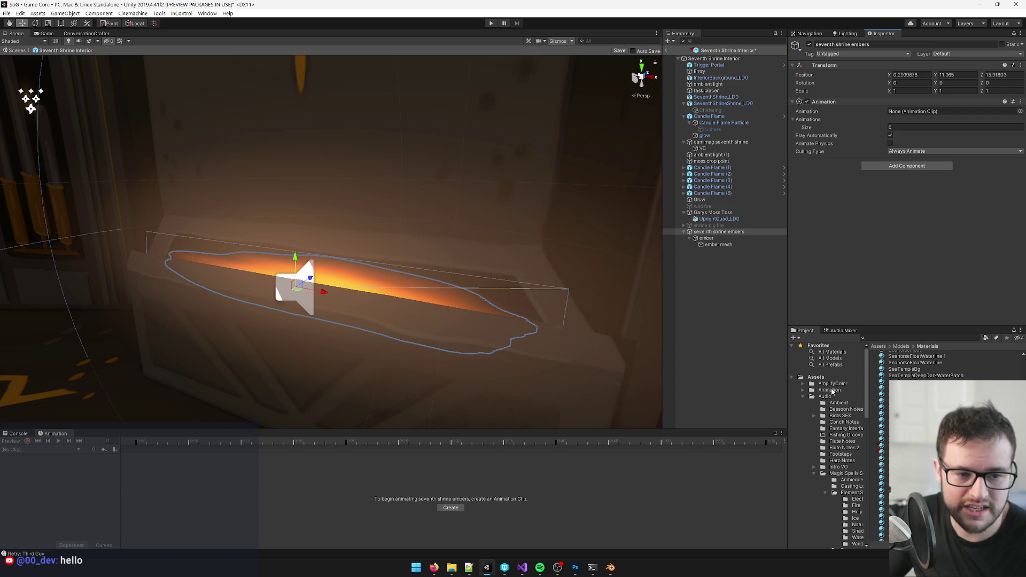
{"action": "left_click", "coordinate": [803, 396]}
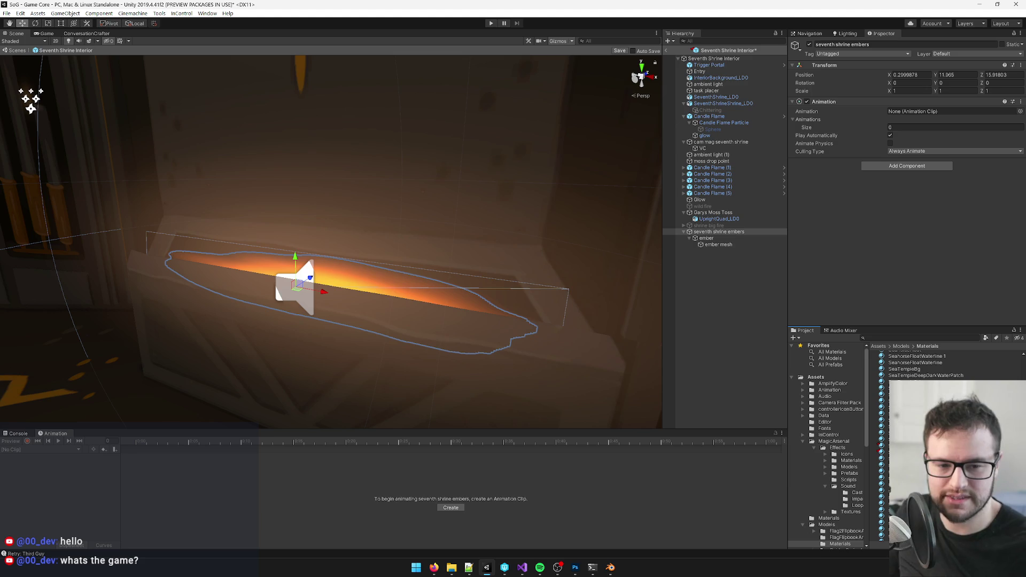
{"action": "key", "text": "alt+Tab"}
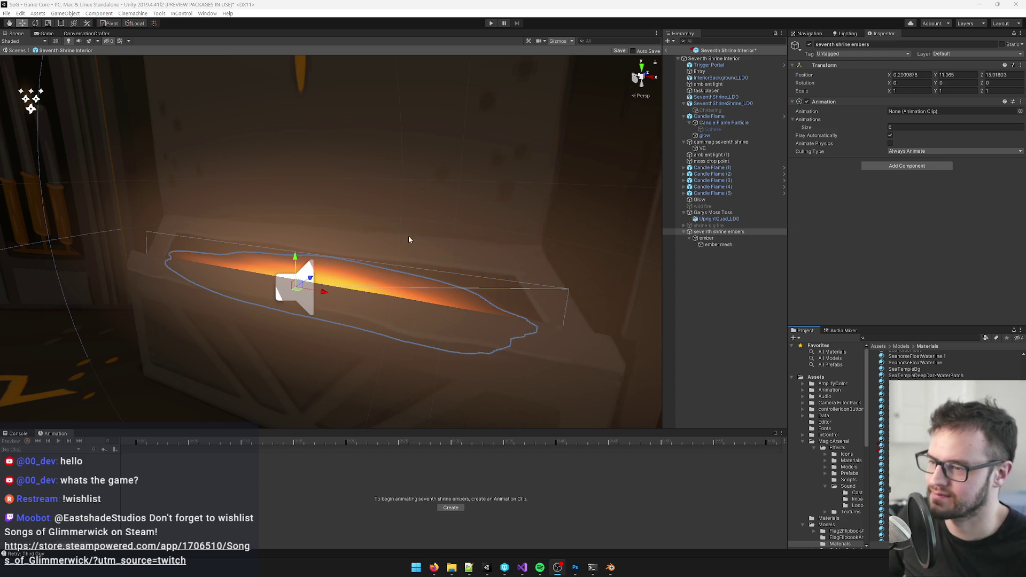
{"action": "scroll", "coordinate": [382, 256], "scroll_direction": "down", "scroll_amount": 5}
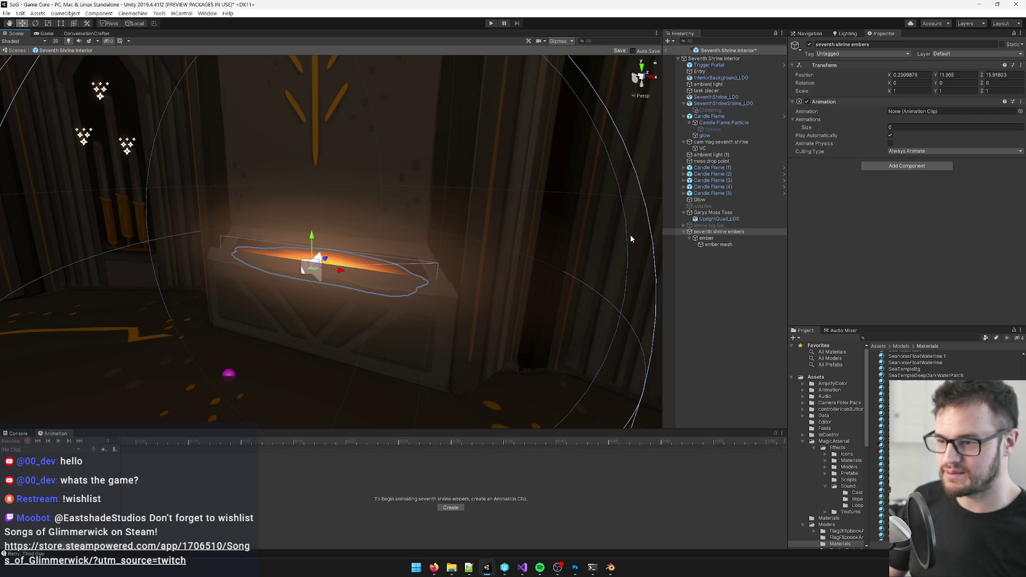
{"action": "mouse_move", "coordinate": [561, 205]}
{"action": "left_mouse_down"}
{"action": "mouse_move", "coordinate": [527, 210]}
{"action": "mouse_move", "coordinate": [675, 198]}
{"action": "left_mouse_up"}
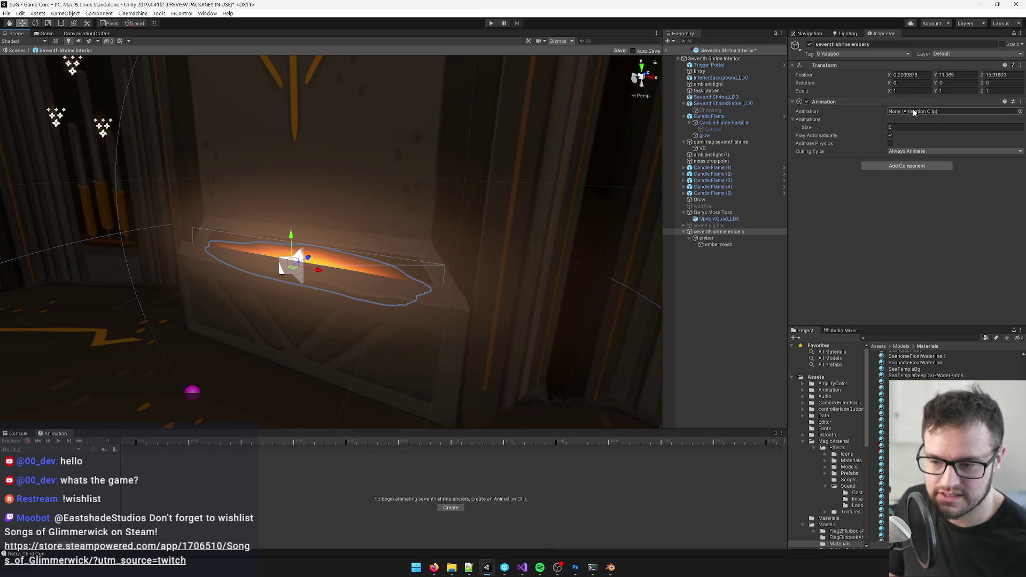
- Create a new animation clip named Seventh Shrine Ember Extinguish in Assets/Animation
{"action": "left_click", "coordinate": [824, 391]}
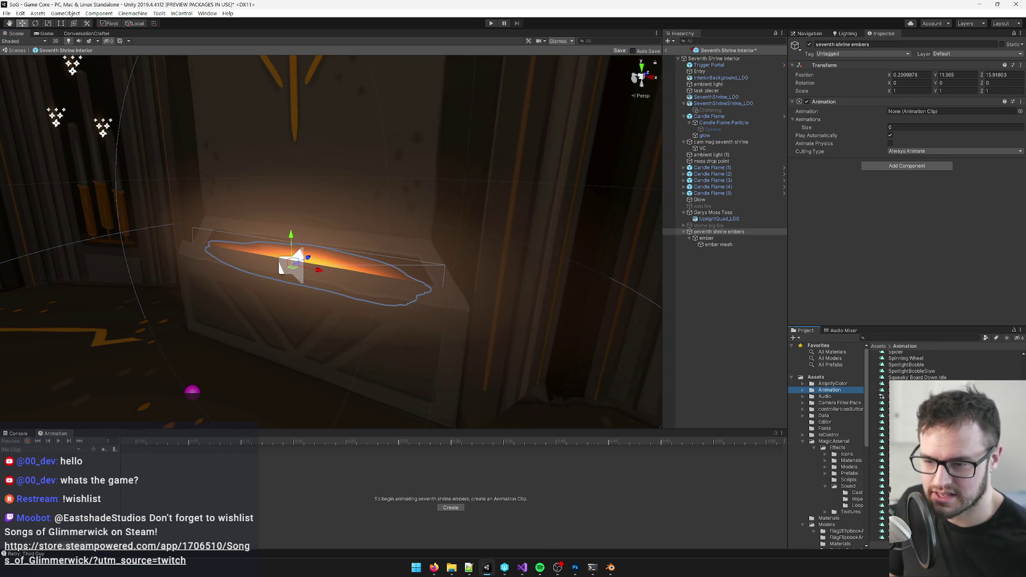
{"action": "right_click", "coordinate": [880, 382]}
{"action": "mouse_move", "coordinate": [908, 162]}
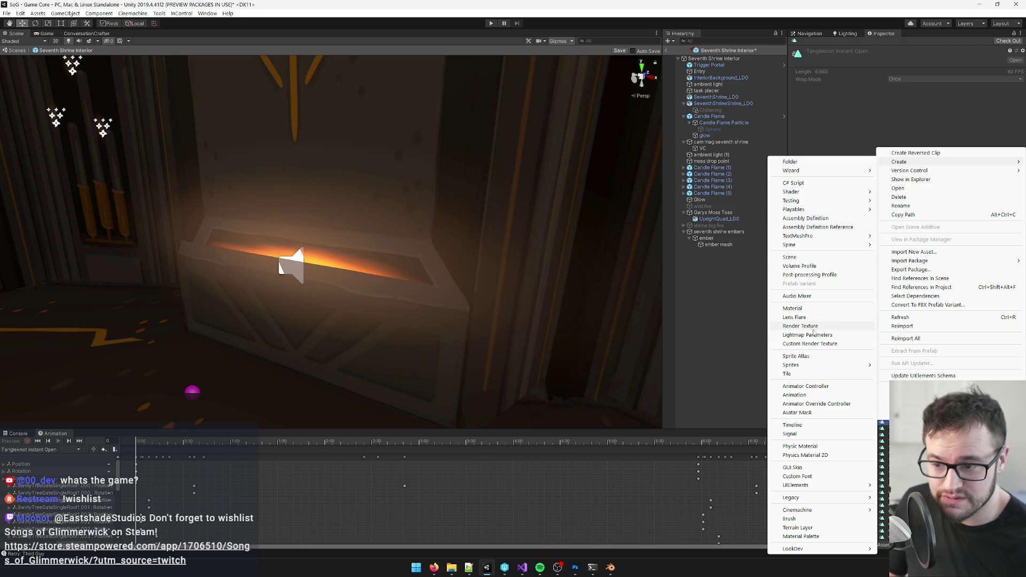
{"action": "left_click", "coordinate": [807, 395]}
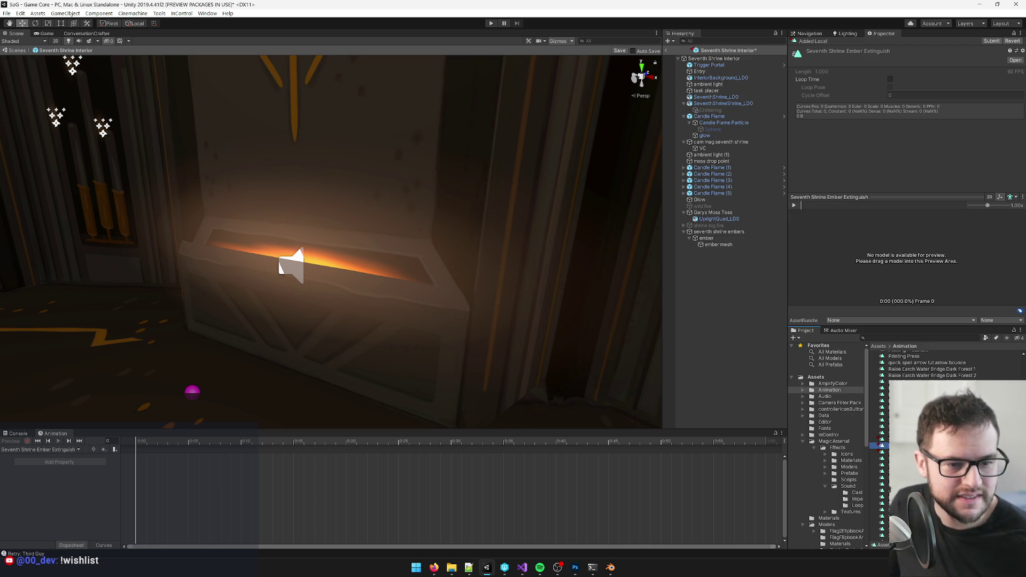
{"action": "key", "text": "alt+Tab"}
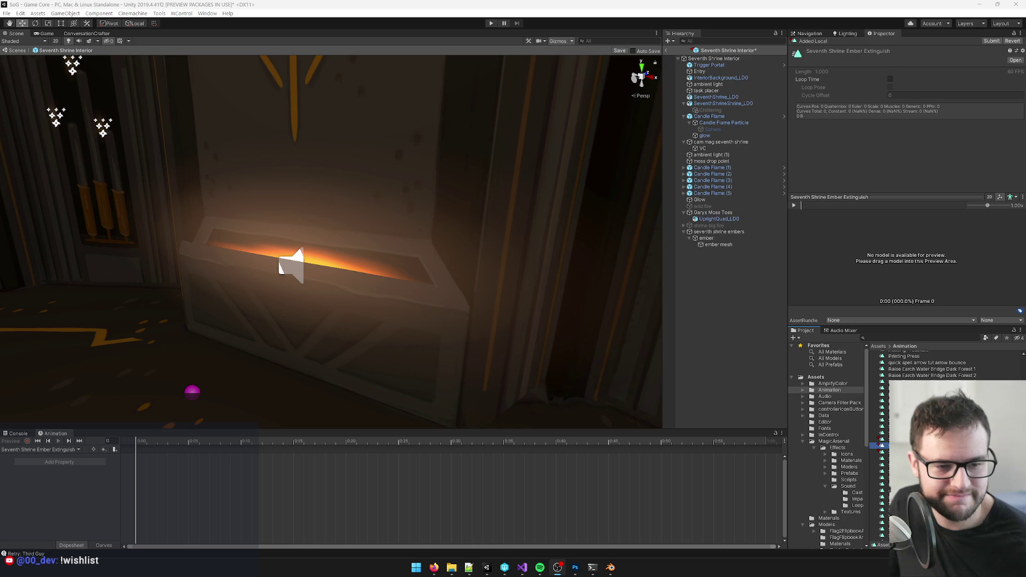
{"action": "mouse_move", "coordinate": [434, 568]}
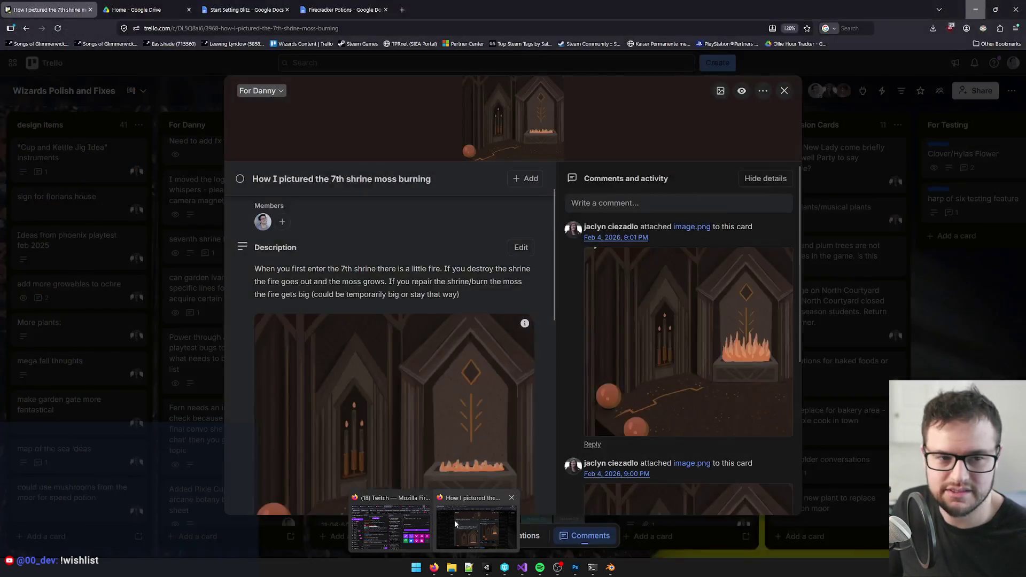
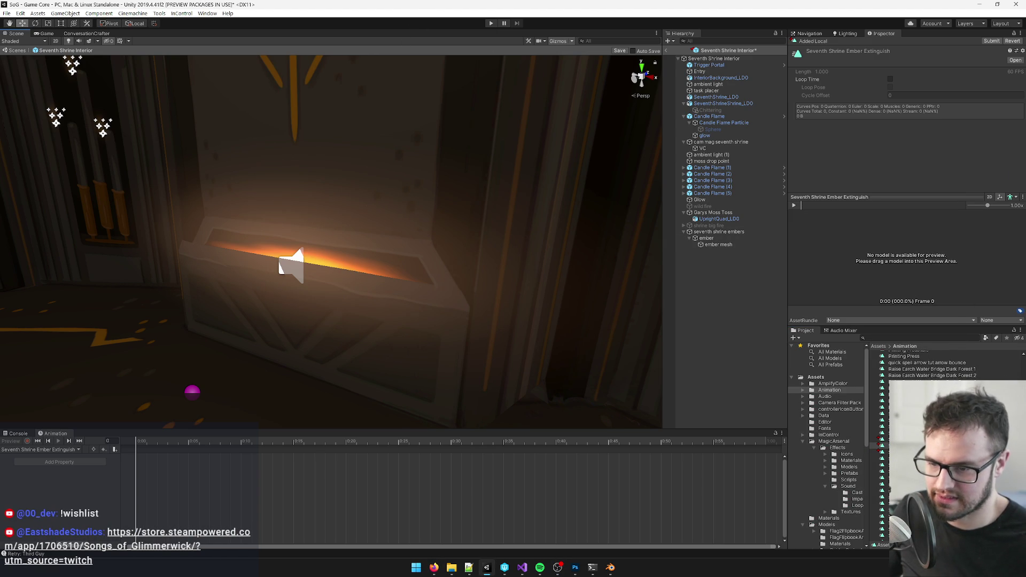
- Select seventh shrine embers and set its Animations size to 2
{"action": "left_click", "coordinate": [737, 232]}
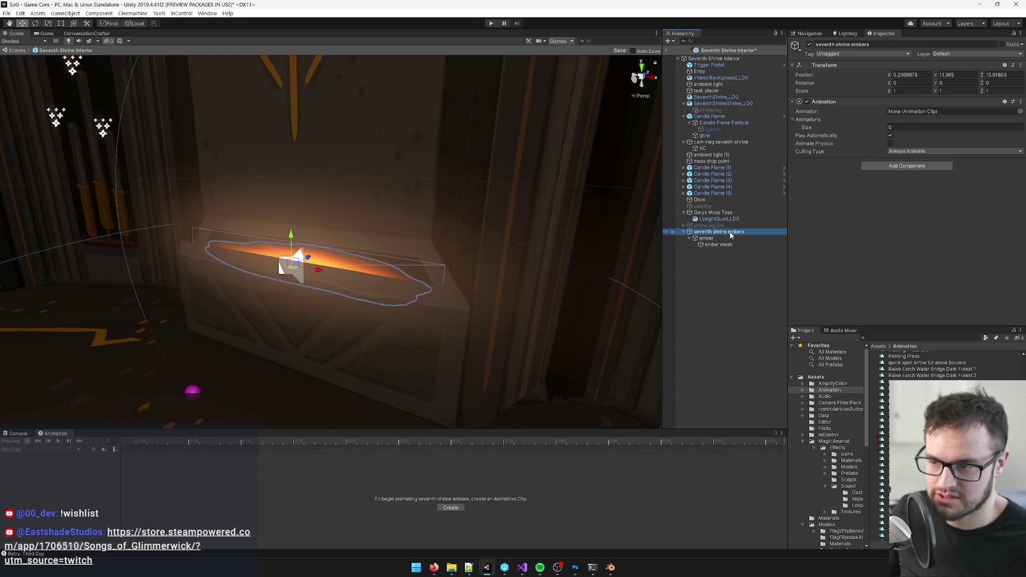
{"action": "left_click", "coordinate": [917, 127]}
{"action": "type", "text": "2"}
{"action": "key", "text": "Return"}
- Assign Seventh Shrine Ember Burn as both the default Animation and Element 0
{"action": "left_click", "coordinate": [1021, 111]}
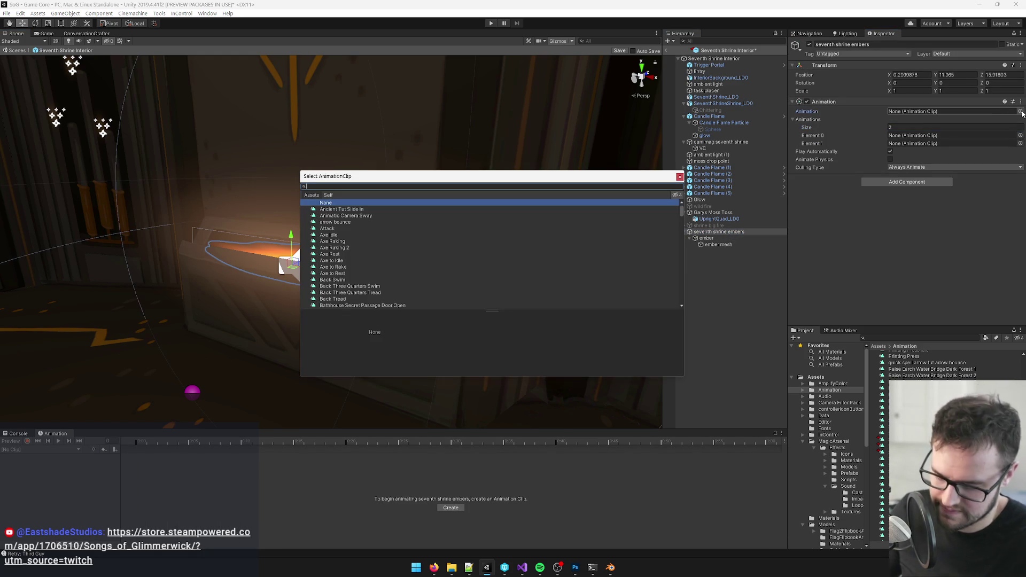
{"action": "type", "text": "ember"}
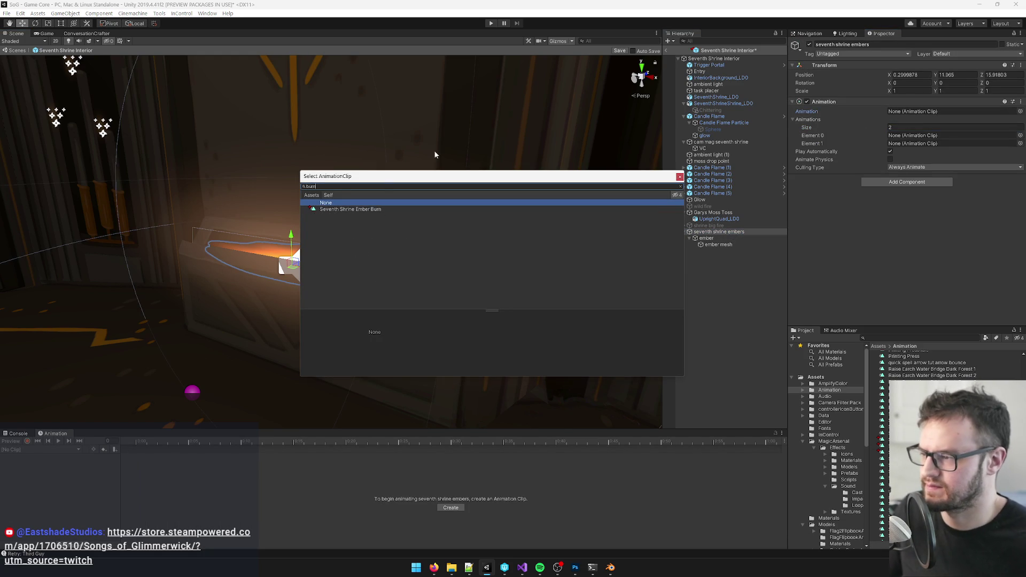
{"action": "key", "text": "Down"}
{"action": "key", "text": "Return"}
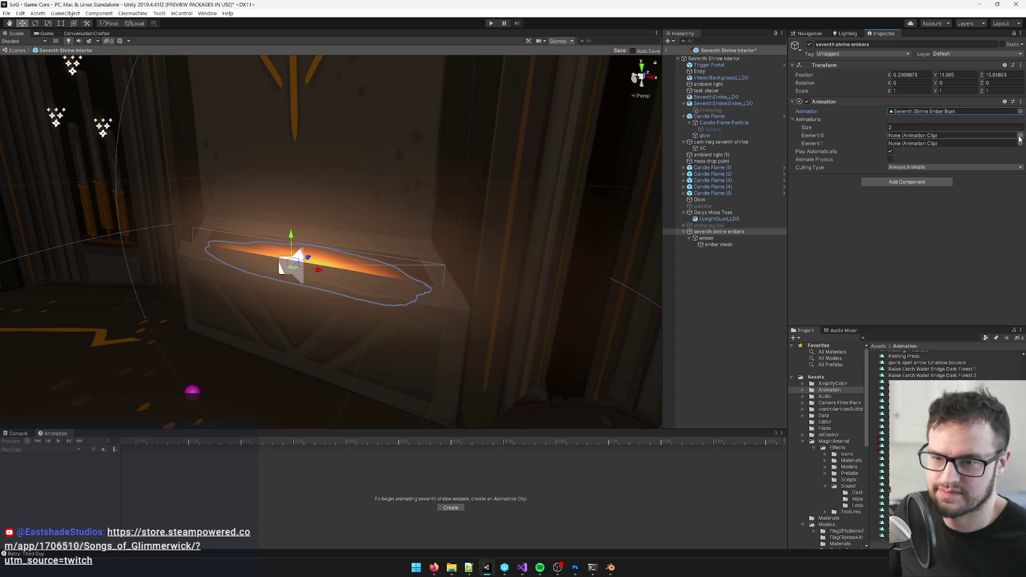
{"action": "left_click", "coordinate": [1021, 136]}
{"action": "type", "text": "burn"}
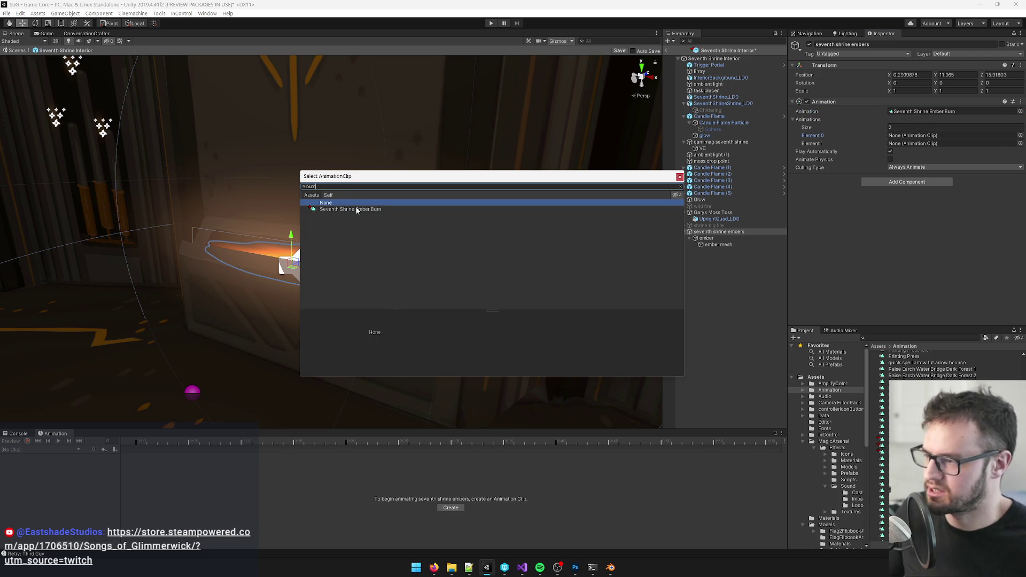
{"action": "left_click", "coordinate": [355, 209]}
{"action": "left_click", "coordinate": [935, 140]}
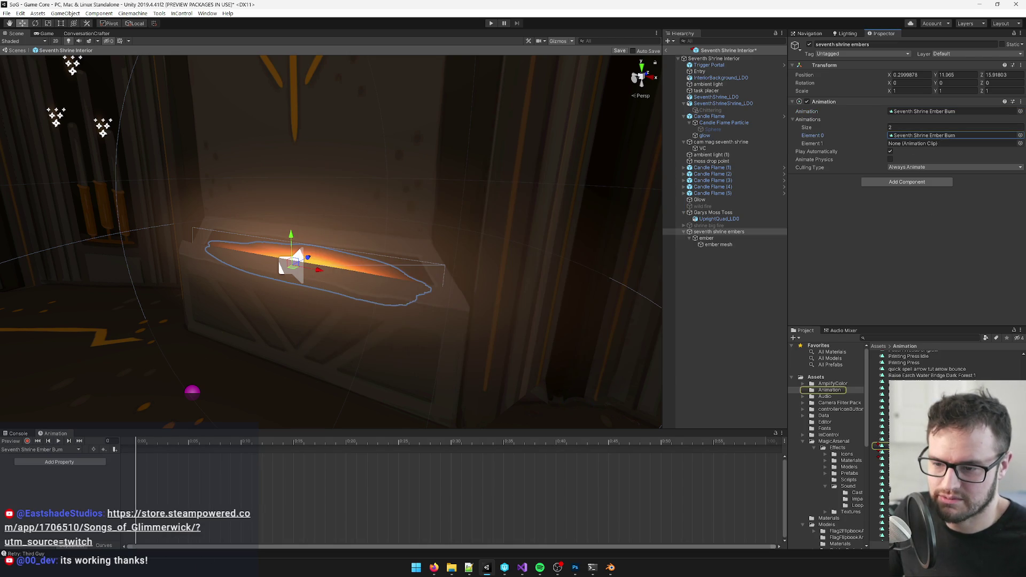
- Open the Ember Burn clip asset with the Inspector in Debug view
{"action": "double_click", "coordinate": [936, 135]}
{"action": "left_click", "coordinate": [1020, 33]}
{"action": "left_click", "coordinate": [1005, 52]}
- Mark both ember clips Legacy and set Ember Burn's Wrap Mode to Loop
{"action": "left_click", "coordinate": [909, 401], "text": "ctrl"}
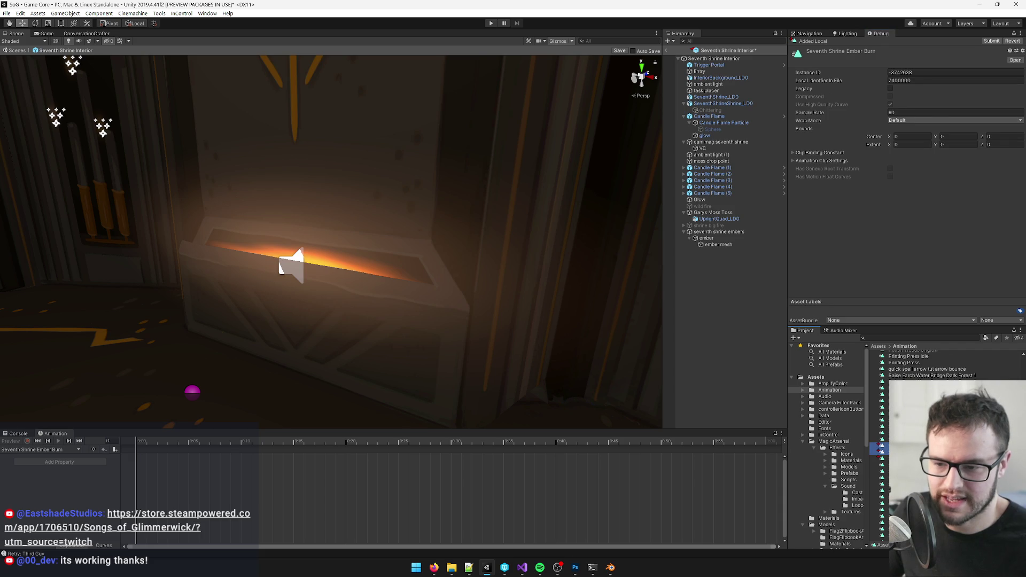
{"action": "left_click", "coordinate": [891, 88]}
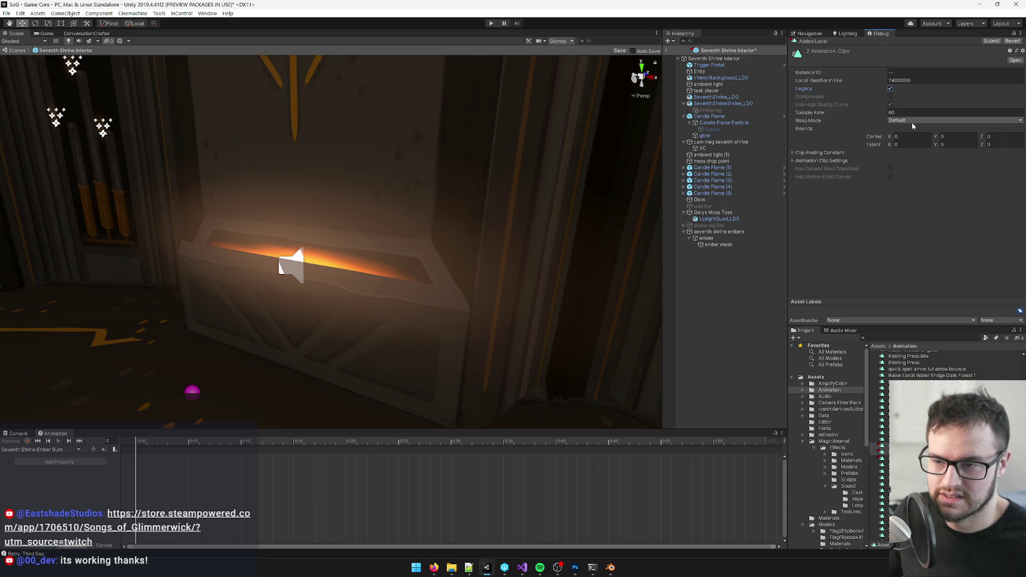
{"action": "left_click", "coordinate": [909, 445]}
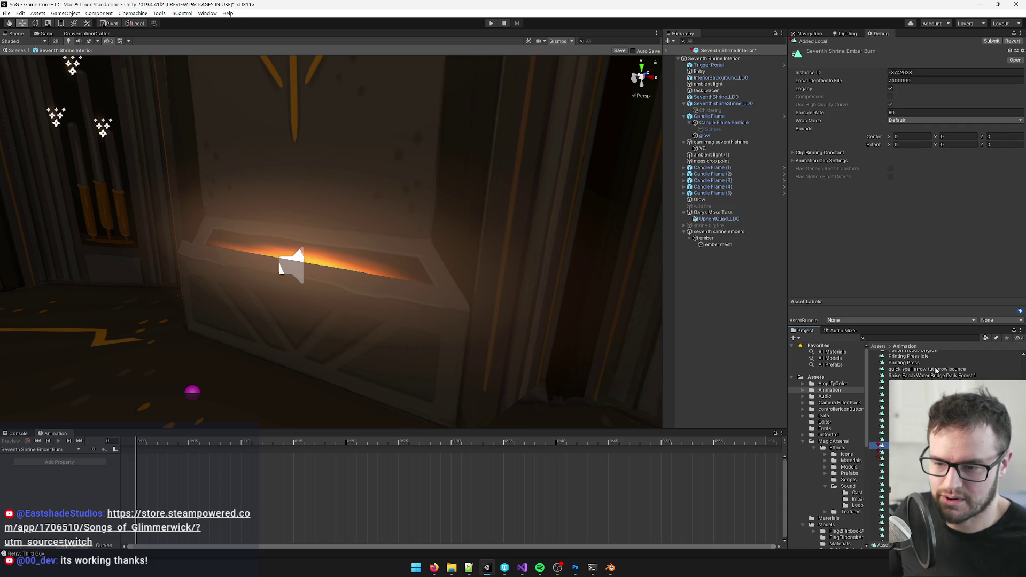
{"action": "left_click", "coordinate": [899, 121]}
{"action": "left_click", "coordinate": [909, 147]}
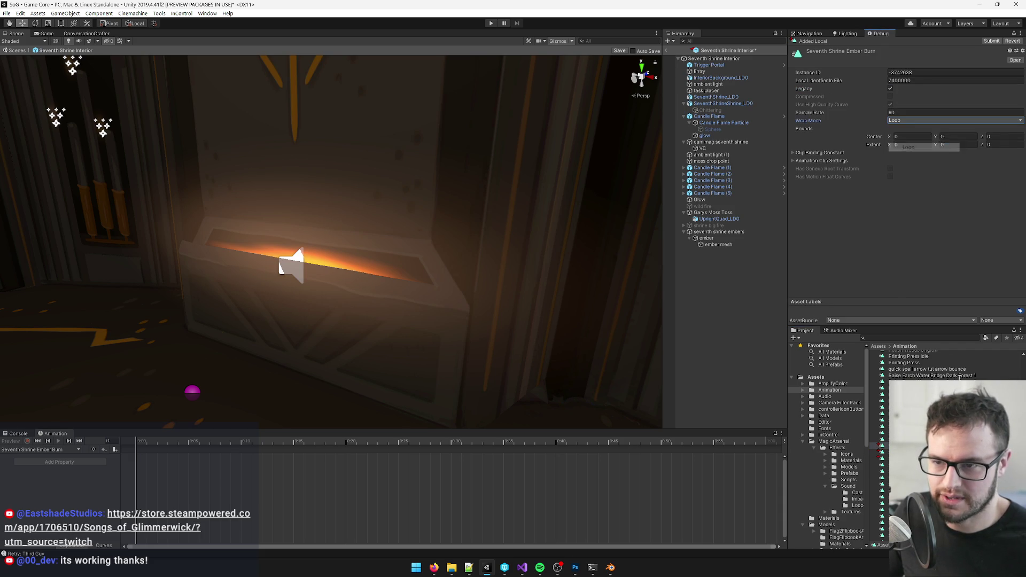
- Set Ember Extinguish's Wrap Mode to Clamp Forever and return the Inspector to Normal
{"action": "key", "text": "Down"}
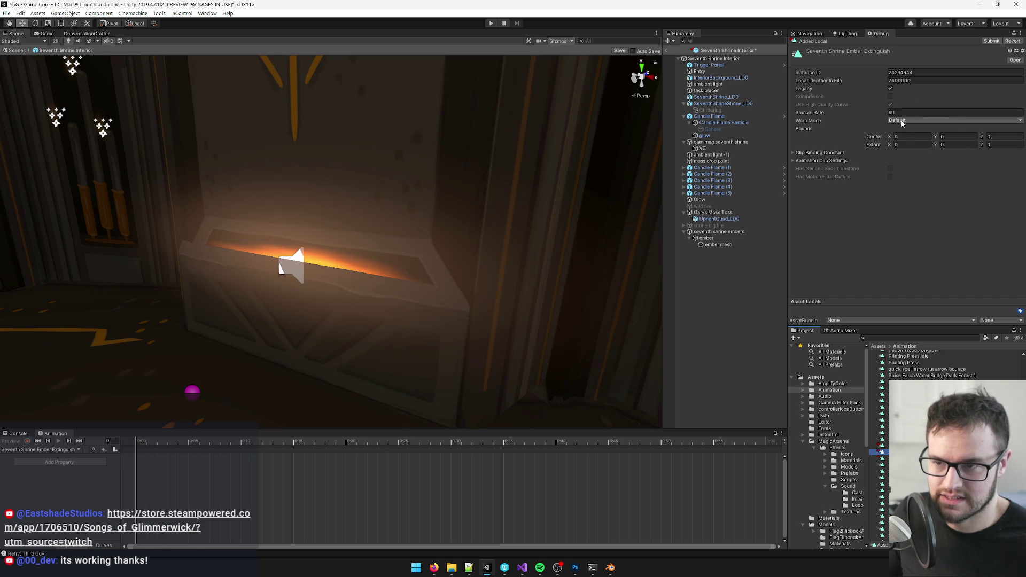
{"action": "left_click", "coordinate": [908, 120]}
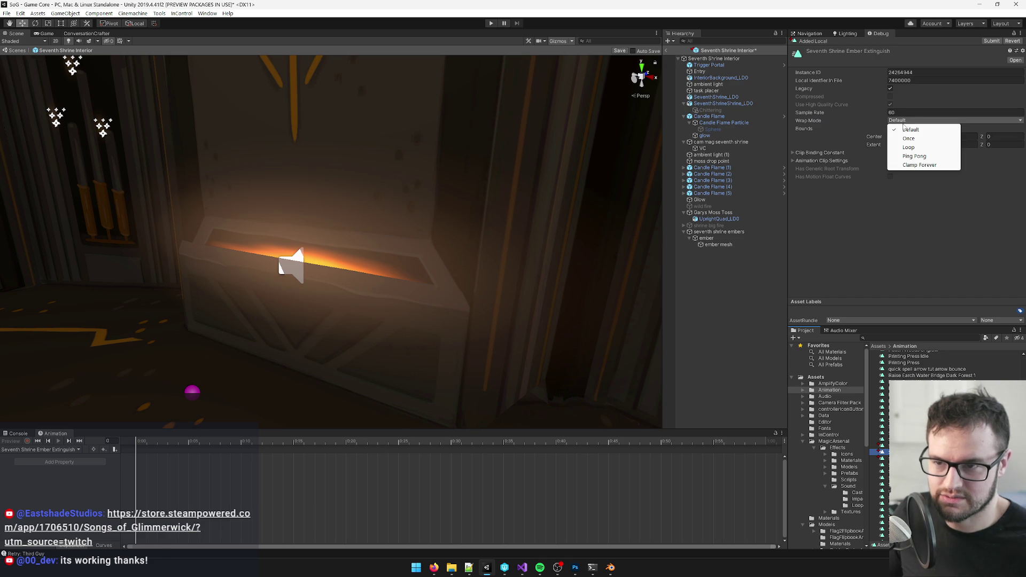
{"action": "left_click", "coordinate": [915, 165]}
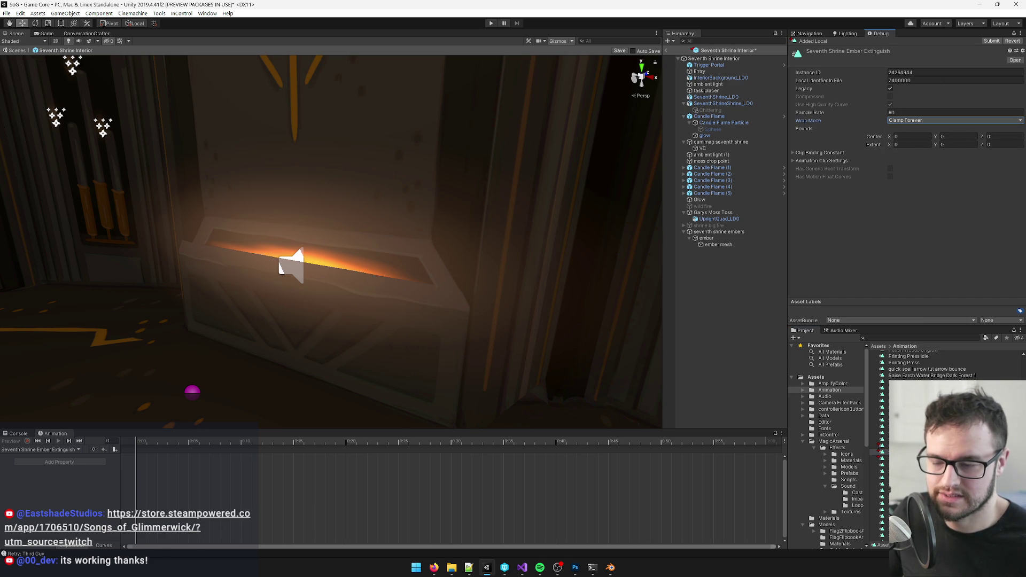
{"action": "left_click", "coordinate": [1022, 33]}
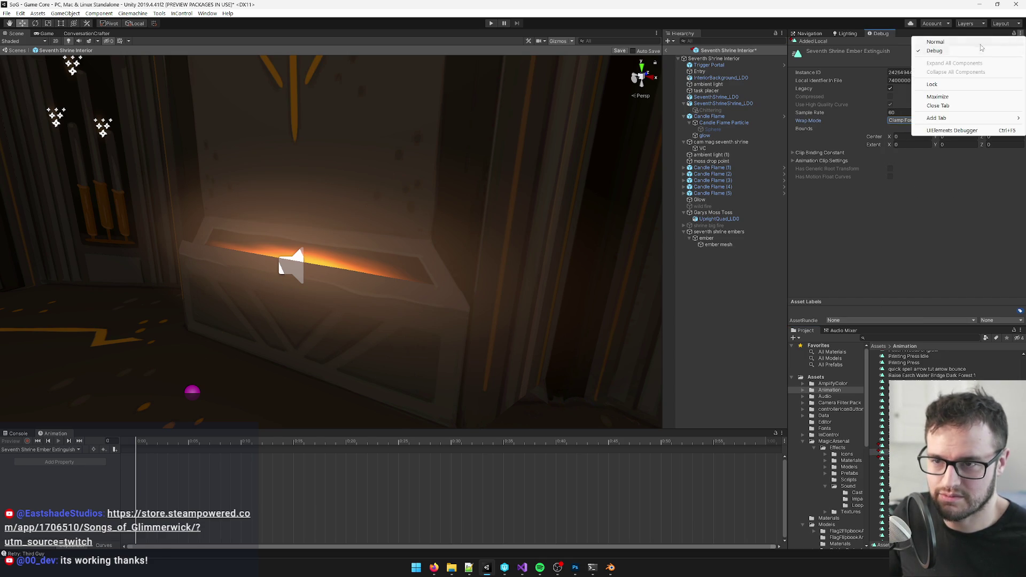
{"action": "left_click", "coordinate": [935, 41]}
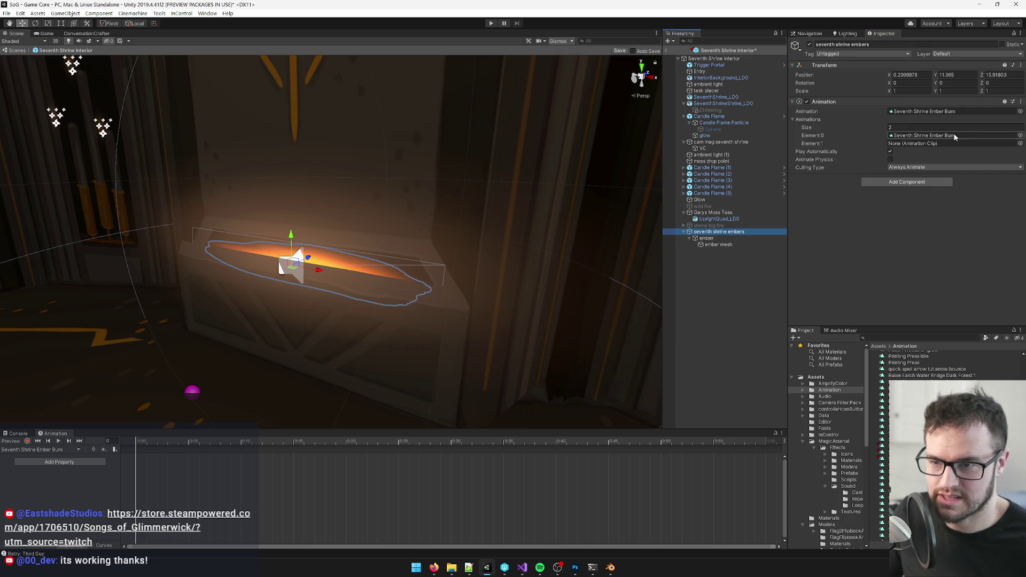
- Assign Seventh Shrine Ember Extinguish to the embers' Element 1 slot
{"action": "left_click", "coordinate": [1020, 143]}
{"action": "type", "text": "extin"}
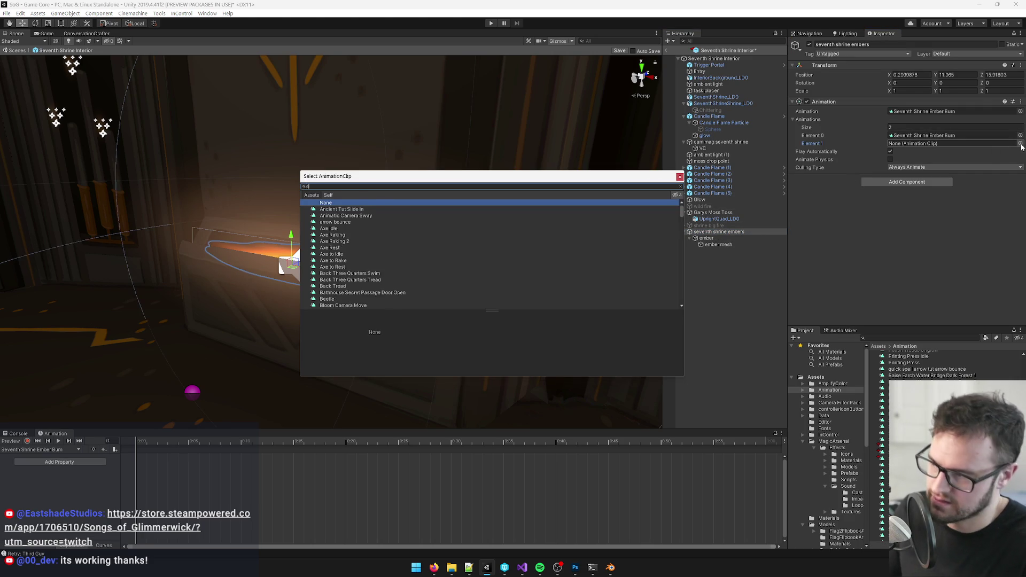
{"action": "double_click", "coordinate": [382, 209]}
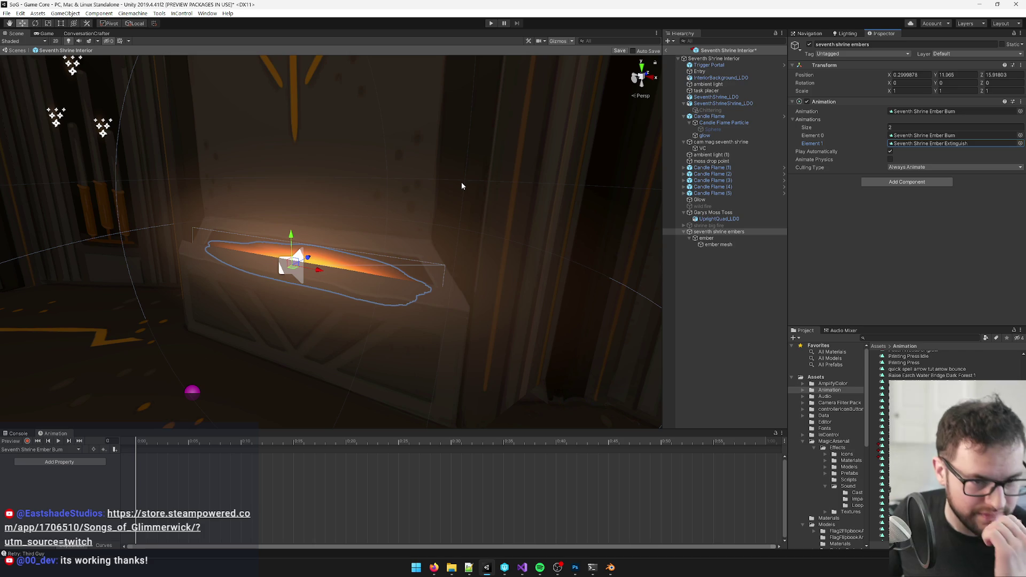
- Bring the Scene view close to the glowing embers and enable Animation recording
{"action": "mouse_move", "coordinate": [383, 189]}
{"action": "left_mouse_down"}
{"action": "mouse_move", "coordinate": [410, 191]}
{"action": "mouse_move", "coordinate": [444, 218]}
{"action": "mouse_move", "coordinate": [345, 337]}
{"action": "left_mouse_up"}
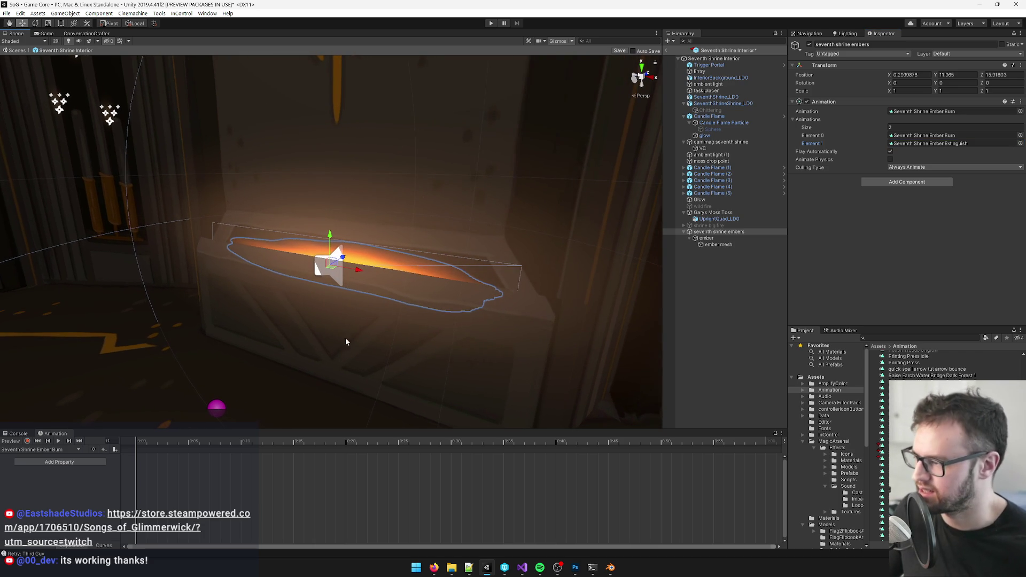
{"action": "mouse_move", "coordinate": [259, 347]}
{"action": "left_mouse_down"}
{"action": "mouse_move", "coordinate": [648, 243]}
{"action": "mouse_move", "coordinate": [194, 415]}
{"action": "left_mouse_up"}
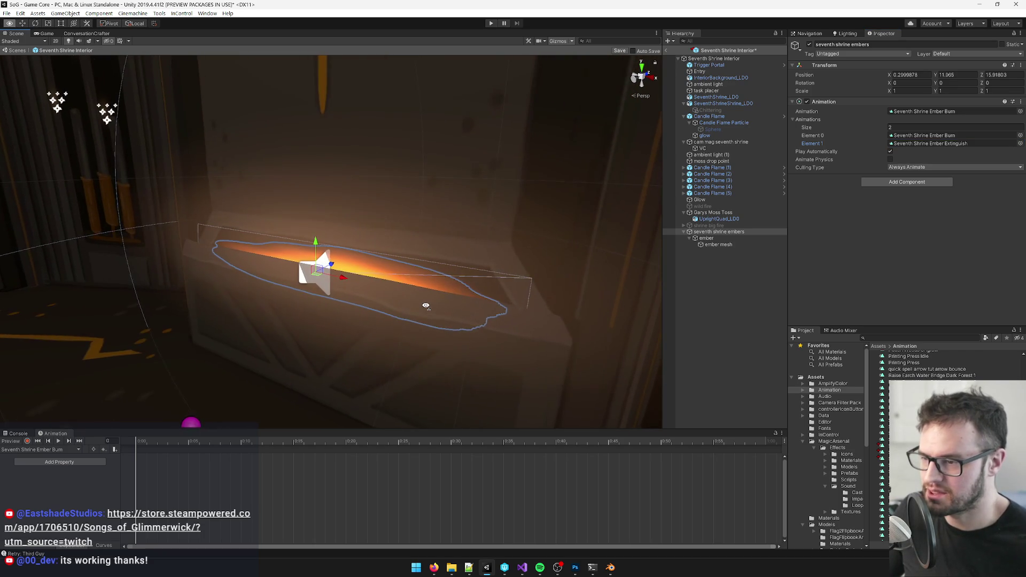
{"action": "left_click", "coordinate": [27, 441]}
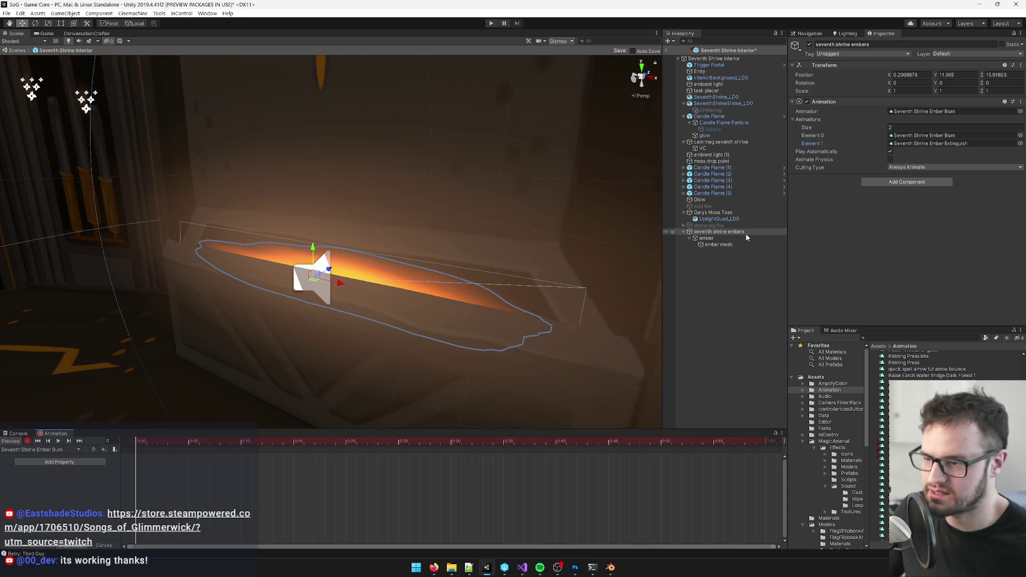
- Select the ember mesh and key its material colour at the clip start, entering 254
{"action": "left_click", "coordinate": [718, 245]}
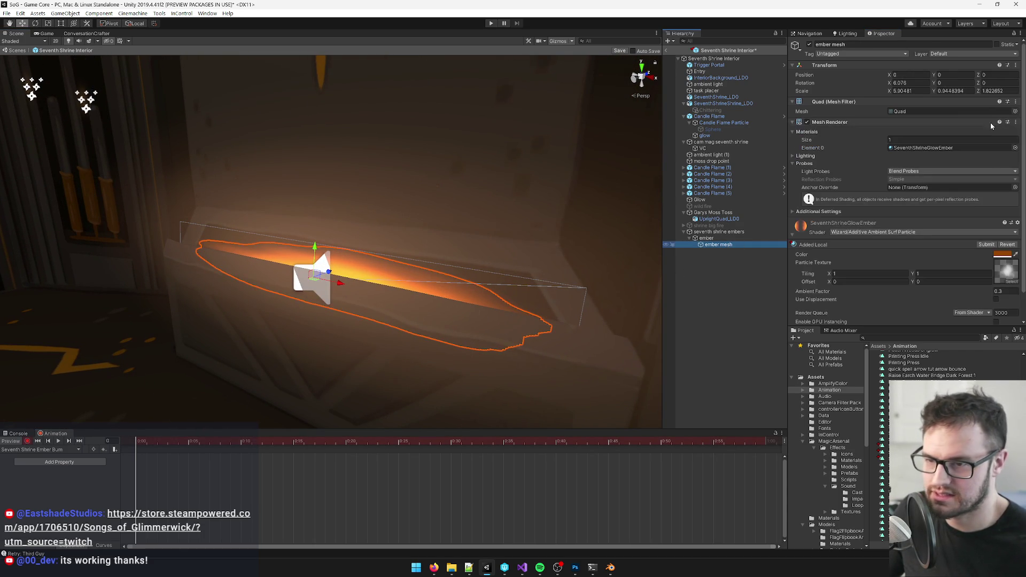
{"action": "left_click", "coordinate": [1002, 255]}
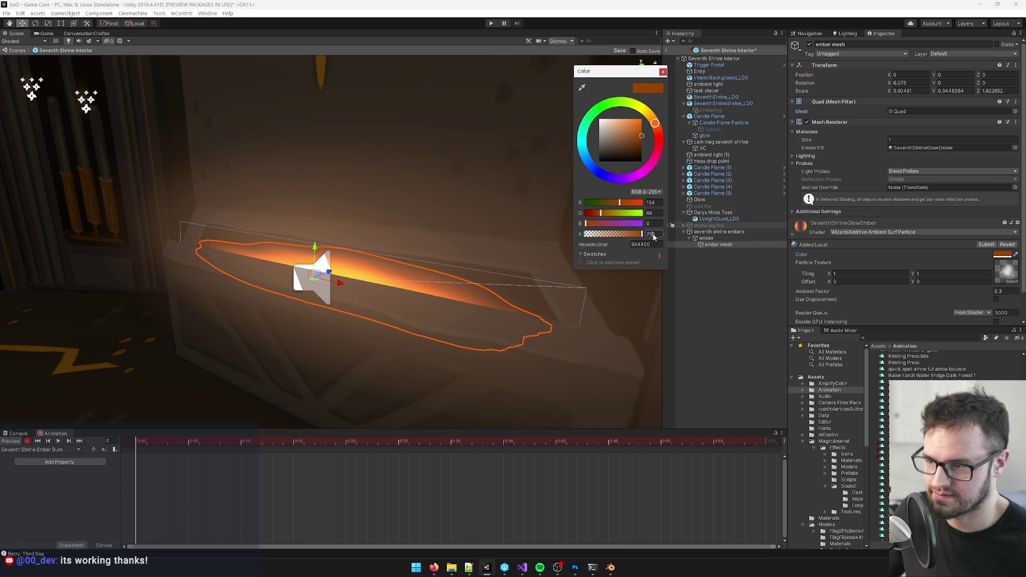
{"action": "type", "text": "254"}
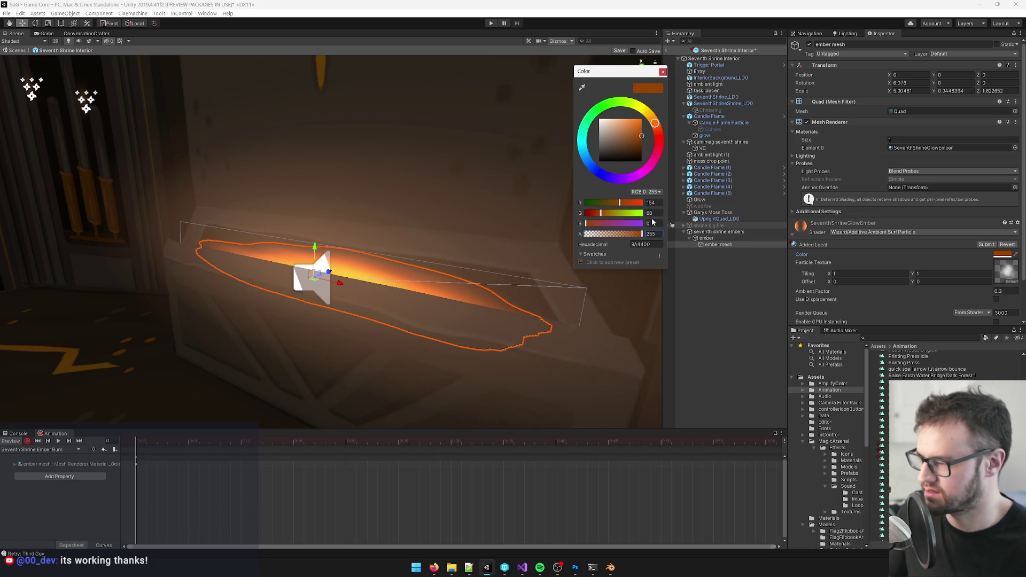
{"action": "left_click", "coordinate": [186, 438]}
- At frame 7, key a darker ember glow, then add another colour key
{"action": "left_click_drag", "start_coordinate": [187, 438], "coordinate": [209, 440]}
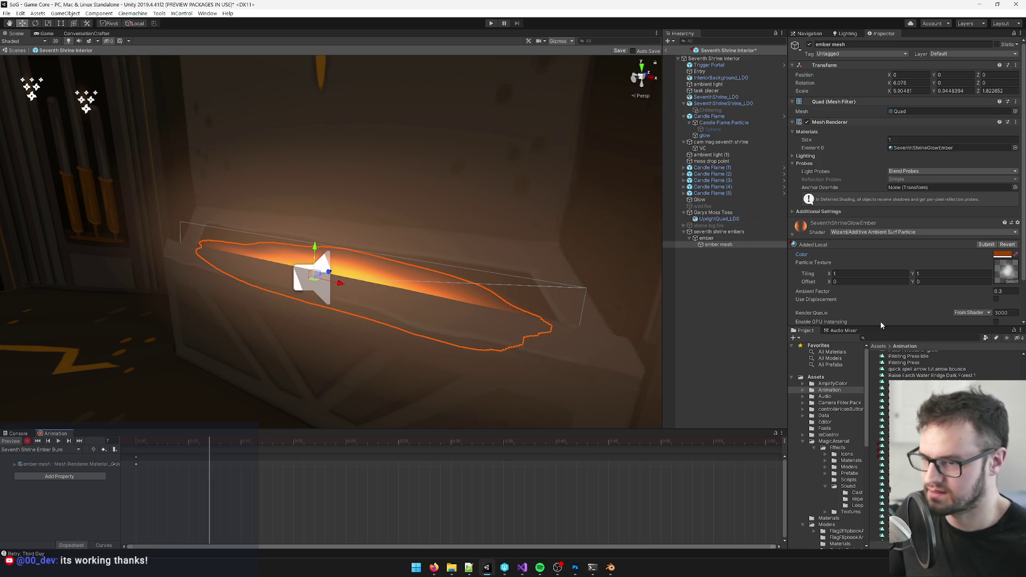
{"action": "scroll", "coordinate": [987, 257], "scroll_direction": "down", "scroll_amount": 3}
{"action": "left_click", "coordinate": [1001, 209]}
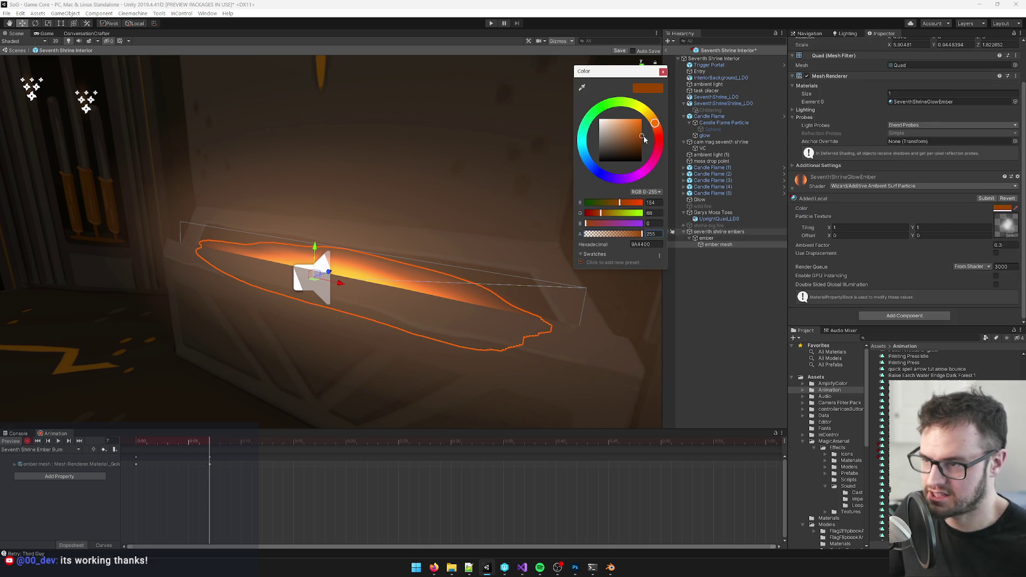
{"action": "left_click_drag", "start_coordinate": [643, 143], "coordinate": [646, 147]}
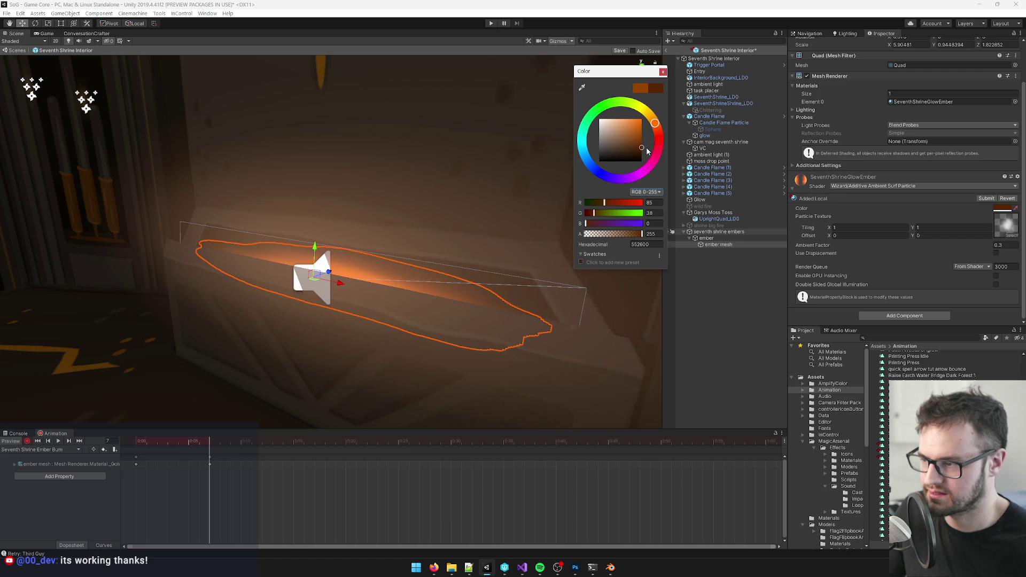
{"action": "left_click", "coordinate": [252, 460]}
{"action": "left_click", "coordinate": [1002, 209]}
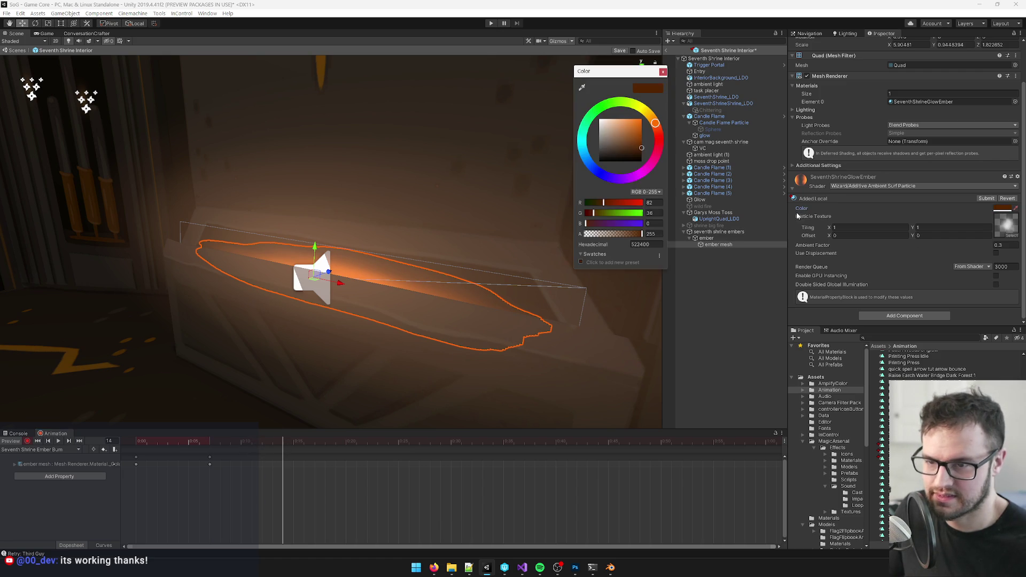
{"action": "left_click", "coordinate": [642, 139]}
{"action": "left_click", "coordinate": [339, 457]}
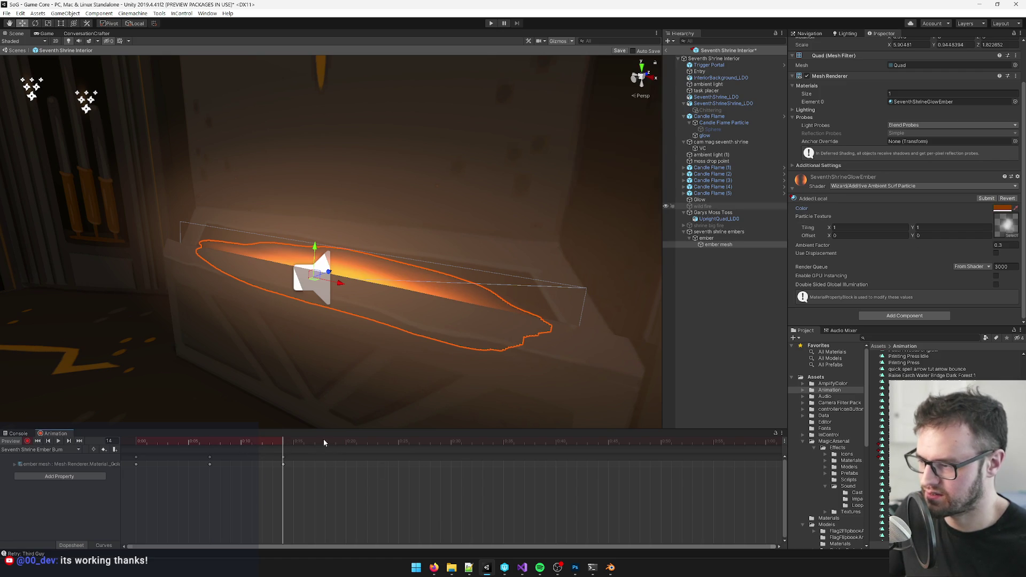
- Key the ember glow at frame 39, brightening to B34F00 then dimming to 6A2F00
{"action": "left_click", "coordinate": [377, 441]}
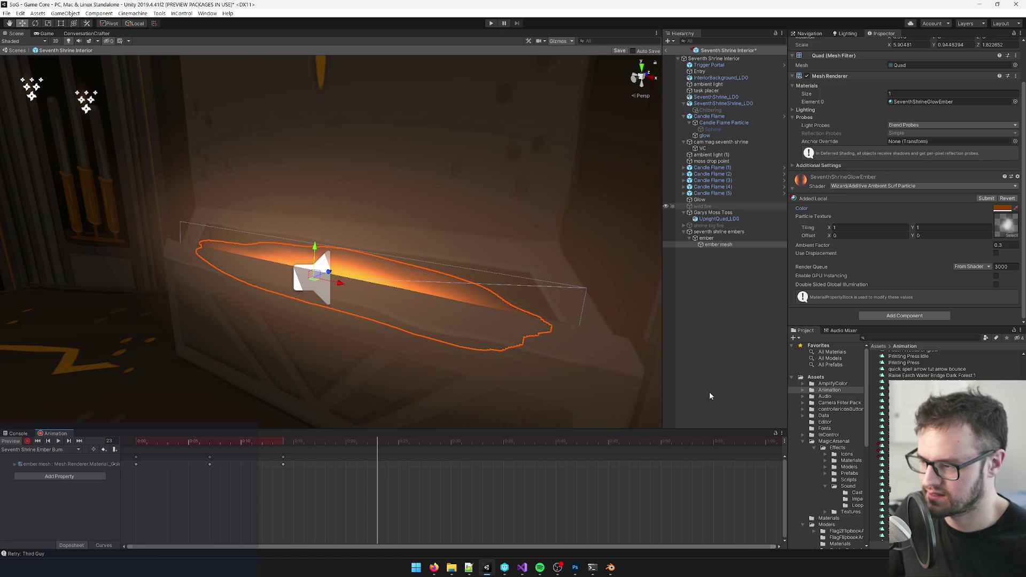
{"action": "left_click", "coordinate": [1001, 209]}
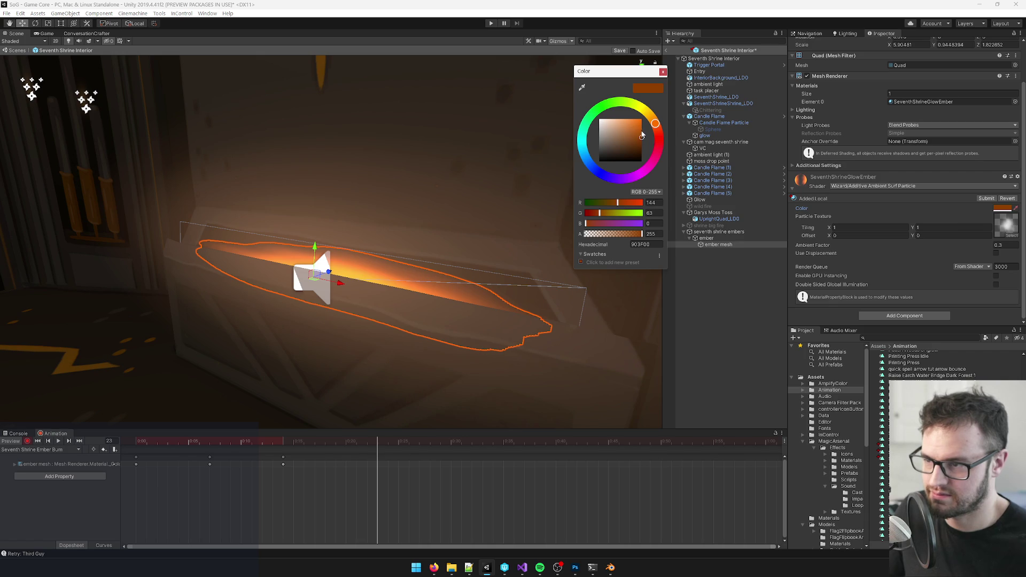
{"action": "left_click", "coordinate": [375, 433]}
{"action": "left_click_drag", "start_coordinate": [377, 441], "coordinate": [538, 448]}
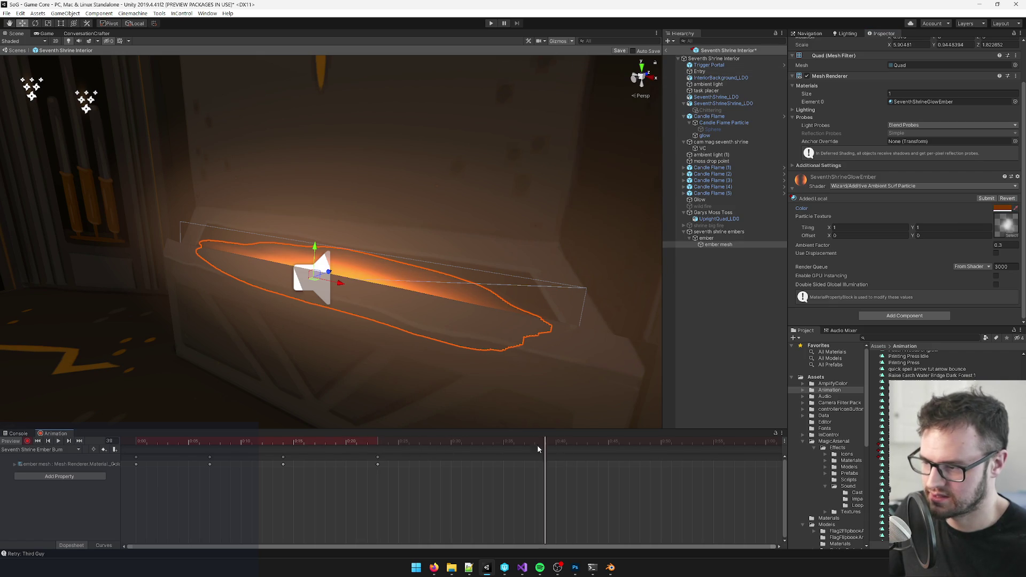
{"action": "left_click", "coordinate": [1001, 209]}
{"action": "left_click_drag", "start_coordinate": [642, 138], "coordinate": [652, 135]}
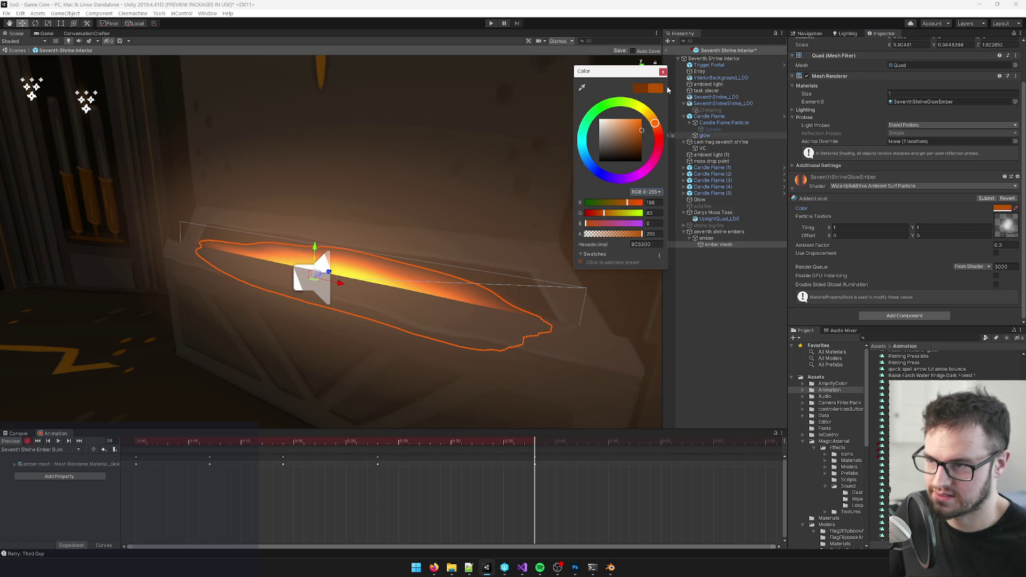
{"action": "left_click", "coordinate": [663, 71]}
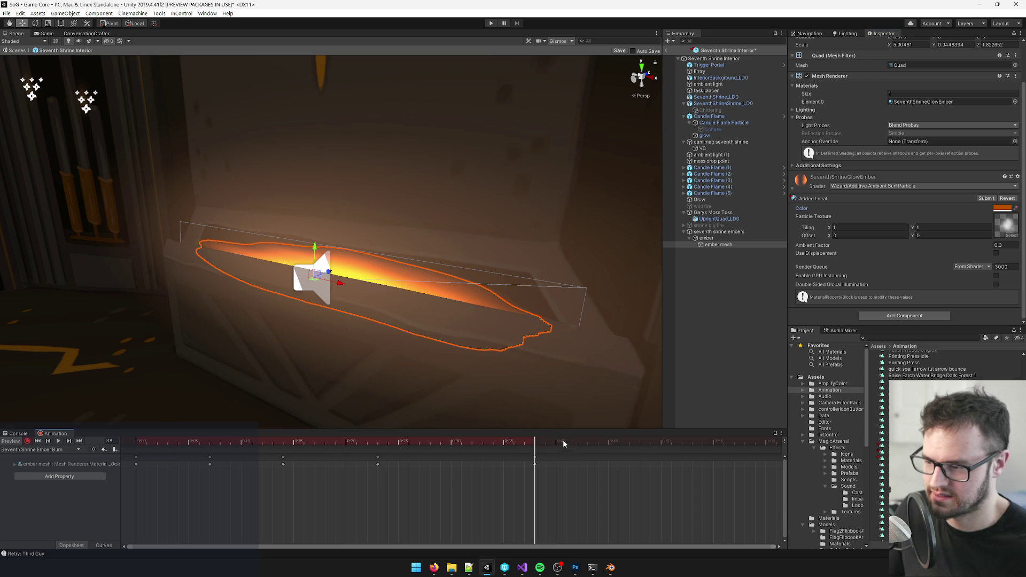
{"action": "left_click", "coordinate": [1000, 210]}
{"action": "left_click_drag", "start_coordinate": [608, 159], "coordinate": [650, 146]}
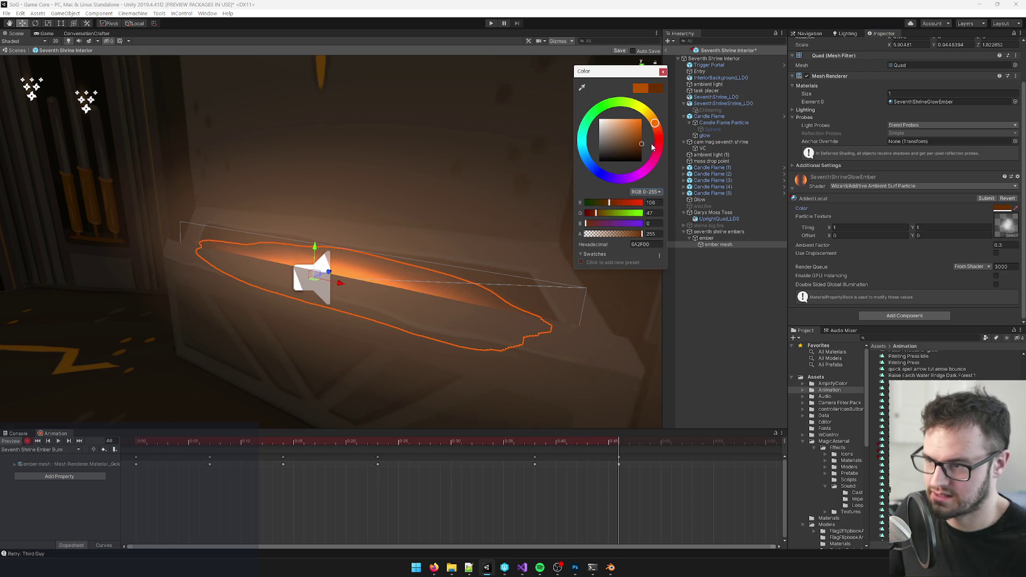
{"action": "left_click", "coordinate": [663, 73]}
- Key the ember glow to 9F4600 at frame 54 and 411D01 at frame 73
{"action": "scroll", "coordinate": [599, 481], "scroll_direction": "down", "scroll_amount": 3}
{"action": "left_click", "coordinate": [482, 441]}
{"action": "left_click", "coordinate": [1001, 209]}
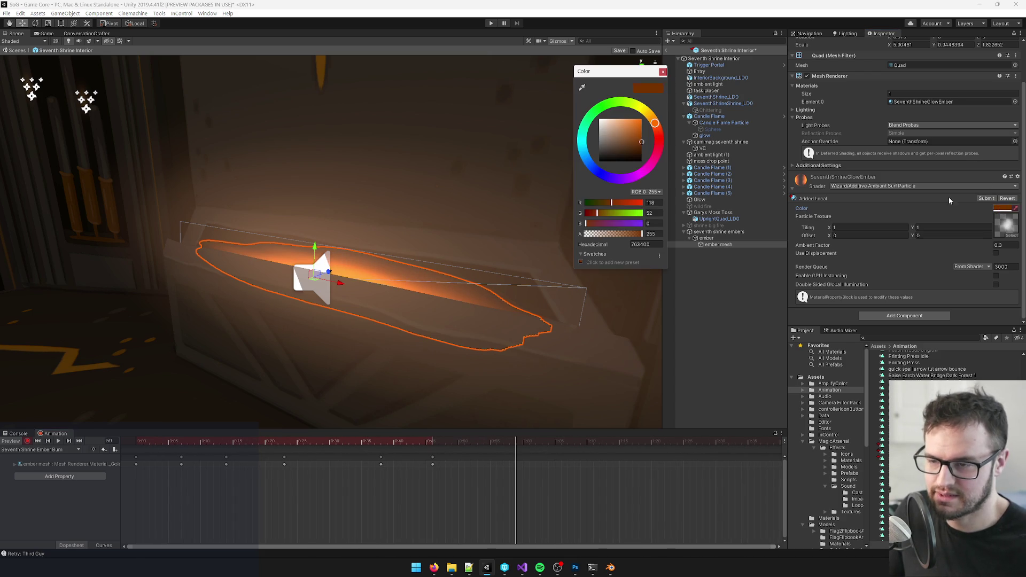
{"action": "left_click_drag", "start_coordinate": [655, 134], "coordinate": [649, 138]}
{"action": "left_click", "coordinate": [663, 72]}
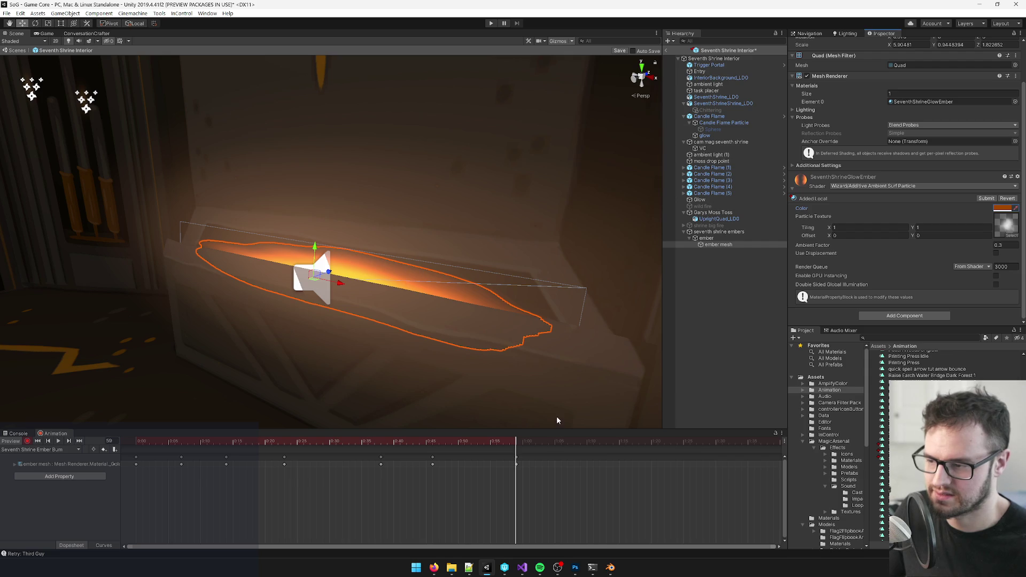
{"action": "left_click", "coordinate": [606, 441]}
{"action": "left_click", "coordinate": [1004, 209]}
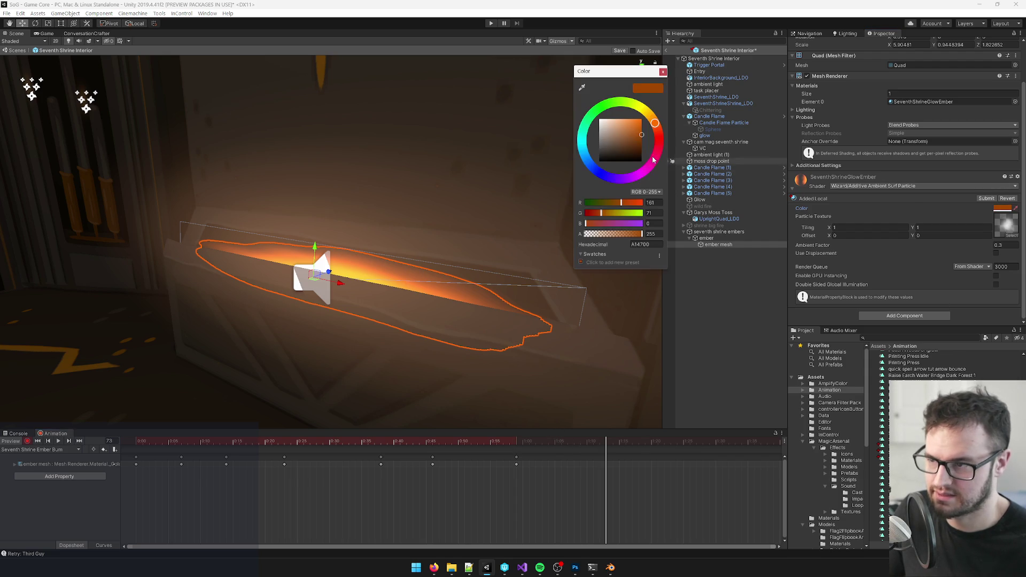
{"action": "left_click", "coordinate": [642, 152]}
{"action": "left_click", "coordinate": [663, 72]}
- Key the ember glow to 763500, then to 351800 at frame 103
{"action": "scroll", "coordinate": [613, 445], "scroll_direction": "down", "scroll_amount": 2}
{"action": "left_click", "coordinate": [1003, 209]}
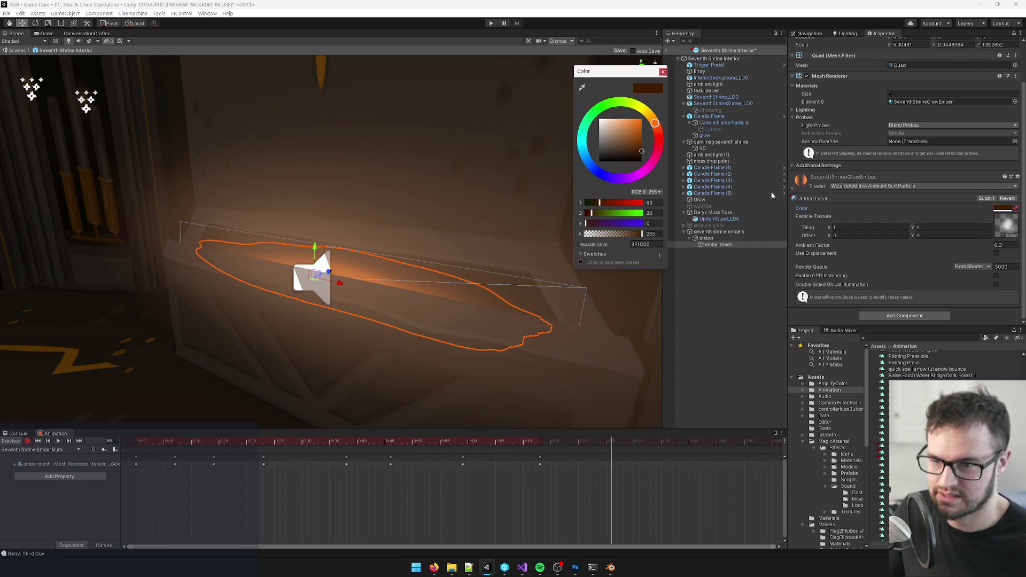
{"action": "left_click_drag", "start_coordinate": [642, 149], "coordinate": [642, 142]}
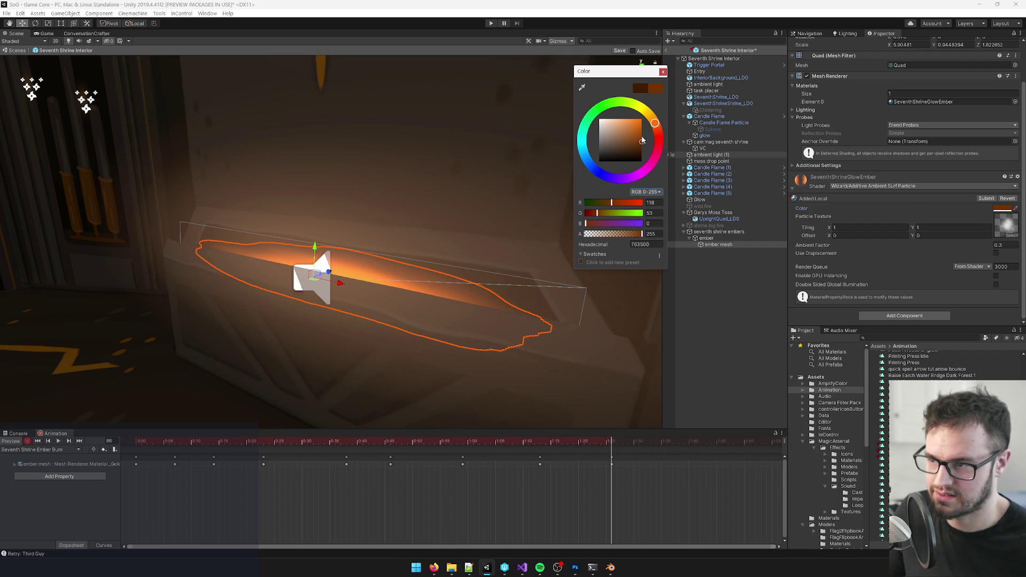
{"action": "left_click", "coordinate": [663, 71]}
{"action": "left_click_drag", "start_coordinate": [633, 441], "coordinate": [705, 441]}
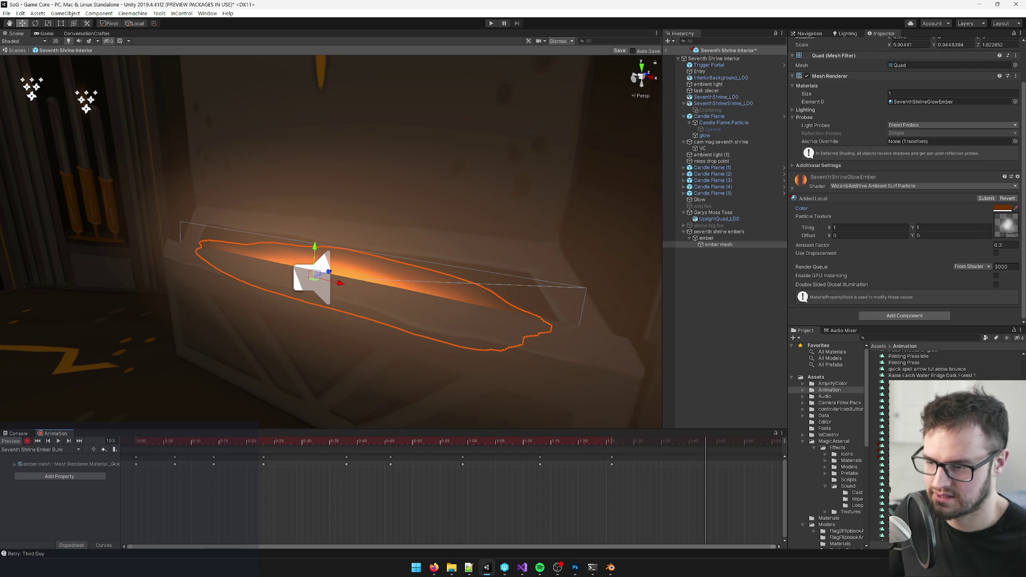
{"action": "left_click", "coordinate": [1004, 209]}
{"action": "left_click", "coordinate": [641, 153]}
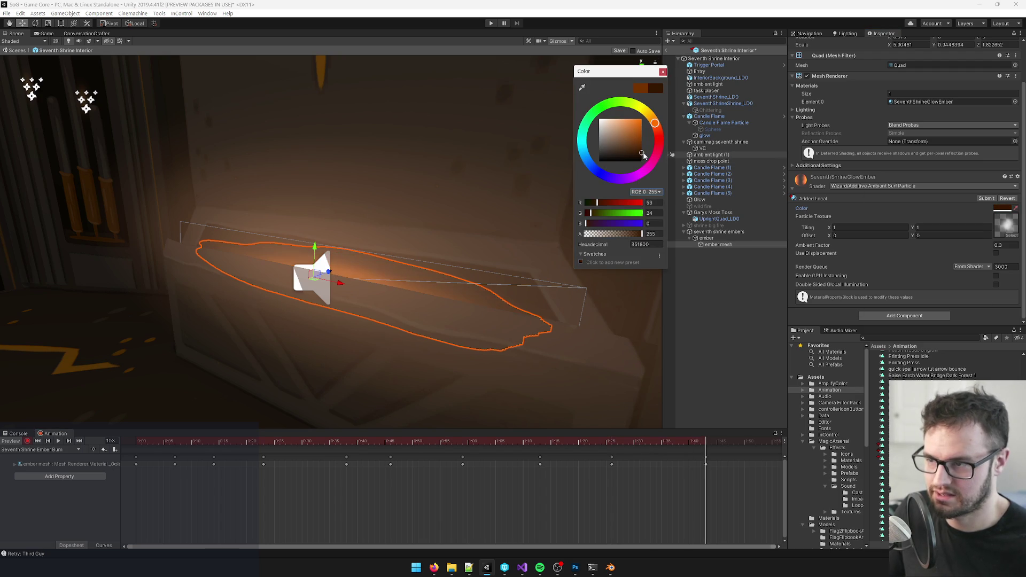
{"action": "left_click", "coordinate": [663, 71]}
- Add a closing bright orange colour key at frame 112
{"action": "scroll", "coordinate": [124, 466], "scroll_direction": "down", "scroll_amount": 3}
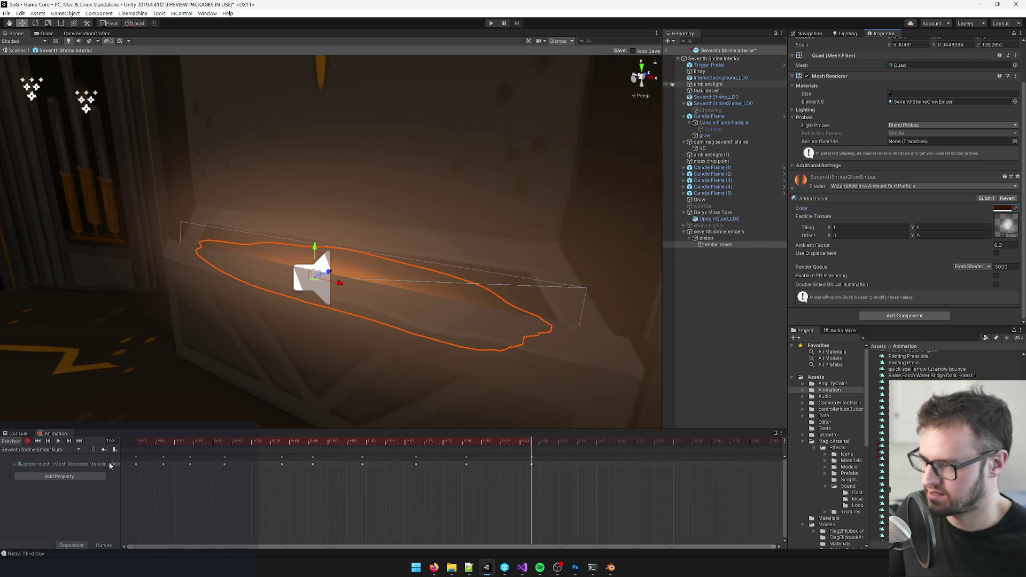
{"action": "left_click", "coordinate": [135, 457]}
{"action": "left_click", "coordinate": [566, 445]}
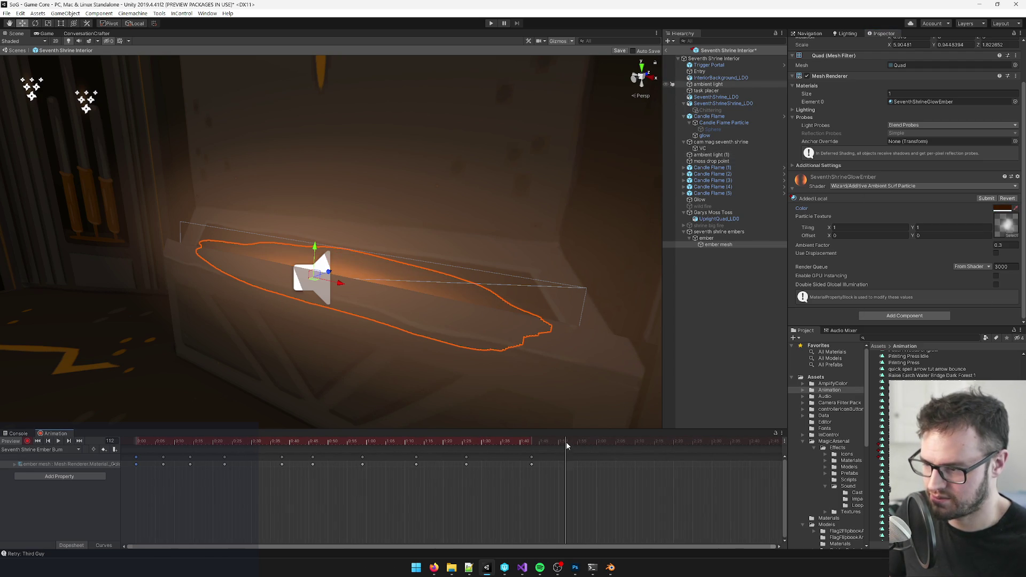
{"action": "left_click", "coordinate": [104, 450]}
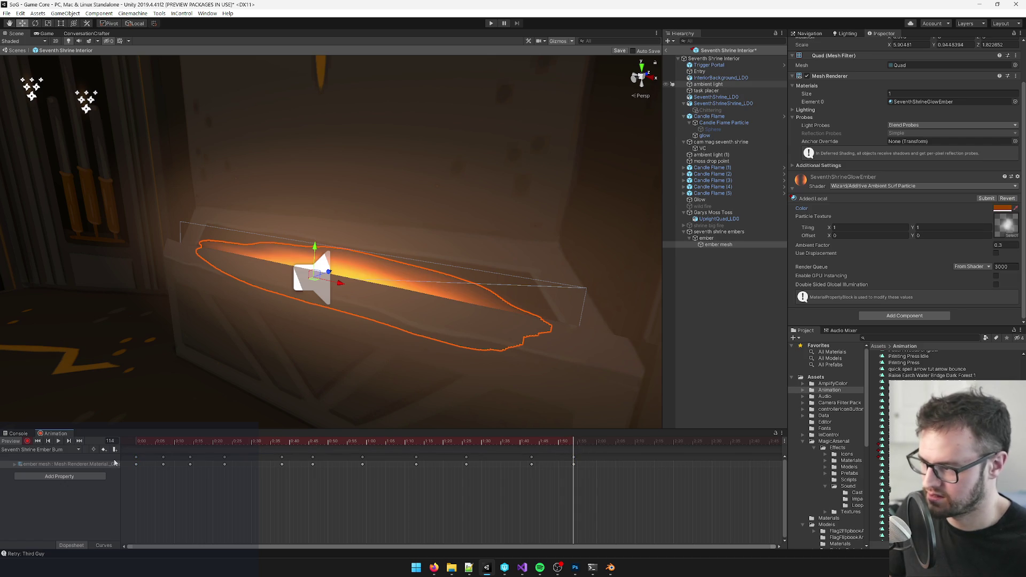
- Select all colour keys, stretch them to about 4:02, and preview the clip
{"action": "left_click", "coordinate": [573, 465]}
{"action": "left_click_drag", "start_coordinate": [166, 443], "coordinate": [26, 454]}
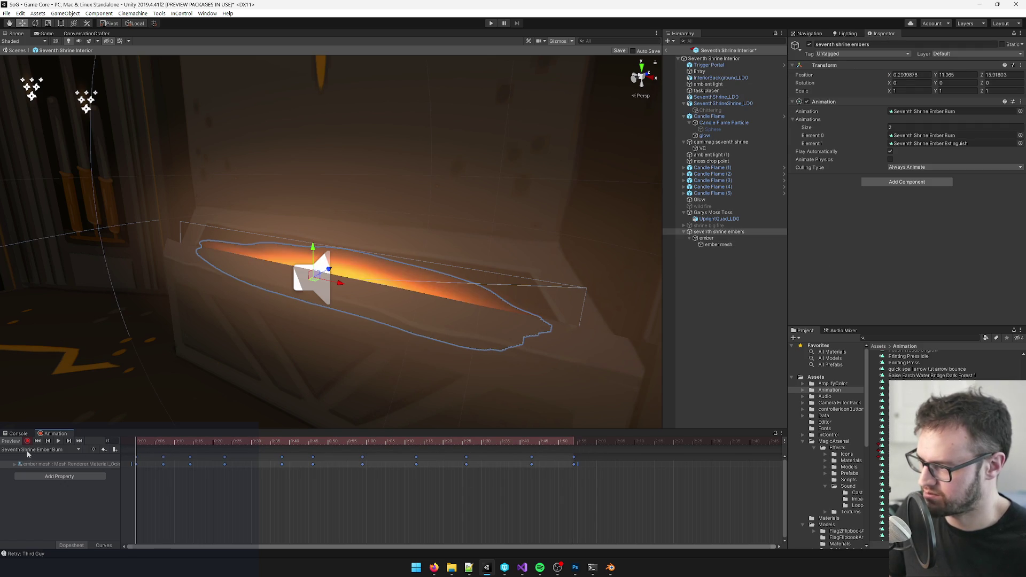
{"action": "left_click", "coordinate": [62, 441]}
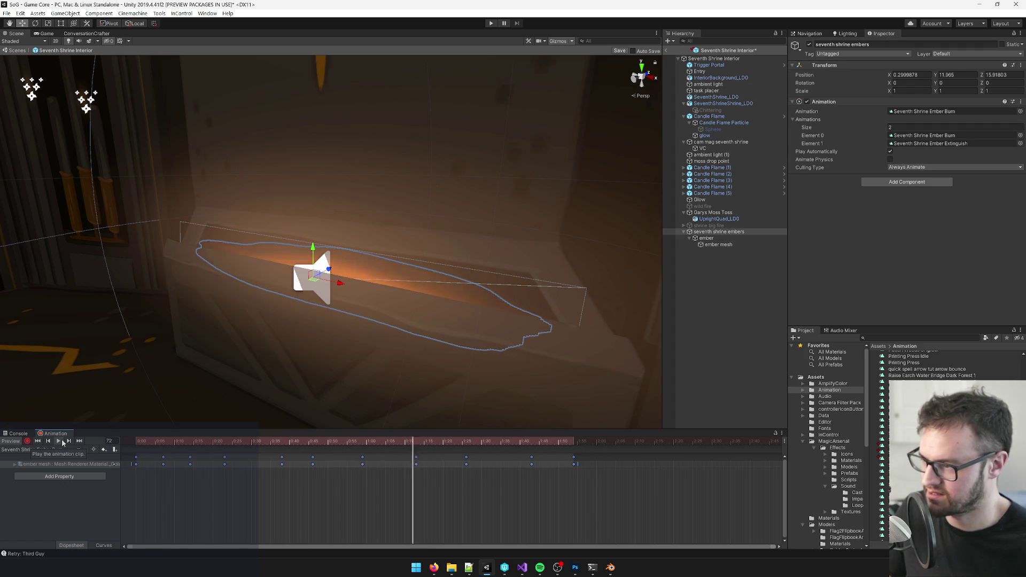
{"action": "scroll", "coordinate": [537, 486], "scroll_direction": "down", "scroll_amount": 3}
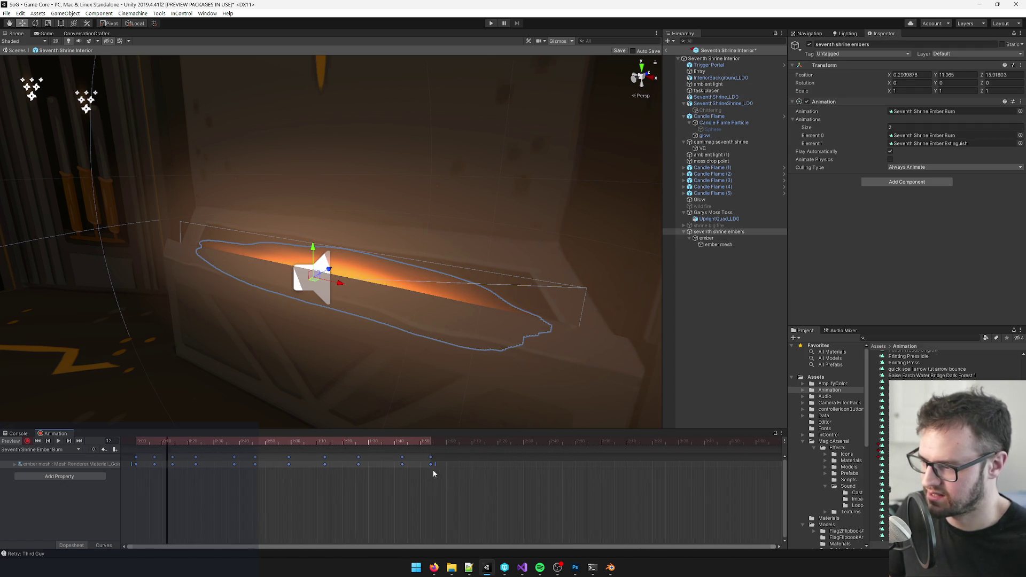
{"action": "left_click_drag", "start_coordinate": [445, 464], "coordinate": [766, 464]}
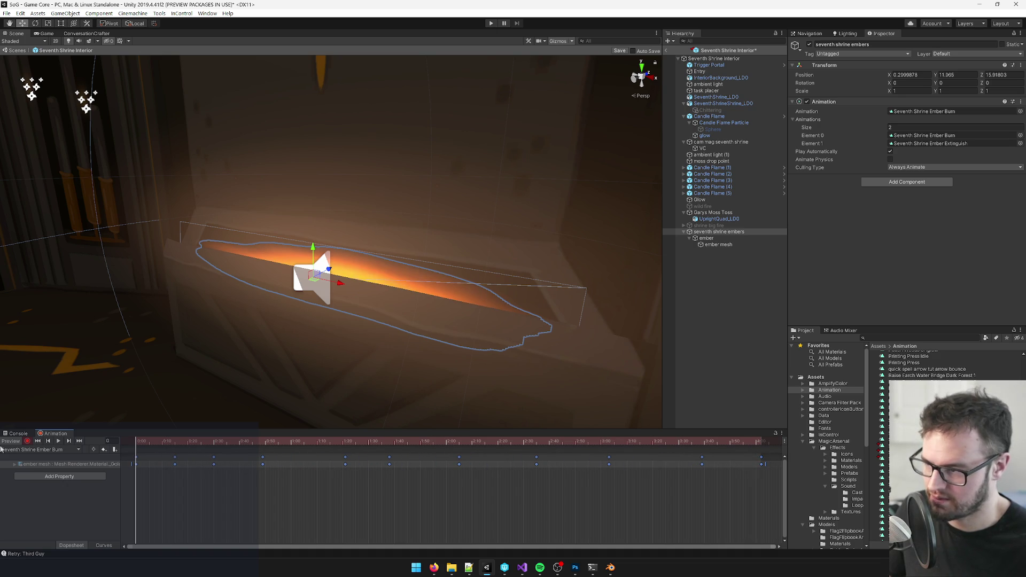
{"action": "key", "text": "space"}
- Stretch the keys further to slow the flicker and replay it with nothing selected
{"action": "left_click_drag", "start_coordinate": [321, 305], "coordinate": [355, 309]}
{"action": "scroll", "coordinate": [355, 309], "scroll_direction": "down", "scroll_amount": 4}
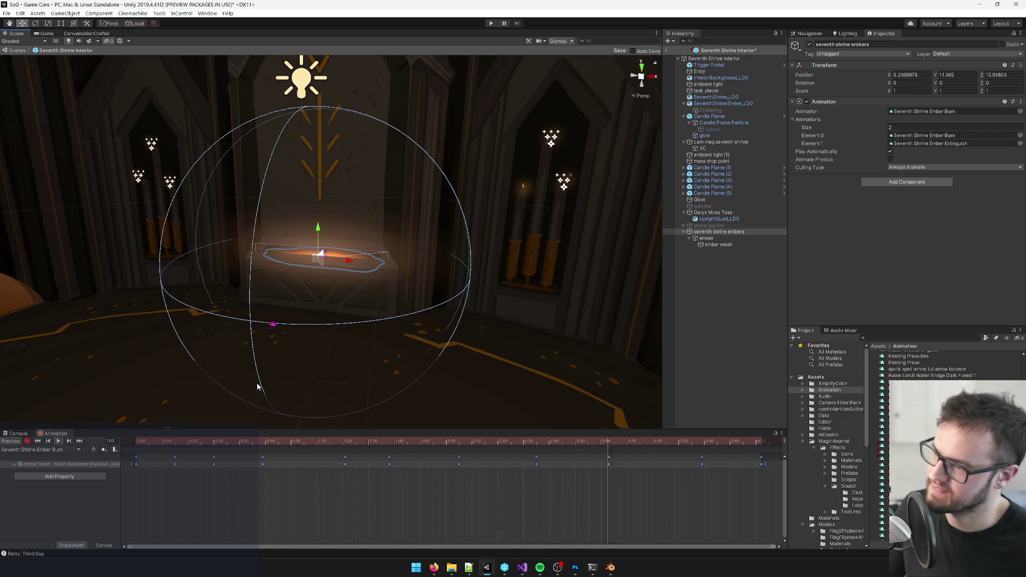
{"action": "left_click", "coordinate": [59, 441]}
{"action": "scroll", "coordinate": [524, 503], "scroll_direction": "down", "scroll_amount": 3}
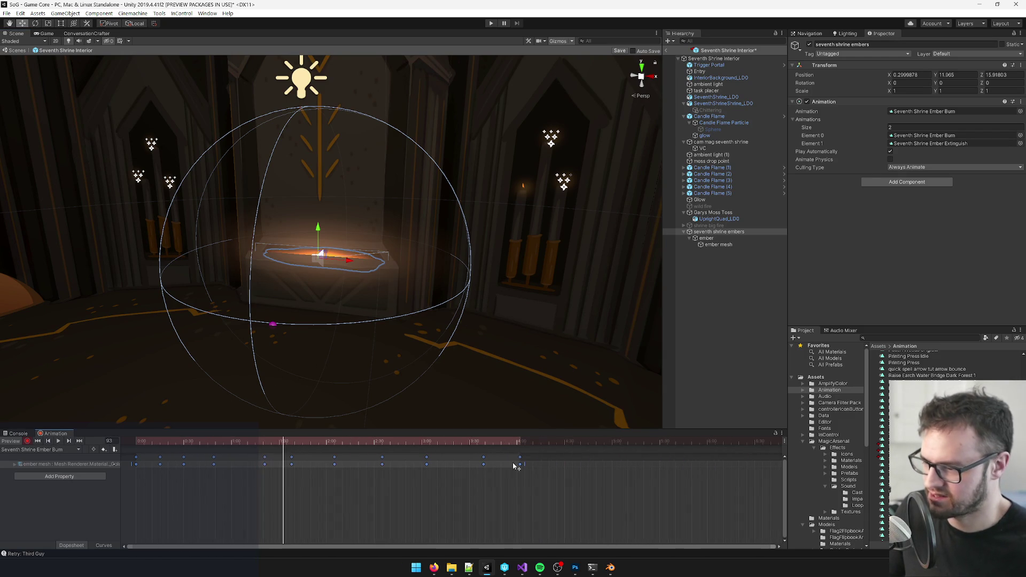
{"action": "mouse_move", "coordinate": [521, 463]}
{"action": "left_mouse_down"}
{"action": "mouse_move", "coordinate": [703, 473]}
{"action": "mouse_move", "coordinate": [586, 465]}
{"action": "mouse_move", "coordinate": [701, 464]}
{"action": "left_mouse_up"}
{"action": "left_click", "coordinate": [644, 441]}
{"action": "left_click_drag", "start_coordinate": [644, 443], "coordinate": [71, 448]}
{"action": "left_click", "coordinate": [58, 441]}
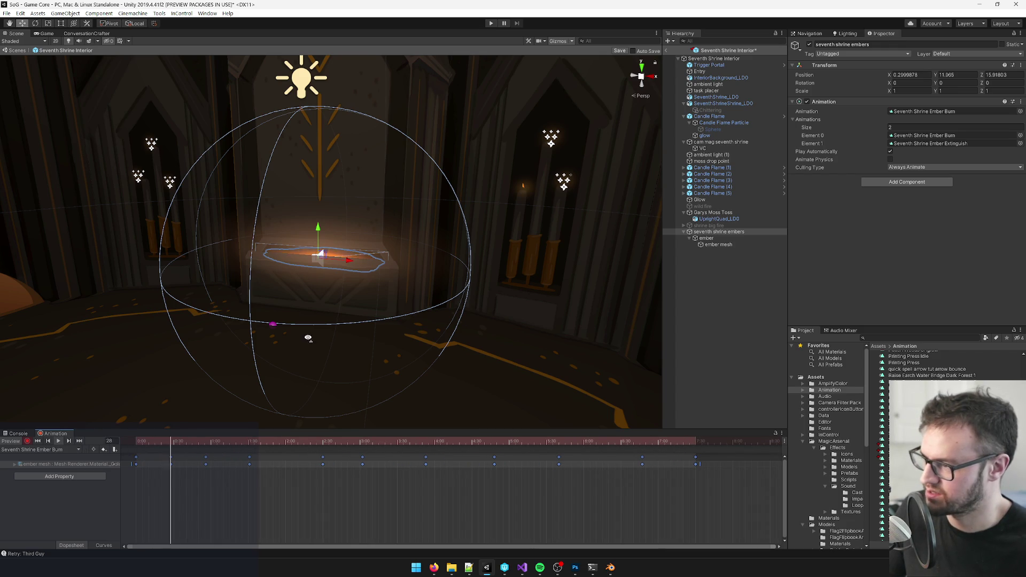
{"action": "scroll", "coordinate": [307, 336], "scroll_direction": "up", "scroll_amount": 3}
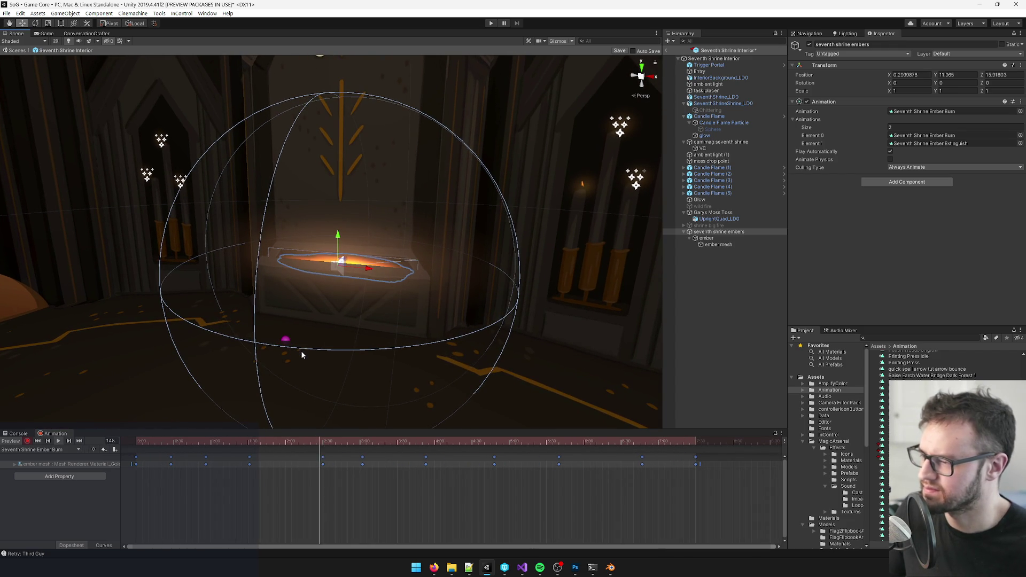
{"action": "left_click", "coordinate": [710, 332]}
{"action": "scroll", "coordinate": [377, 364], "scroll_direction": "down", "scroll_amount": 3}
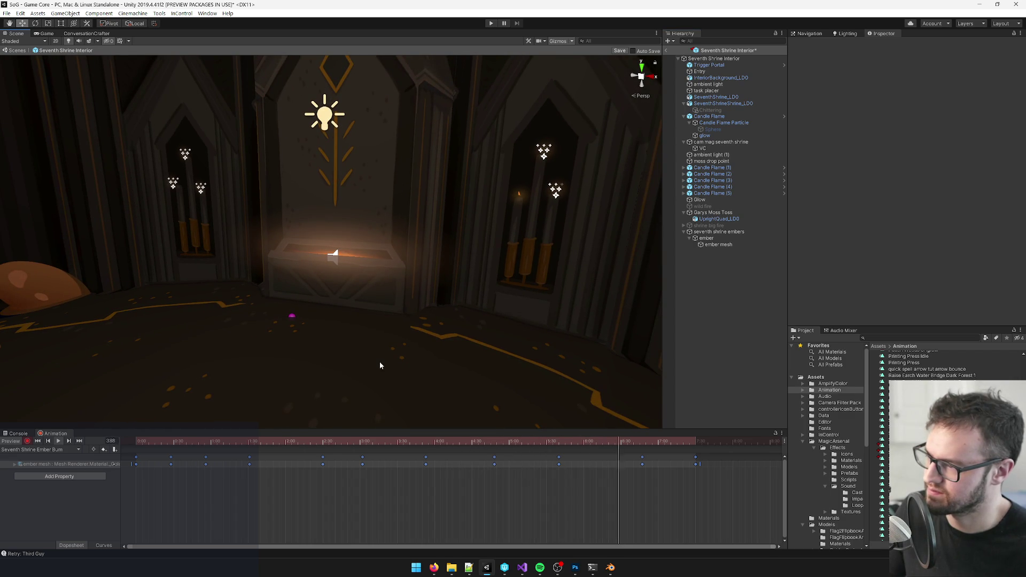
{"action": "scroll", "coordinate": [381, 363], "scroll_direction": "down", "scroll_amount": 5}
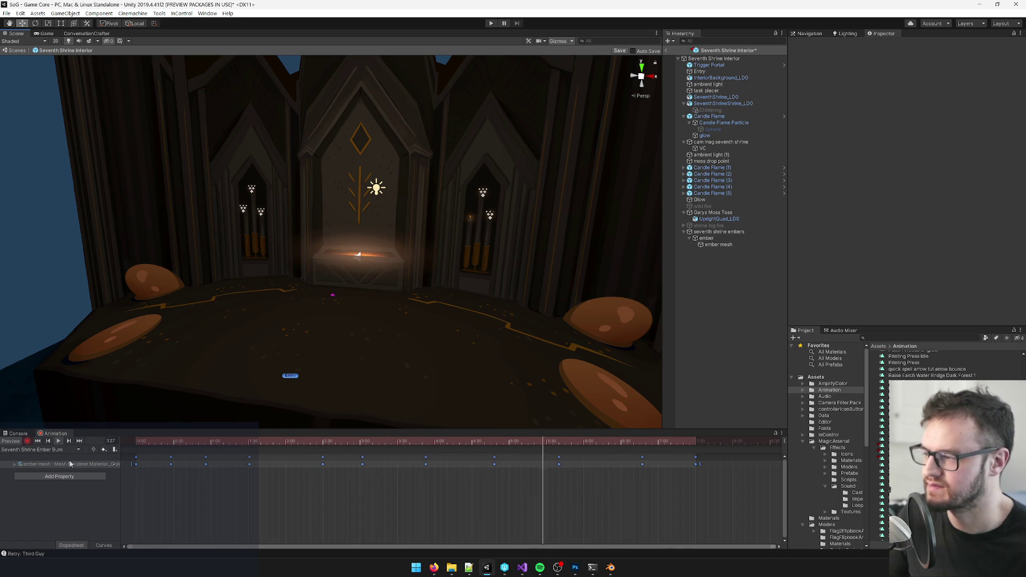
{"action": "left_click", "coordinate": [475, 442]}
{"action": "left_click_drag", "start_coordinate": [462, 441], "coordinate": [642, 440]}
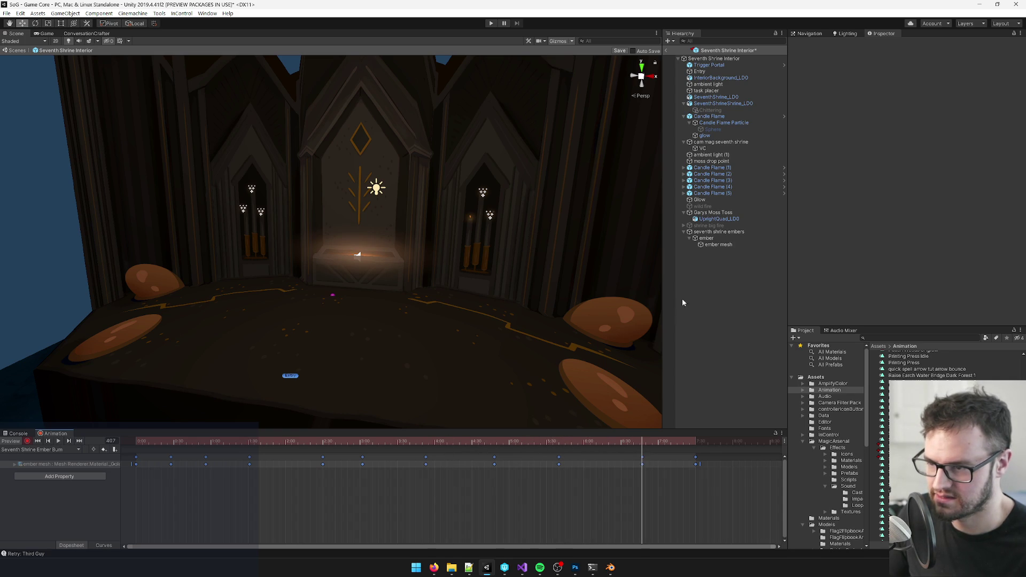
{"action": "left_click", "coordinate": [719, 244]}
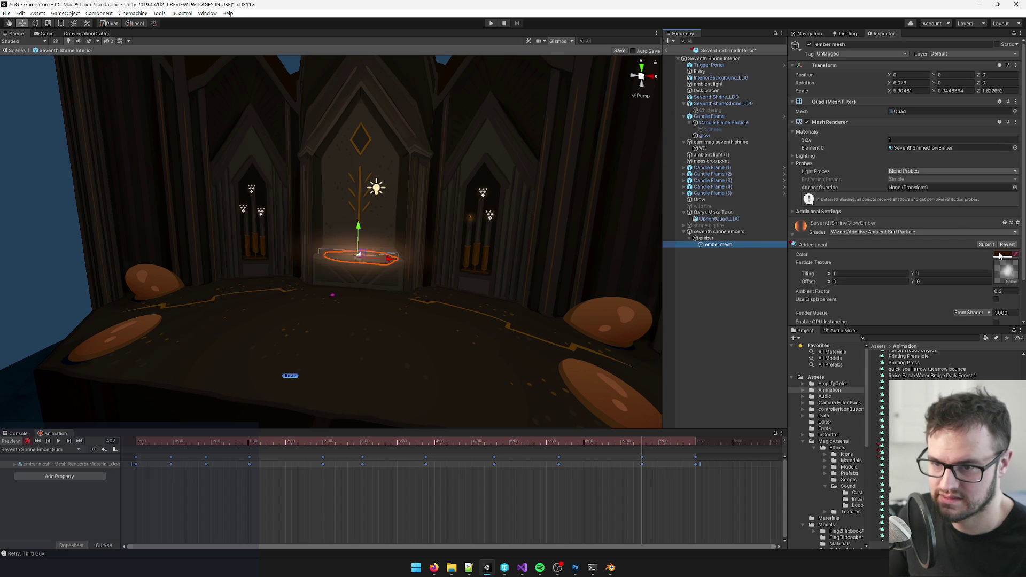
- Key the ember glow at 5E2900, then move the playhead to frame 290
{"action": "left_click", "coordinate": [998, 254]}
{"action": "left_click_drag", "start_coordinate": [638, 151], "coordinate": [655, 150]}
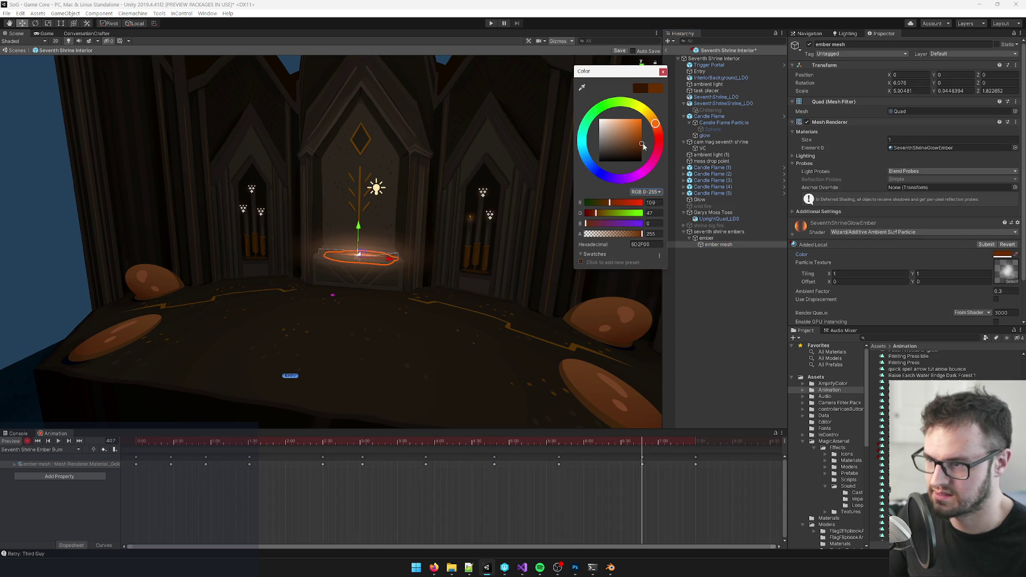
{"action": "left_click", "coordinate": [663, 71]}
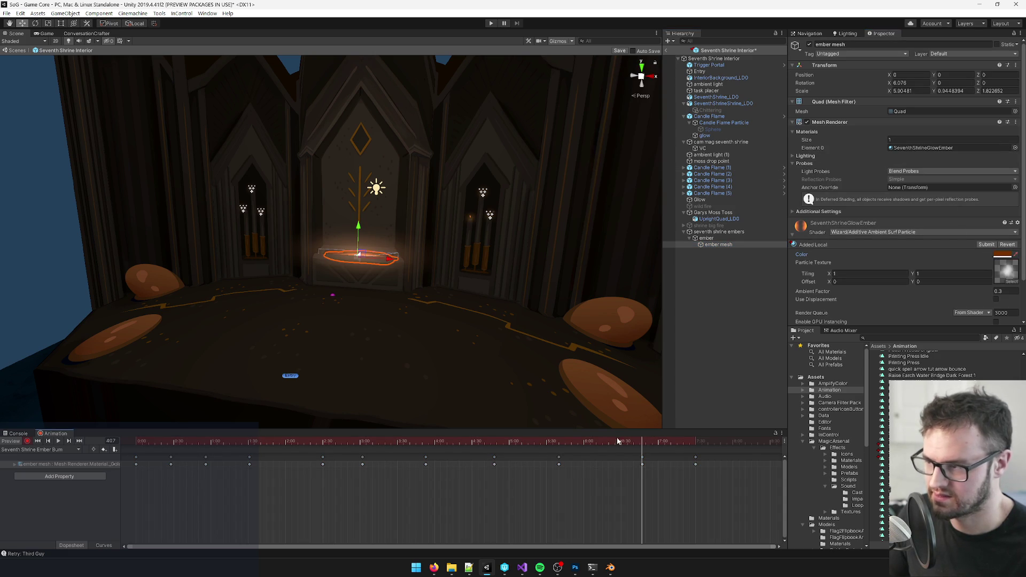
{"action": "left_click_drag", "start_coordinate": [411, 442], "coordinate": [363, 441]}
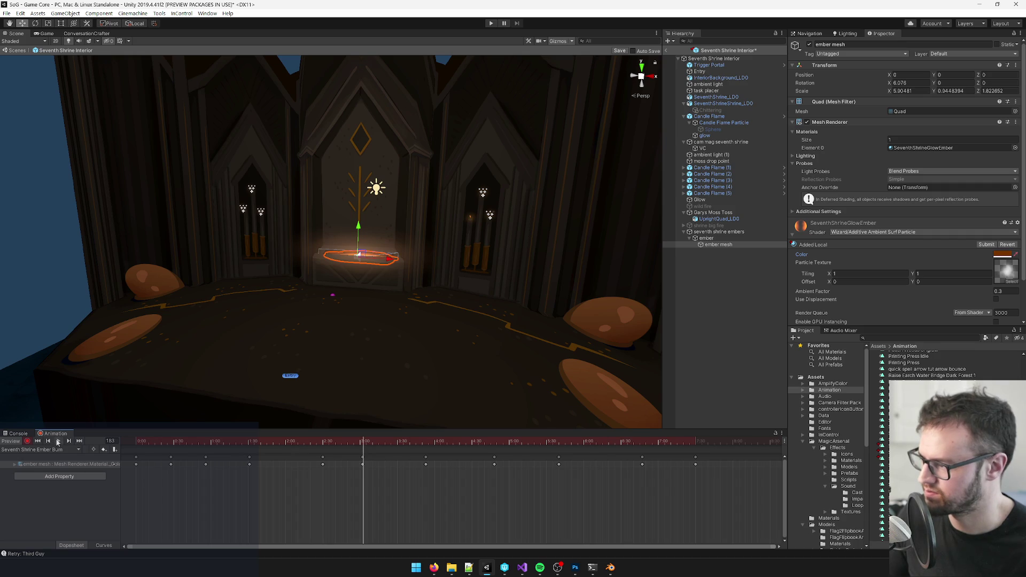
{"action": "scroll", "coordinate": [463, 252], "scroll_direction": "up", "scroll_amount": 5}
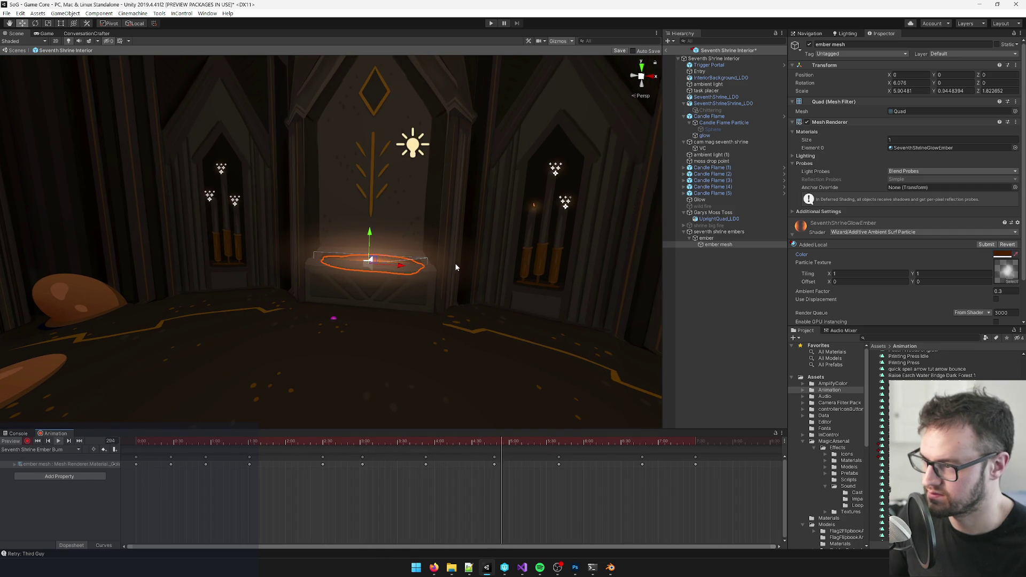
{"action": "left_click_drag", "start_coordinate": [485, 442], "coordinate": [497, 445]}
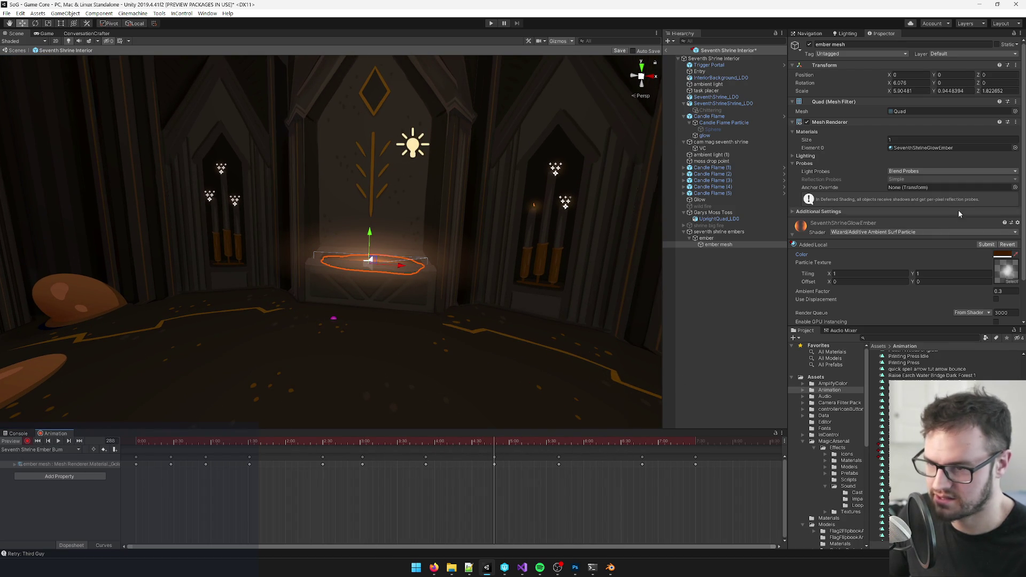
- Brighten the ember material colour at frame 290 and replay Ember Burn from frame 0
{"action": "left_click", "coordinate": [1003, 256]}
{"action": "left_click_drag", "start_coordinate": [647, 150], "coordinate": [650, 143]}
{"action": "left_click", "coordinate": [663, 72]}
{"action": "left_click_drag", "start_coordinate": [417, 442], "coordinate": [19, 439]}
{"action": "left_click", "coordinate": [58, 442]}
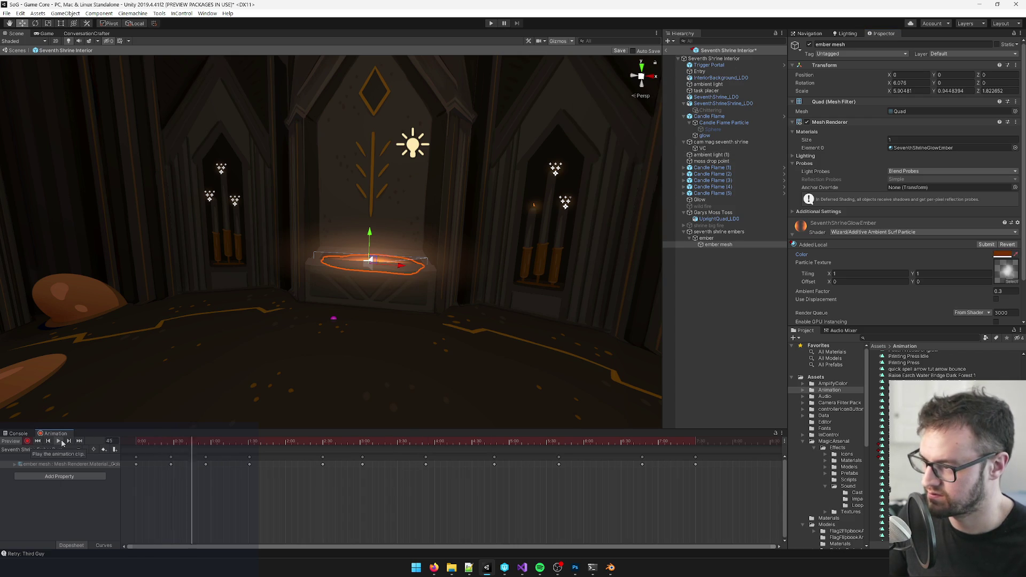
{"action": "left_click_drag", "start_coordinate": [332, 304], "coordinate": [459, 317]}
{"action": "left_click", "coordinate": [457, 318]}
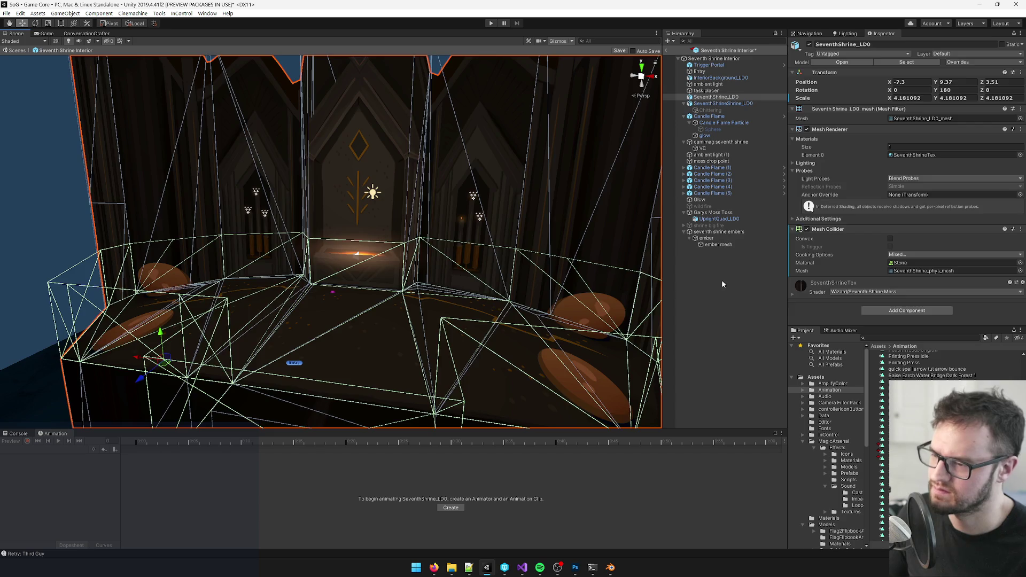
- Reselect seventh shrine embers, frame it, and watch the burn preview up close
{"action": "left_click", "coordinate": [722, 284]}
{"action": "scroll", "coordinate": [447, 297], "scroll_direction": "up", "scroll_amount": 10}
{"action": "left_click", "coordinate": [719, 231]}
{"action": "key", "text": "f"}
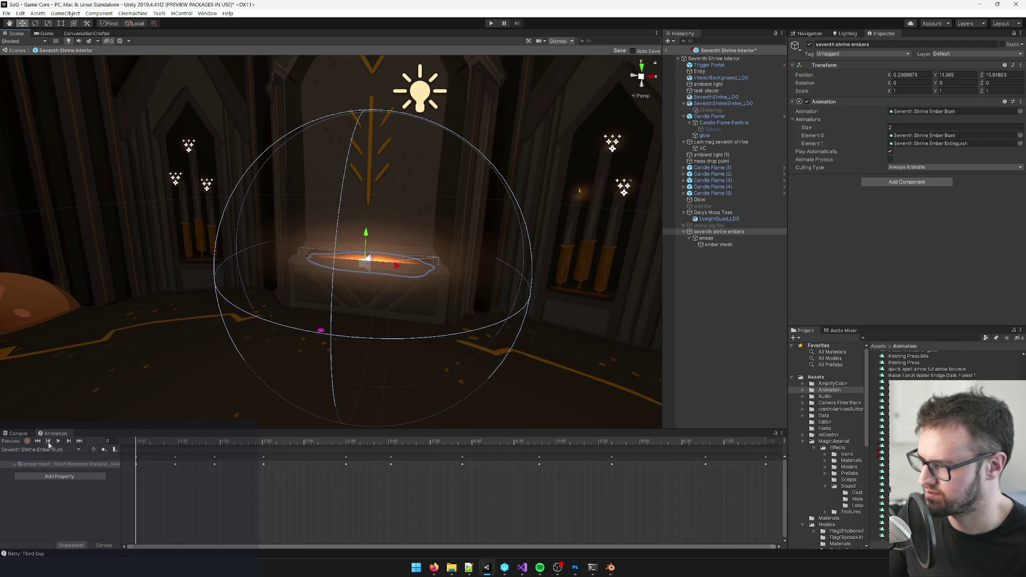
{"action": "left_click", "coordinate": [59, 441]}
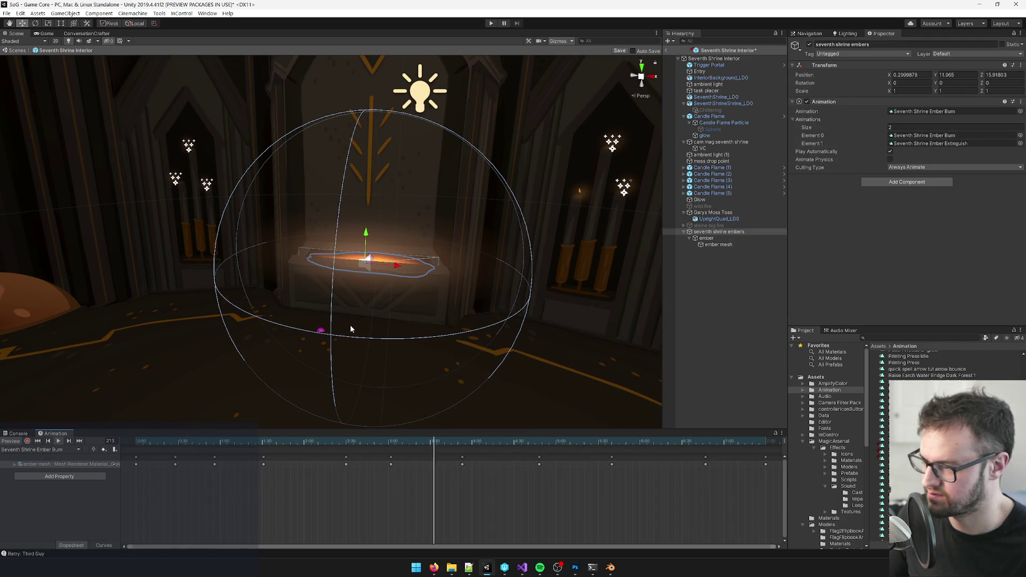
{"action": "left_click_drag", "start_coordinate": [351, 327], "coordinate": [351, 326]}
{"action": "scroll", "coordinate": [351, 325], "scroll_direction": "up", "scroll_amount": 5}
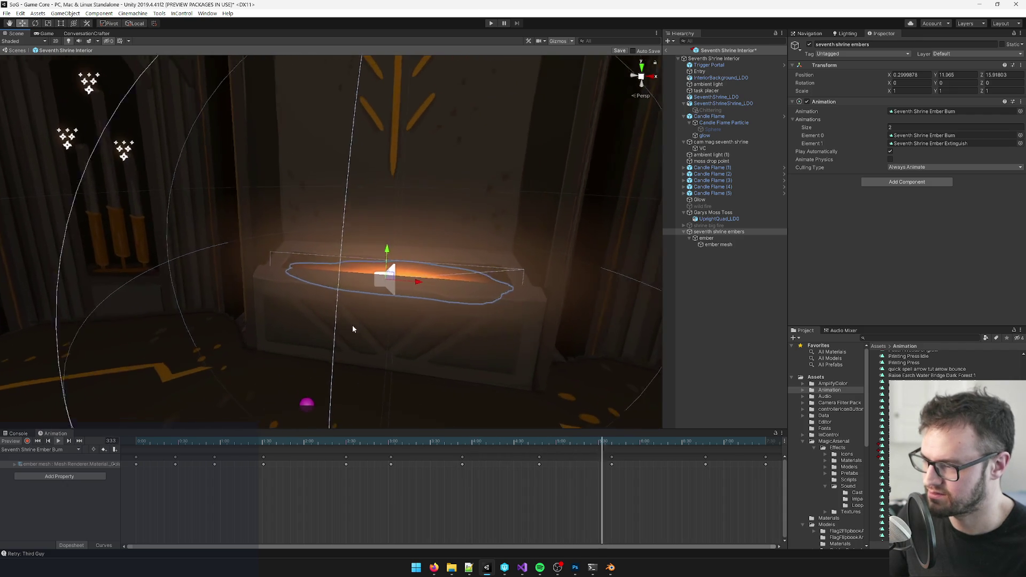
{"action": "left_click_drag", "start_coordinate": [332, 330], "coordinate": [307, 330]}
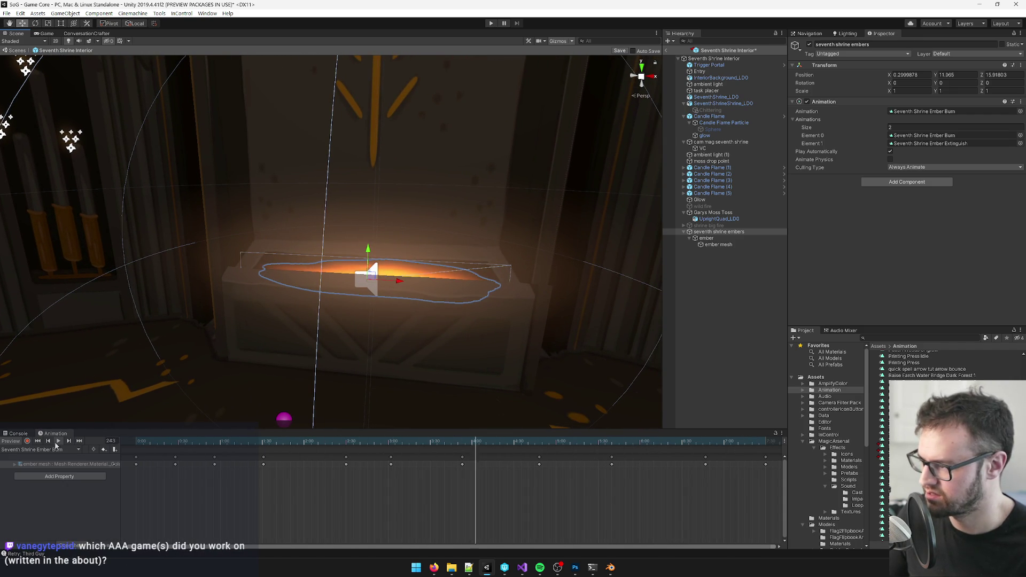
{"action": "scroll", "coordinate": [407, 505], "scroll_direction": "down", "scroll_amount": 4}
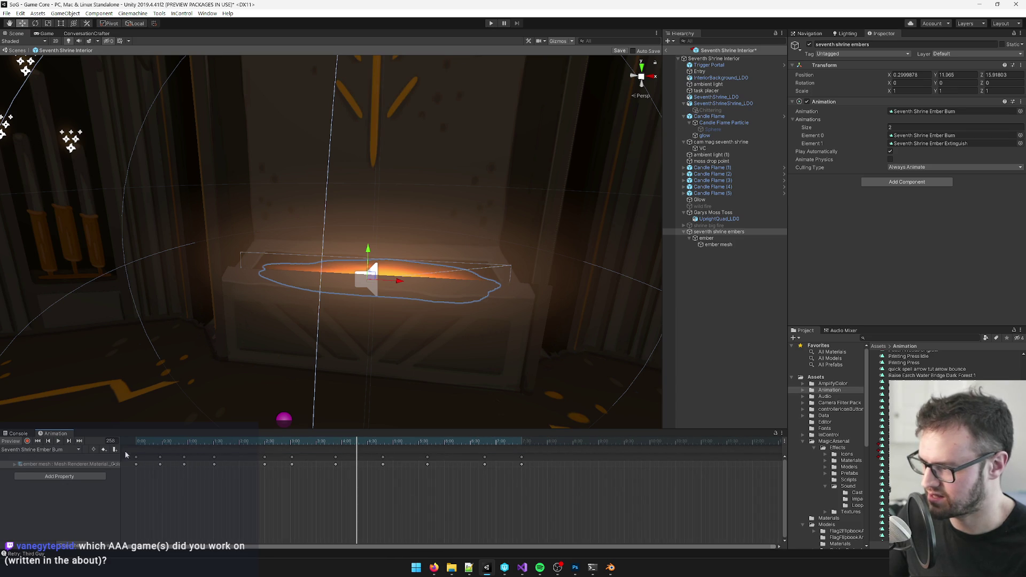
- Box-select all Ember Burn keyframes and stretch them across a longer timeline
{"action": "left_click_drag", "start_coordinate": [531, 463], "coordinate": [35, 449]}
{"action": "mouse_move", "coordinate": [526, 464]}
{"action": "left_mouse_down"}
{"action": "mouse_move", "coordinate": [774, 464]}
{"action": "mouse_move", "coordinate": [762, 465]}
{"action": "left_mouse_up"}
{"action": "mouse_move", "coordinate": [669, 482]}
{"action": "left_mouse_down"}
{"action": "mouse_move", "coordinate": [569, 467]}
{"action": "mouse_move", "coordinate": [637, 459]}
{"action": "left_mouse_up"}
{"action": "left_click_drag", "start_coordinate": [635, 441], "coordinate": [2, 440]}
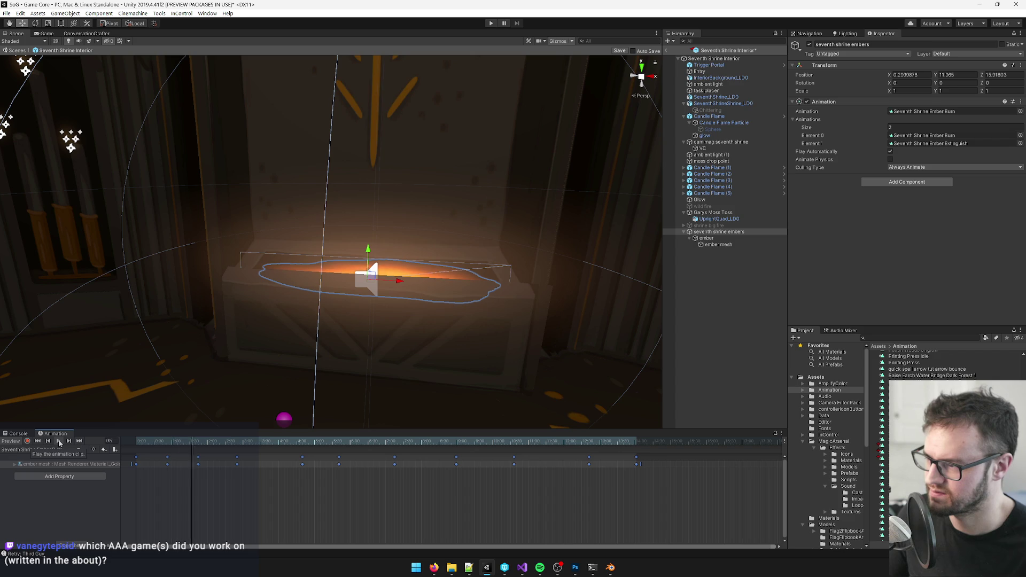
{"action": "left_click", "coordinate": [161, 470]}
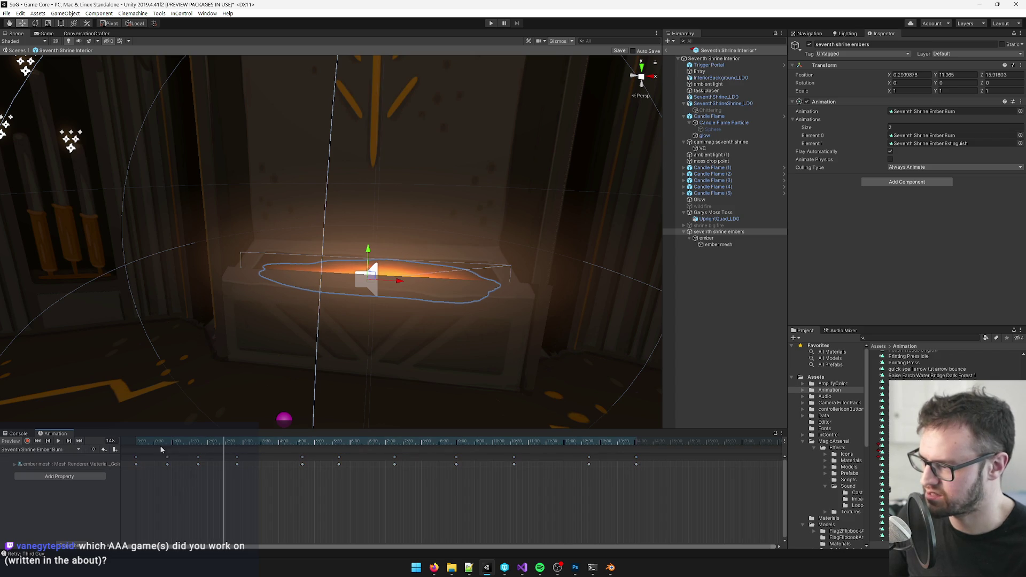
- Select an ember mesh keyframe and play the burn preview from the clip start
{"action": "left_click", "coordinate": [168, 461]}
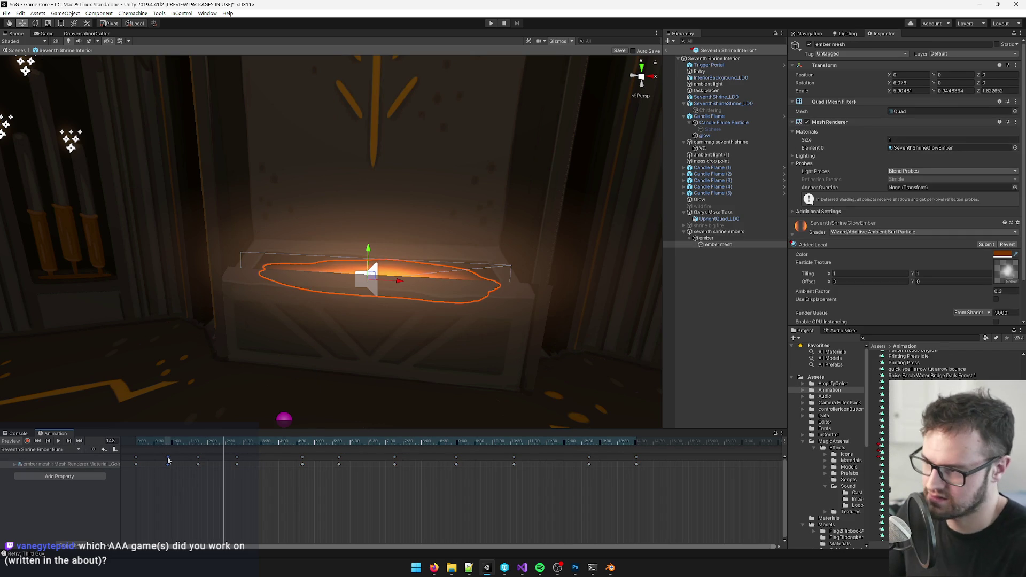
{"action": "left_click", "coordinate": [167, 460]}
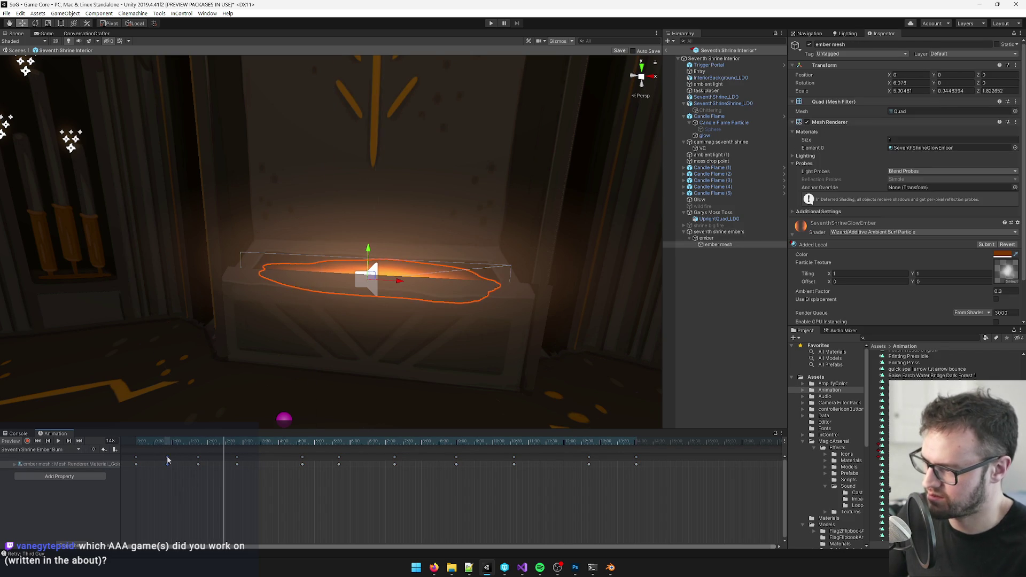
{"action": "left_click", "coordinate": [138, 441]}
{"action": "left_click", "coordinate": [58, 442]}
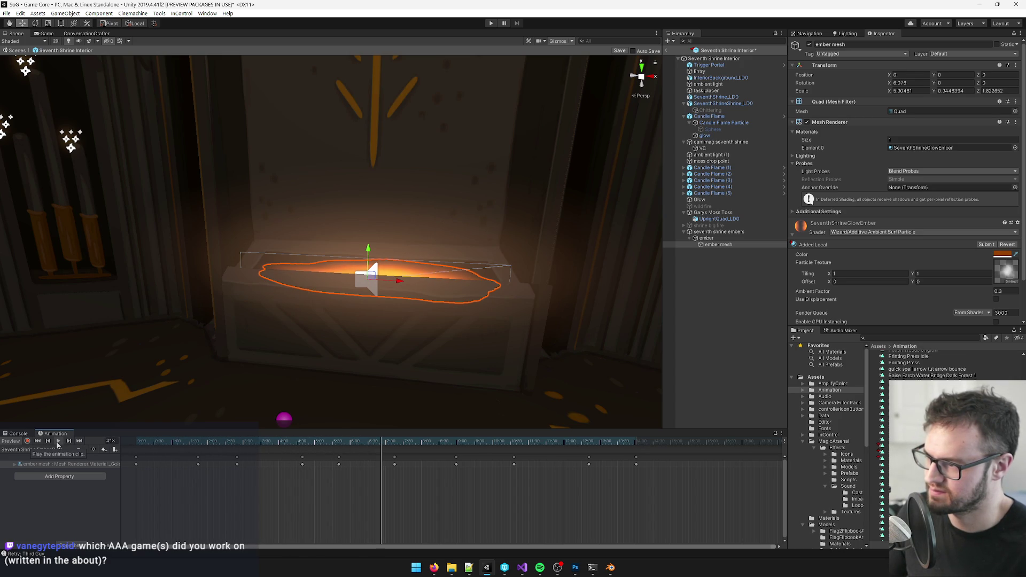
{"action": "left_click", "coordinate": [58, 441]}
- Shift a keyframe pair earlier and scrub around frame 329 to check the glow
{"action": "left_click_drag", "start_coordinate": [196, 458], "coordinate": [176, 458]}
{"action": "left_click", "coordinate": [302, 458]}
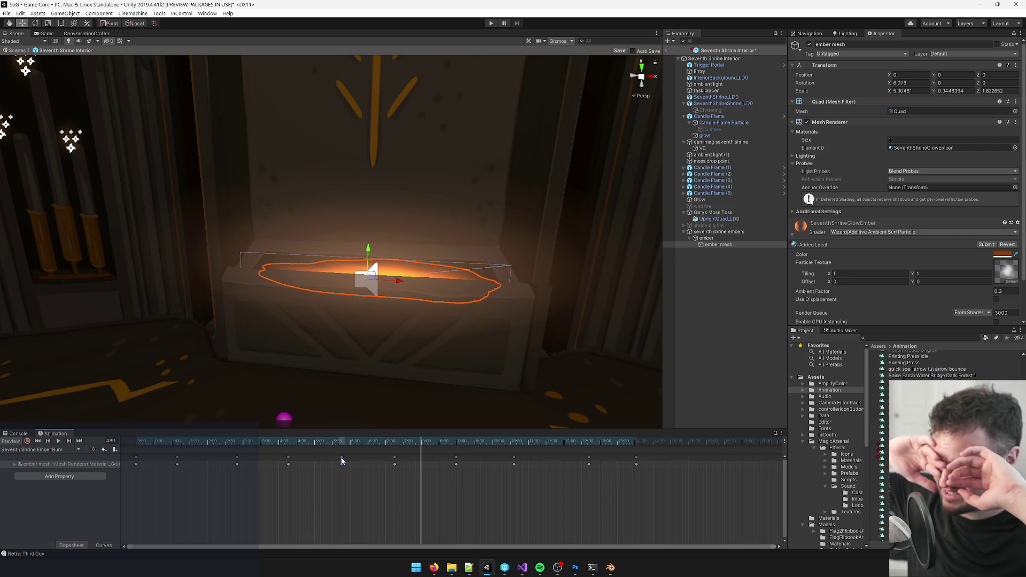
{"action": "left_click", "coordinate": [341, 457]}
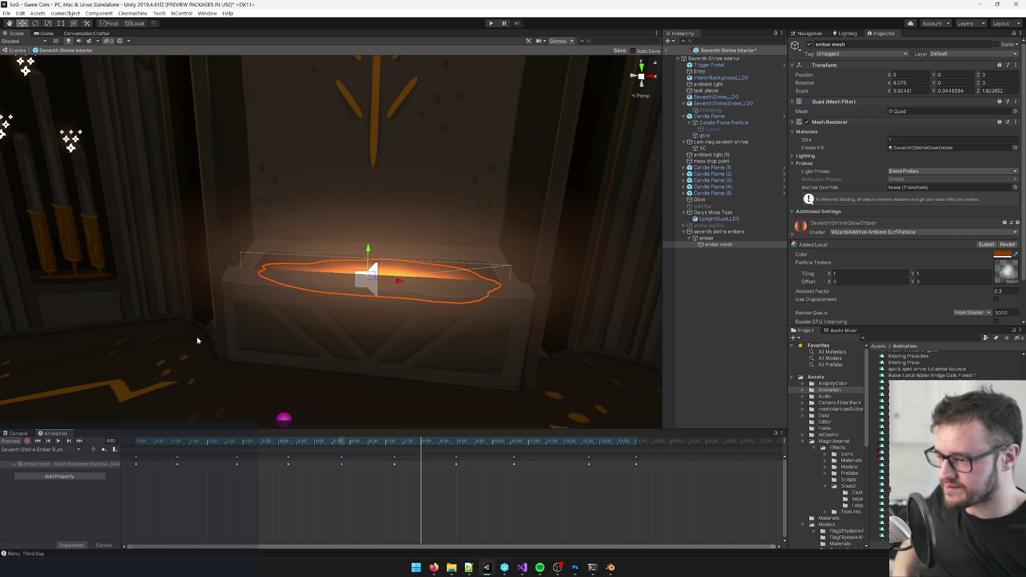
{"action": "mouse_move", "coordinate": [141, 441]}
{"action": "left_mouse_down"}
{"action": "mouse_move", "coordinate": [369, 441]}
{"action": "mouse_move", "coordinate": [220, 441]}
{"action": "mouse_move", "coordinate": [614, 463]}
{"action": "mouse_move", "coordinate": [389, 469]}
{"action": "left_mouse_up"}
{"action": "left_click_drag", "start_coordinate": [422, 346], "coordinate": [361, 337], "text": "alt"}
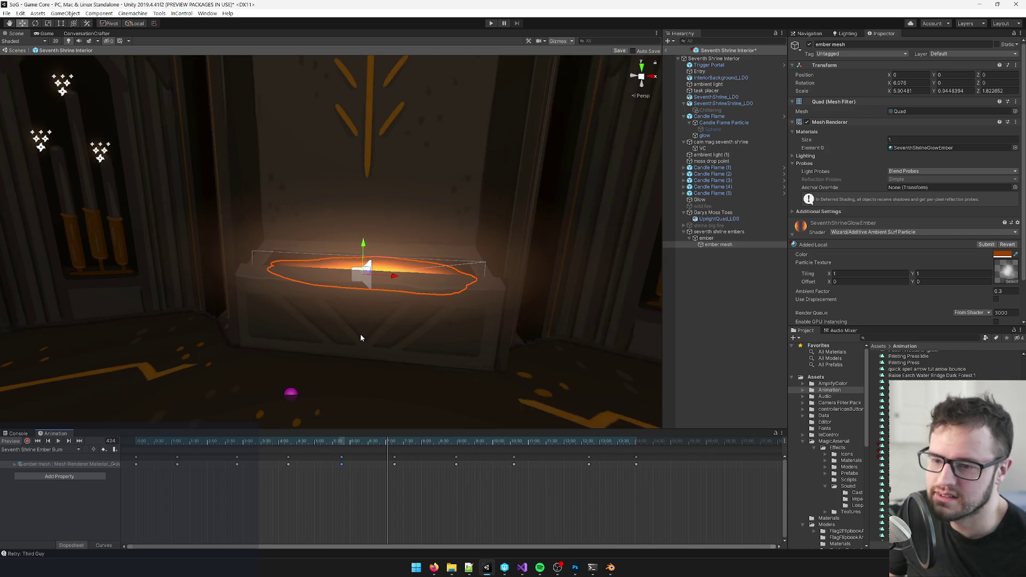
{"action": "left_click", "coordinate": [719, 231]}
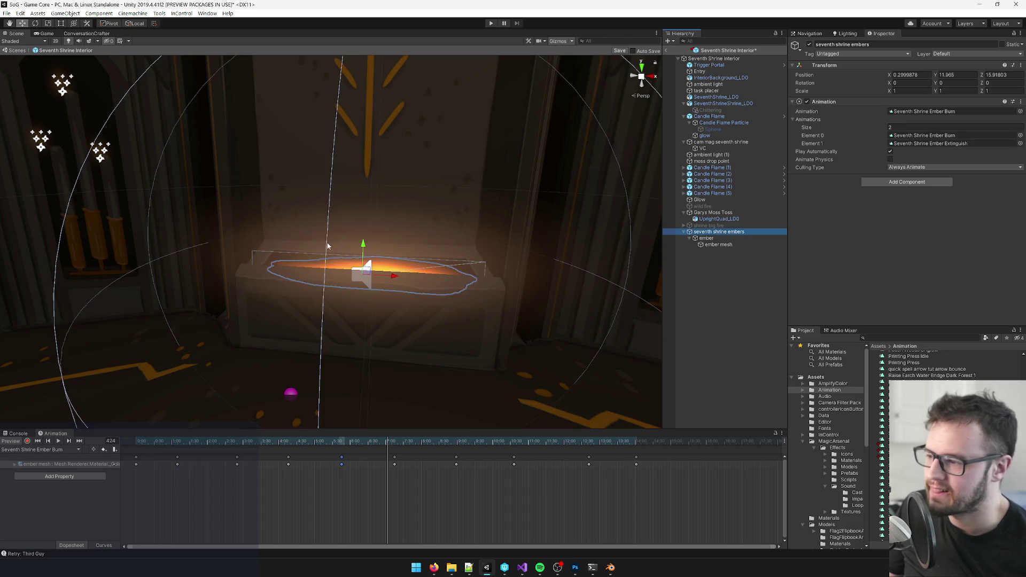
- Scrub the burn preview through frame 775, then switch to the Seventh Shrine Ember Extinguish clip
{"action": "left_click_drag", "start_coordinate": [403, 243], "coordinate": [407, 237], "text": "alt"}
{"action": "scroll", "coordinate": [407, 236], "scroll_direction": "down", "scroll_amount": 5}
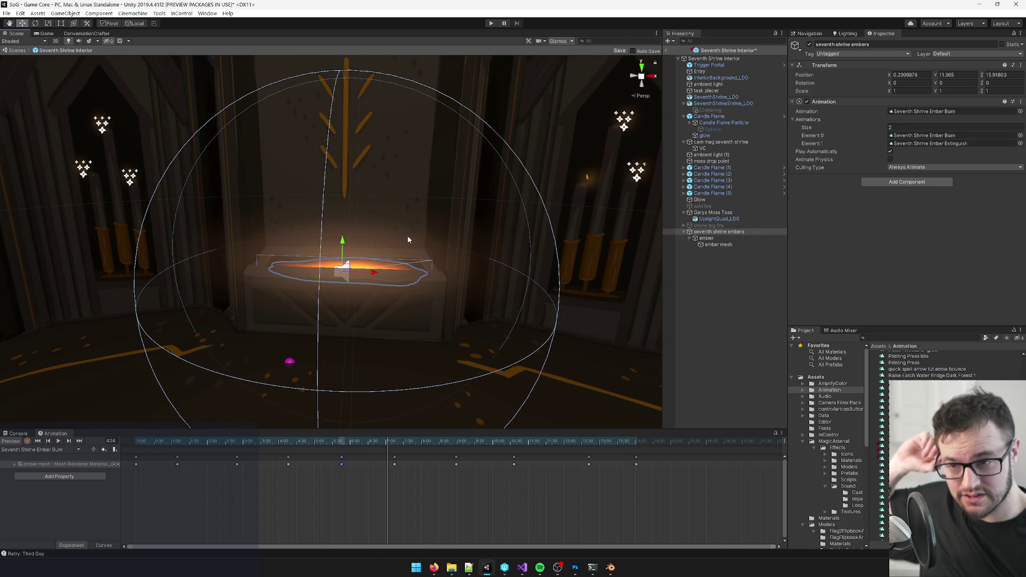
{"action": "scroll", "coordinate": [396, 226], "scroll_direction": "up", "scroll_amount": 5}
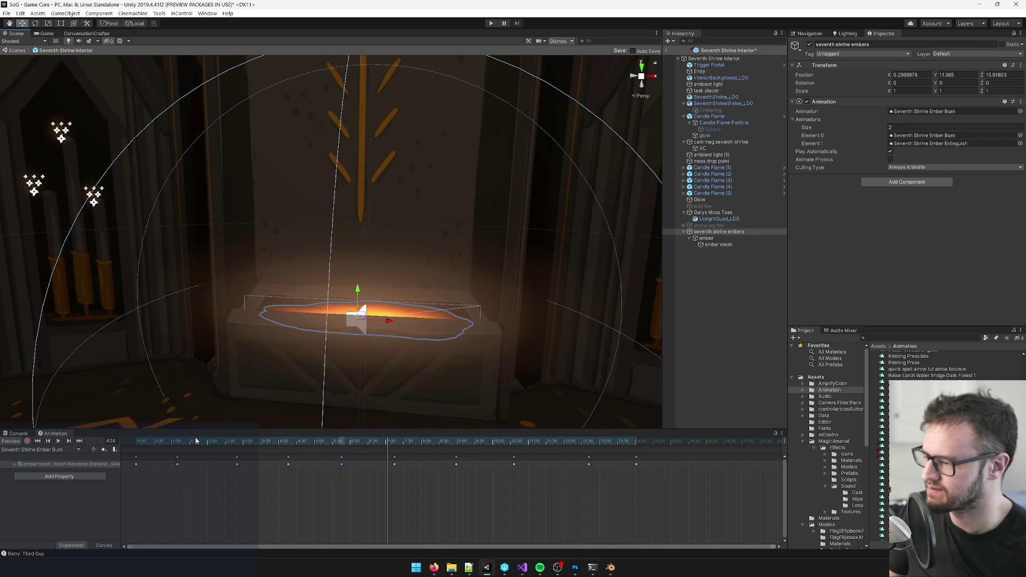
{"action": "mouse_move", "coordinate": [197, 441]}
{"action": "left_mouse_down"}
{"action": "mouse_move", "coordinate": [141, 441]}
{"action": "mouse_move", "coordinate": [612, 446]}
{"action": "mouse_move", "coordinate": [2, 449]}
{"action": "left_mouse_up"}
{"action": "left_click_drag", "start_coordinate": [450, 348], "coordinate": [449, 335]}
{"action": "scroll", "coordinate": [534, 332], "scroll_direction": "up", "scroll_amount": 5}
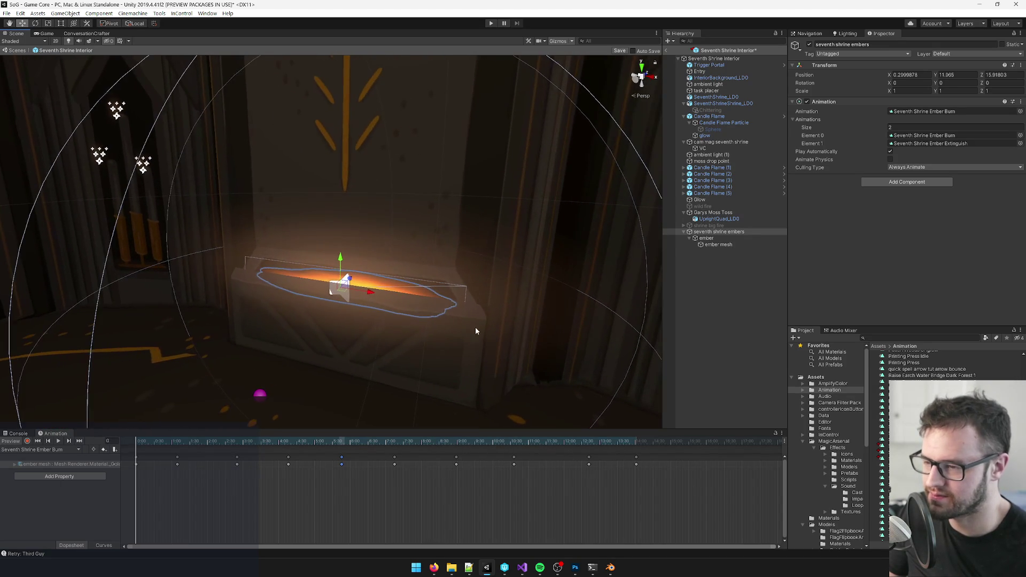
{"action": "left_click", "coordinate": [48, 450]}
{"action": "left_click", "coordinate": [51, 468]}
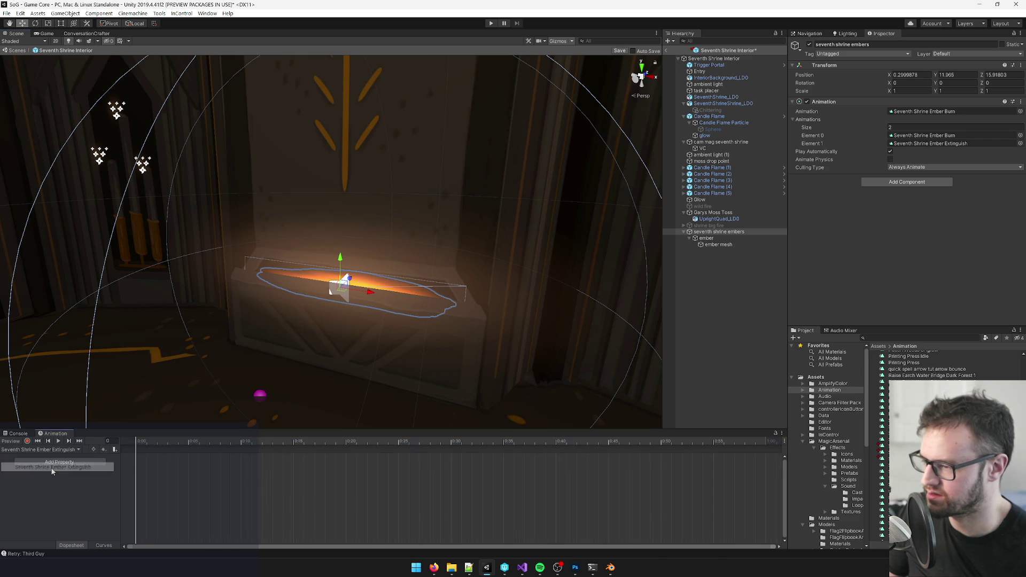
- With animation recording on, select the ember and key its starting Y position
{"action": "left_click_drag", "start_coordinate": [149, 441], "coordinate": [92, 446]}
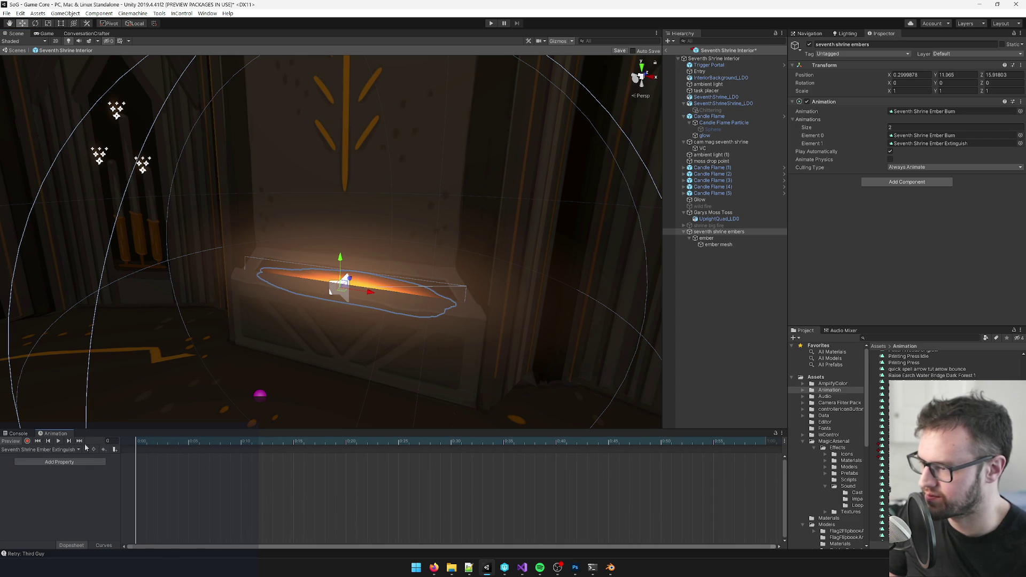
{"action": "left_click_drag", "start_coordinate": [474, 287], "coordinate": [481, 289]}
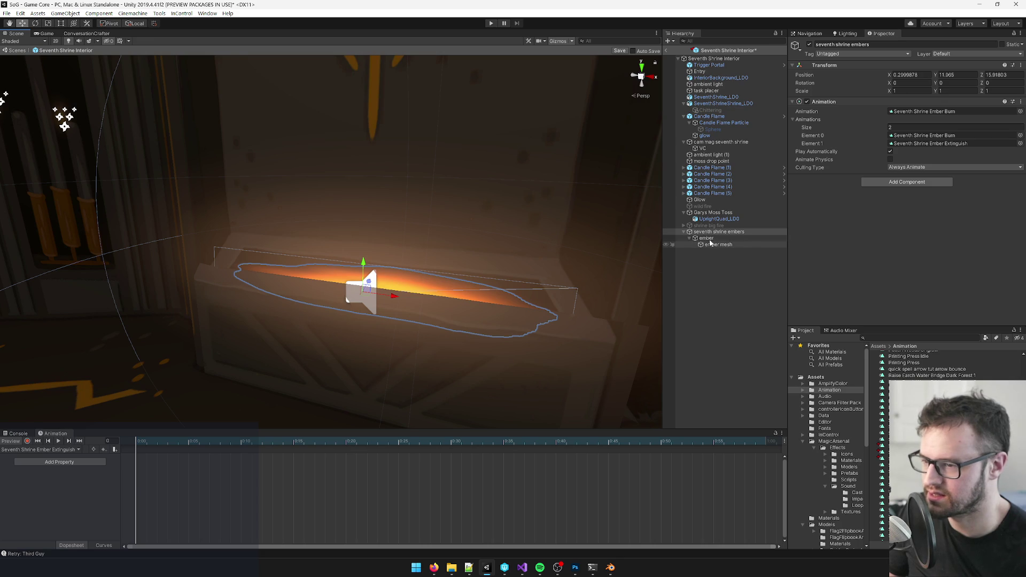
{"action": "left_click", "coordinate": [710, 241]}
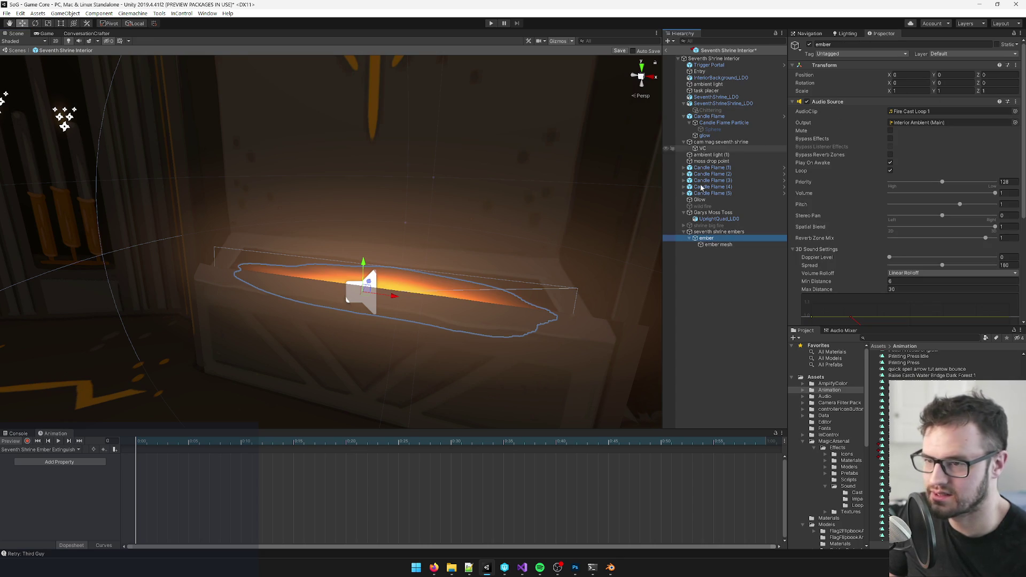
{"action": "left_click", "coordinate": [28, 441]}
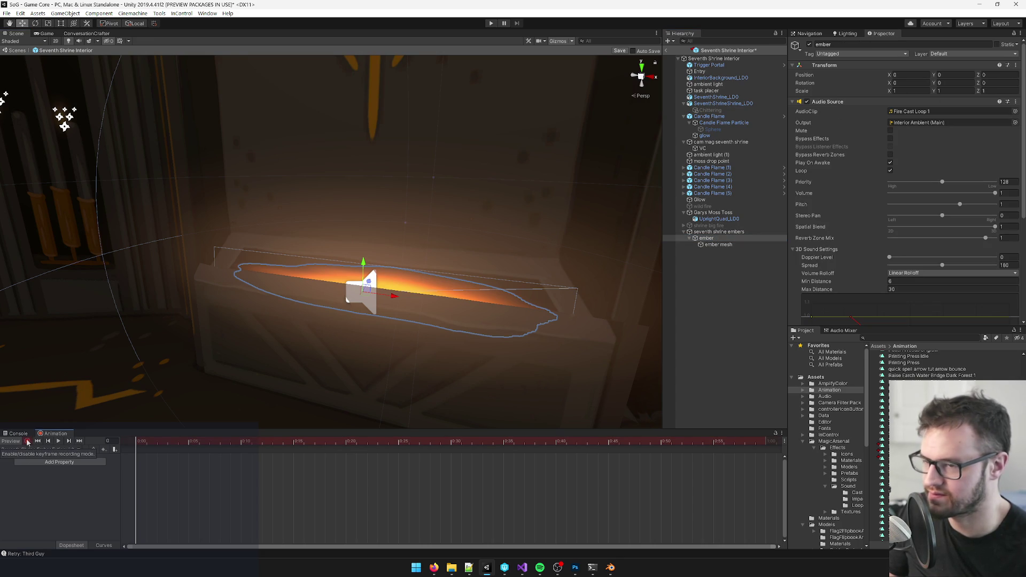
{"action": "left_click", "coordinate": [951, 76]}
{"action": "key", "text": "Return"}
- At frame 85, lower the ember below the altar to key its sunken position, then preview
{"action": "mouse_move", "coordinate": [428, 219]}
{"action": "left_mouse_down"}
{"action": "mouse_move", "coordinate": [437, 223]}
{"action": "mouse_move", "coordinate": [426, 374]}
{"action": "left_mouse_up"}
{"action": "scroll", "coordinate": [650, 504], "scroll_direction": "down", "scroll_amount": 4}
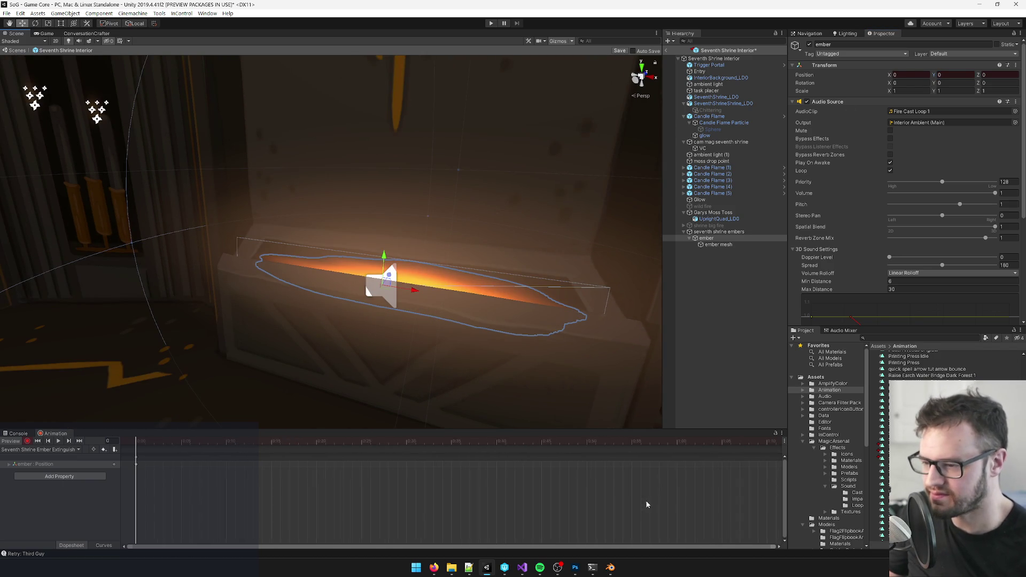
{"action": "mouse_move", "coordinate": [264, 444]}
{"action": "left_mouse_down"}
{"action": "mouse_move", "coordinate": [642, 445]}
{"action": "mouse_move", "coordinate": [564, 445]}
{"action": "left_mouse_up"}
{"action": "left_click_drag", "start_coordinate": [383, 257], "coordinate": [378, 309]}
{"action": "left_click_drag", "start_coordinate": [506, 443], "coordinate": [65, 451]}
{"action": "left_click", "coordinate": [58, 440]}
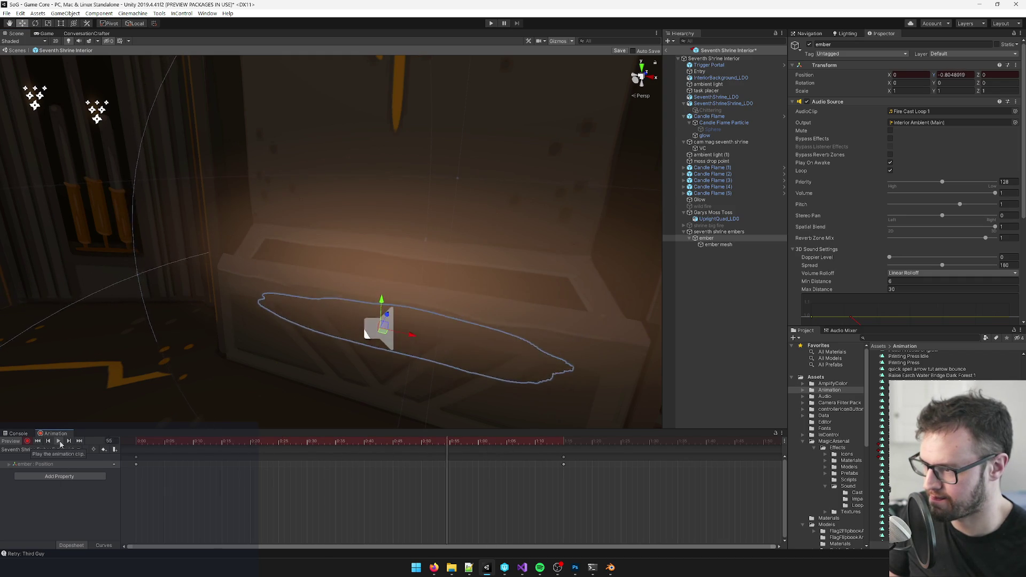
{"action": "key", "text": "space"}
- Drag the ember's ending position keys later in the clip and replay the animation
{"action": "left_click_drag", "start_coordinate": [565, 461], "coordinate": [464, 463]}
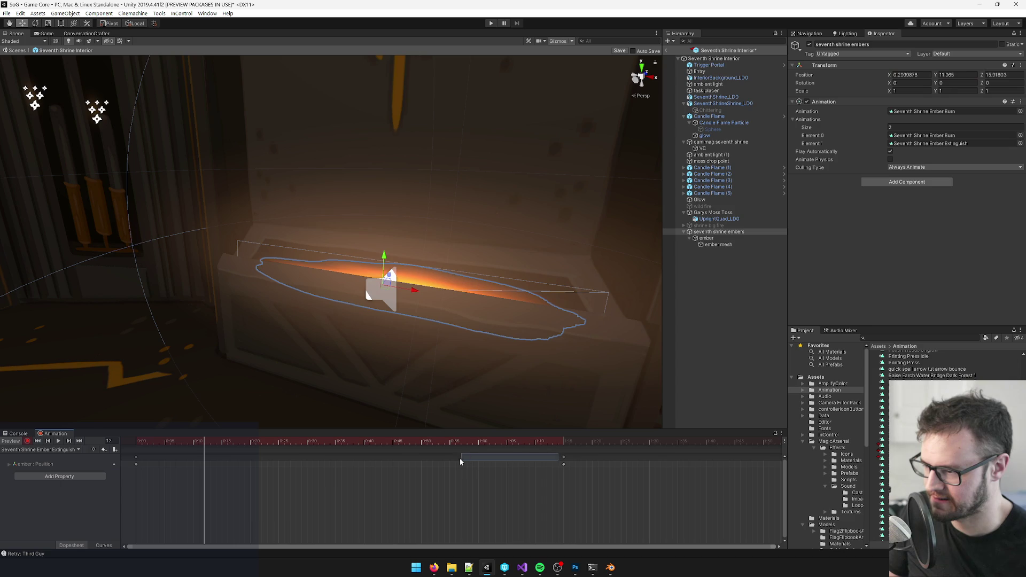
{"action": "mouse_move", "coordinate": [563, 460]}
{"action": "left_mouse_down"}
{"action": "mouse_move", "coordinate": [544, 459]}
{"action": "mouse_move", "coordinate": [774, 460]}
{"action": "left_mouse_up"}
{"action": "scroll", "coordinate": [653, 469], "scroll_direction": "down", "scroll_amount": 3}
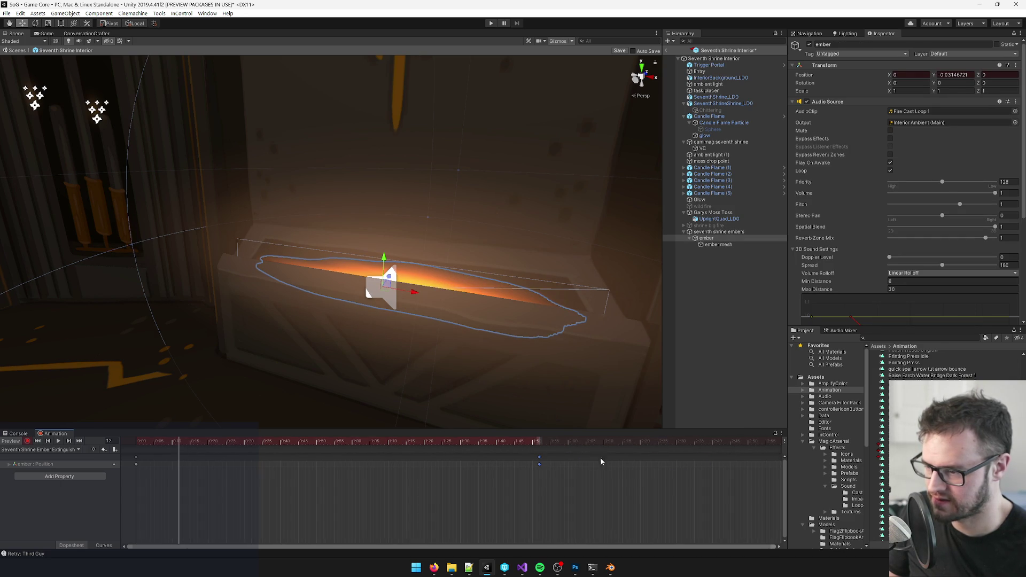
{"action": "left_click_drag", "start_coordinate": [538, 460], "coordinate": [694, 459]}
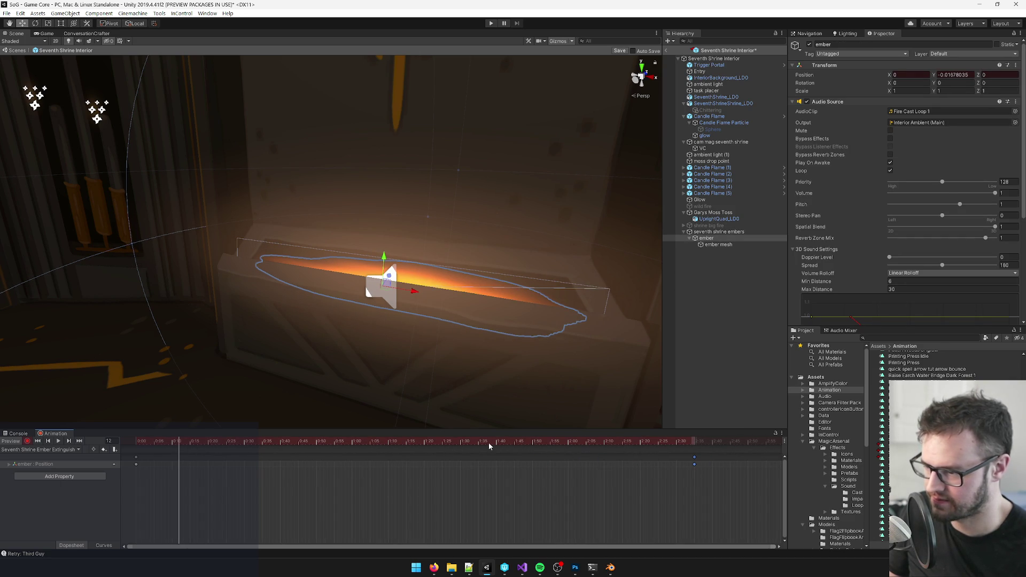
{"action": "left_click", "coordinate": [37, 441]}
{"action": "left_click", "coordinate": [59, 441]}
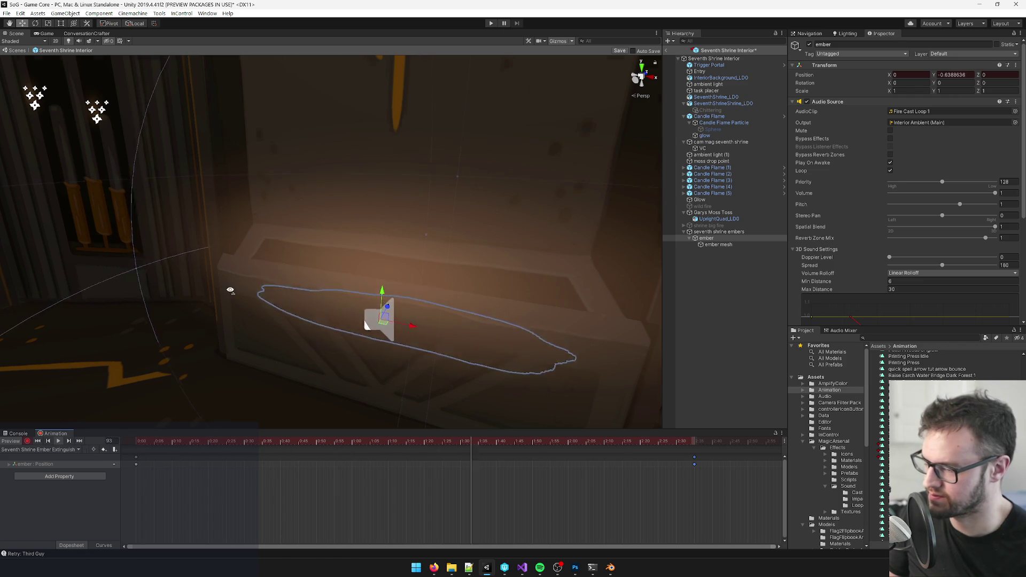
{"action": "key", "text": "f"}
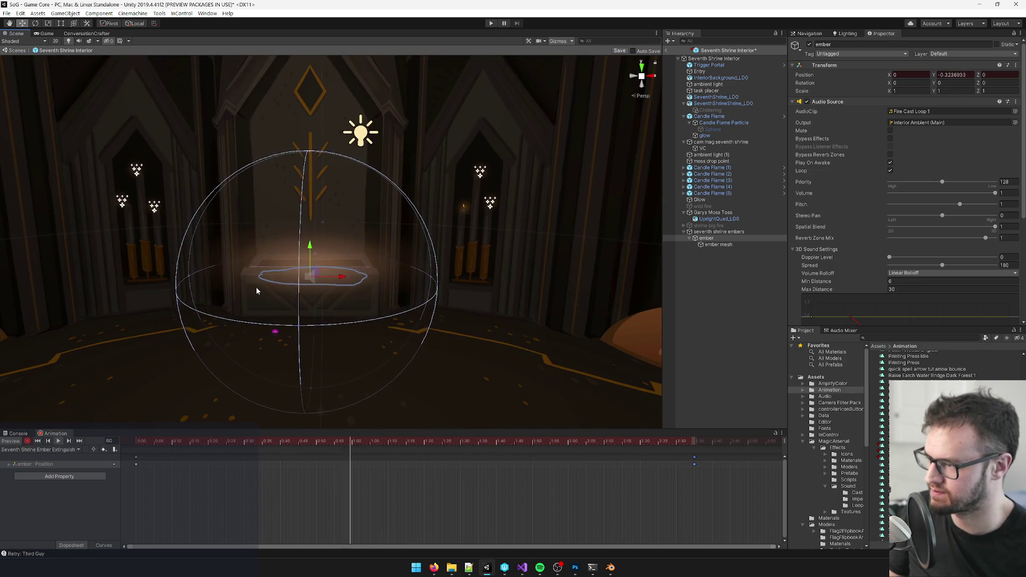
{"action": "scroll", "coordinate": [254, 293], "scroll_direction": "up", "scroll_amount": 3}
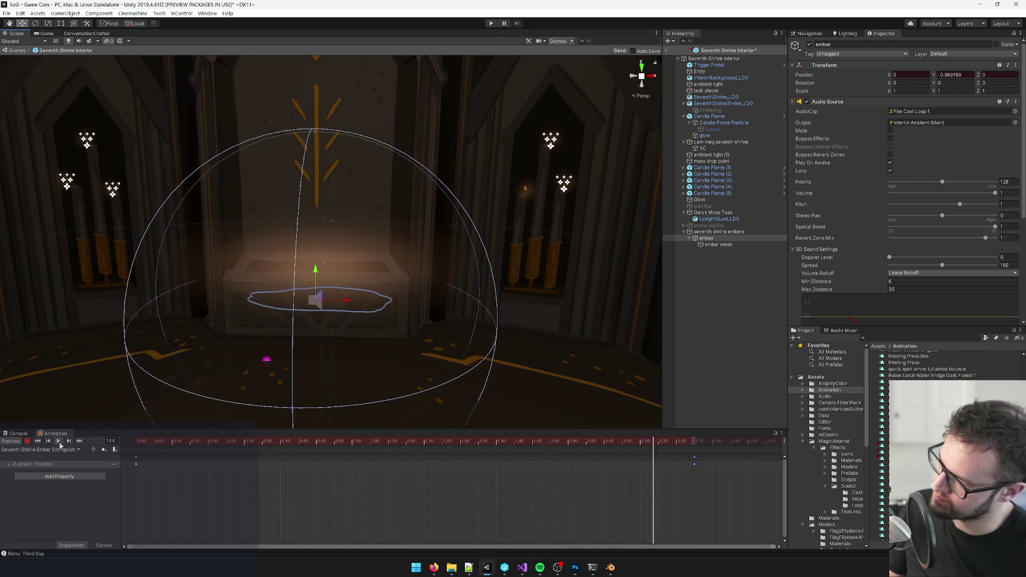
{"action": "key", "text": "space"}
- Pull the end keys slightly earlier and raise the ember's final Y to -0.54
{"action": "left_click_drag", "start_coordinate": [253, 442], "coordinate": [204, 442]}
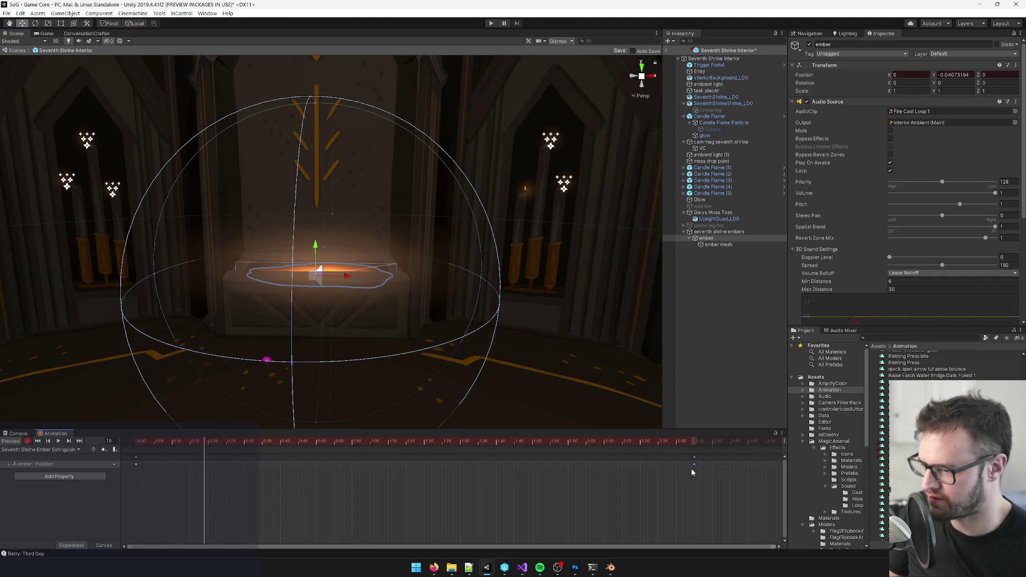
{"action": "left_click_drag", "start_coordinate": [694, 460], "coordinate": [589, 461]}
{"action": "mouse_move", "coordinate": [529, 444]}
{"action": "left_mouse_down"}
{"action": "mouse_move", "coordinate": [442, 443]}
{"action": "mouse_move", "coordinate": [586, 452]}
{"action": "left_mouse_up"}
{"action": "left_click_drag", "start_coordinate": [322, 275], "coordinate": [320, 261]}
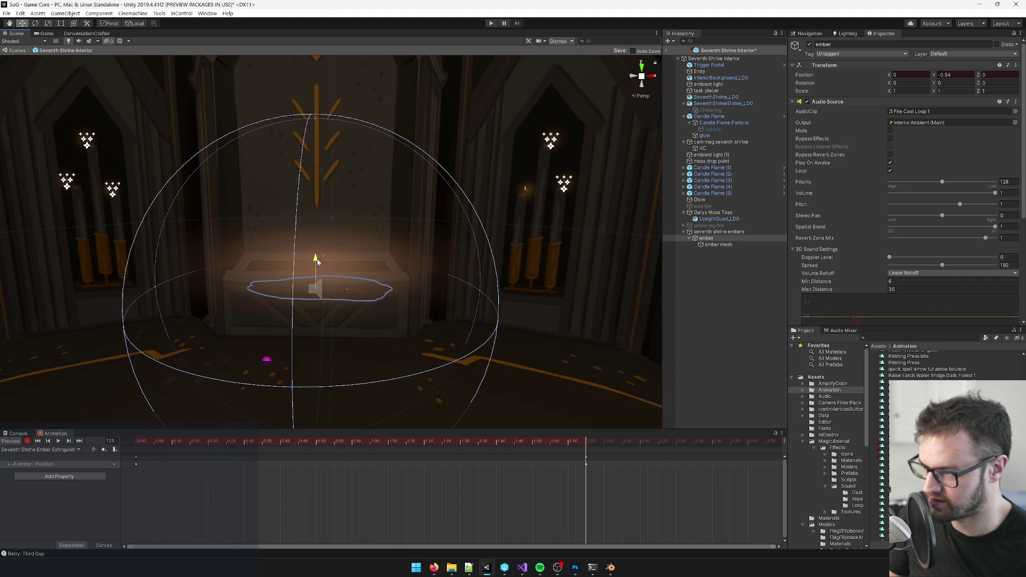
{"action": "left_click_drag", "start_coordinate": [551, 444], "coordinate": [94, 434]}
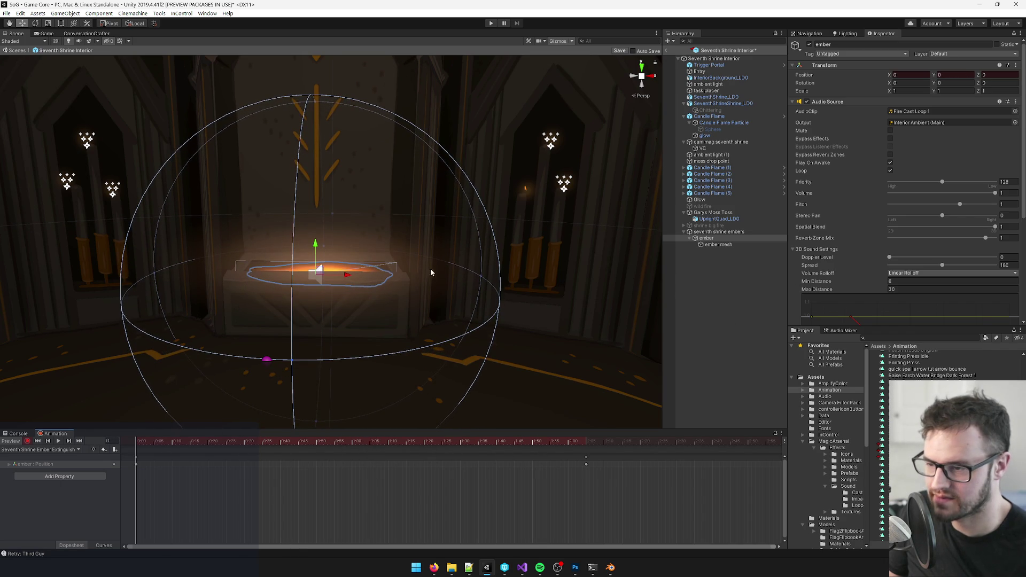
{"action": "scroll", "coordinate": [431, 273], "scroll_direction": "up", "scroll_amount": 2}
- Key the ember mesh's glow colour orange at frame 0 and black at the last frame
{"action": "left_click", "coordinate": [718, 244]}
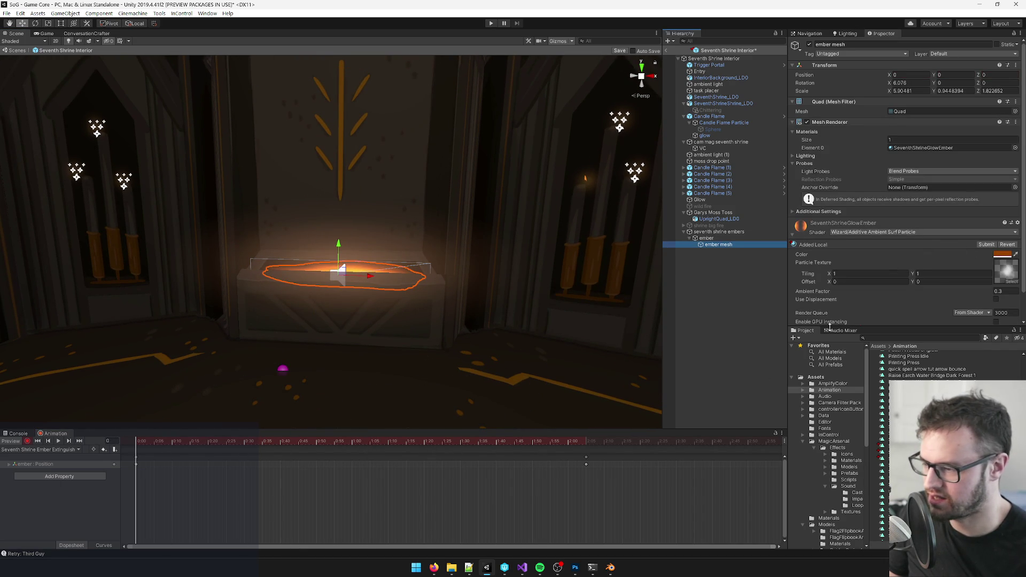
{"action": "left_click", "coordinate": [1004, 255]}
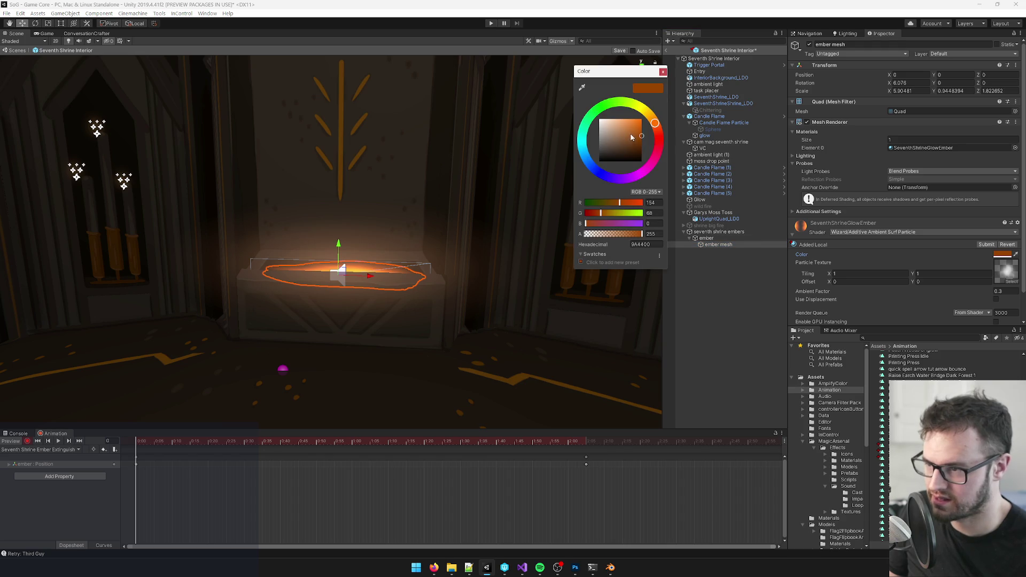
{"action": "left_click_drag", "start_coordinate": [641, 138], "coordinate": [640, 136]}
{"action": "left_click", "coordinate": [664, 73]}
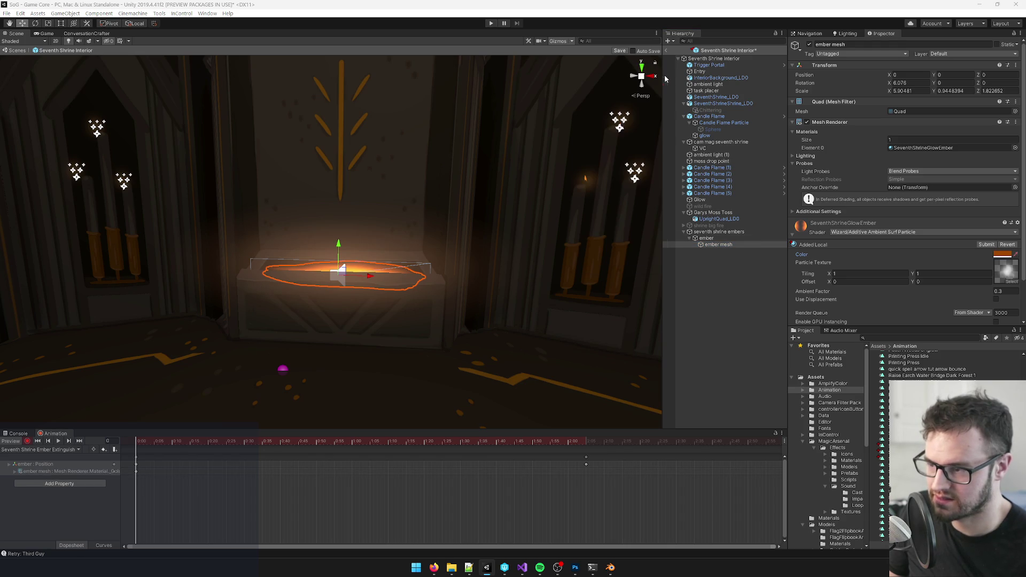
{"action": "left_click_drag", "start_coordinate": [571, 442], "coordinate": [587, 445]}
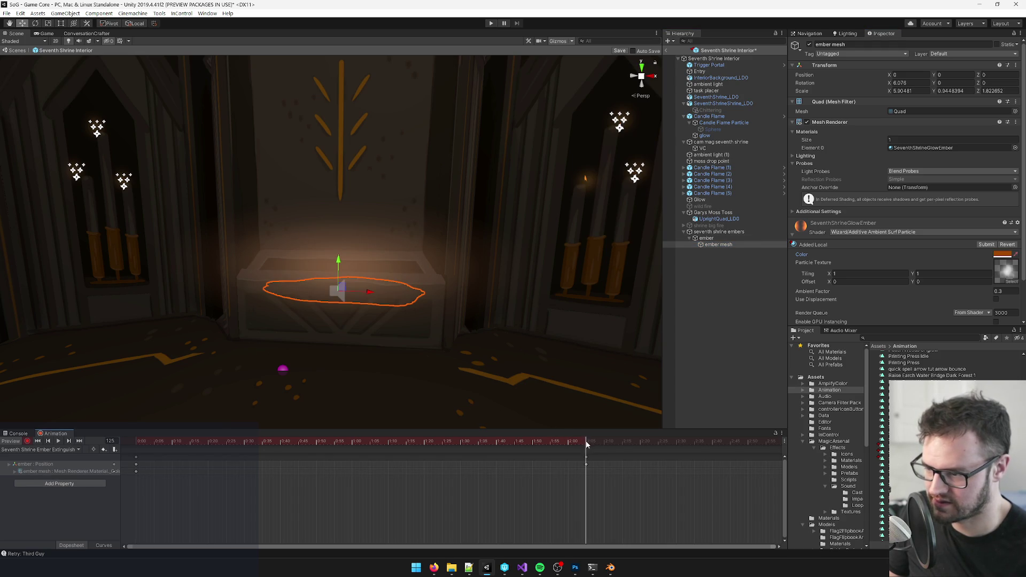
{"action": "left_click", "coordinate": [1001, 258]}
{"action": "left_click", "coordinate": [633, 164]}
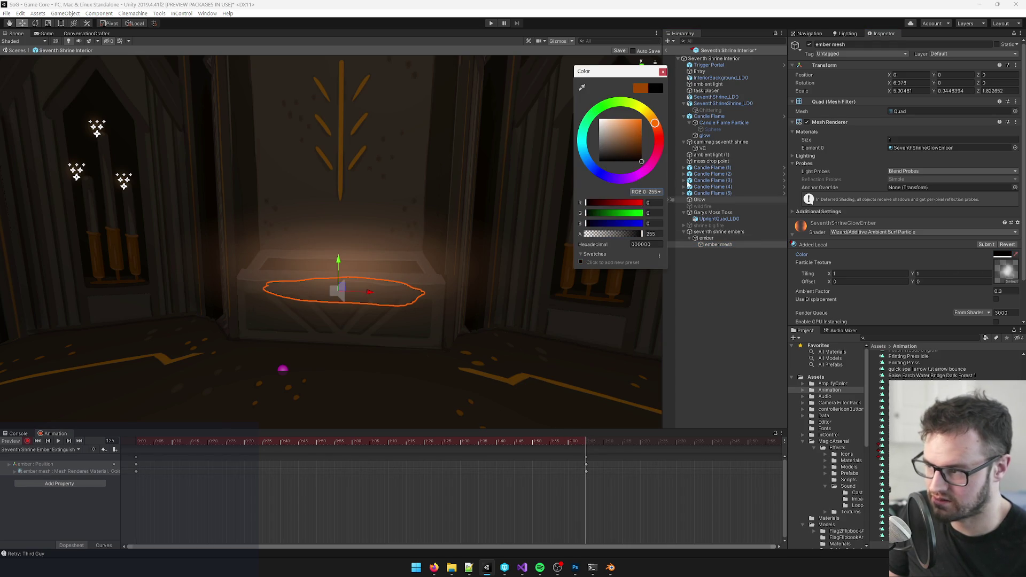
{"action": "left_click", "coordinate": [664, 72]}
- Move the black glow key earlier, preview the fade, and save the Seventh Shrine Interior prefab
{"action": "mouse_move", "coordinate": [568, 443]}
{"action": "left_mouse_down"}
{"action": "mouse_move", "coordinate": [138, 458]}
{"action": "mouse_move", "coordinate": [460, 465]}
{"action": "mouse_move", "coordinate": [208, 464]}
{"action": "mouse_move", "coordinate": [326, 467]}
{"action": "left_mouse_up"}
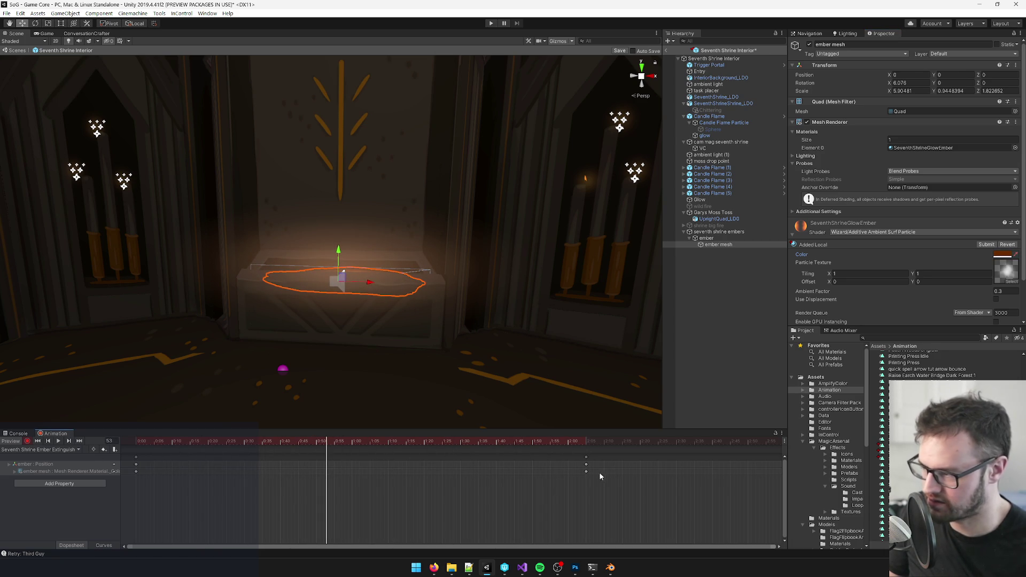
{"action": "left_click_drag", "start_coordinate": [587, 471], "coordinate": [333, 482]}
{"action": "mouse_move", "coordinate": [328, 444]}
{"action": "left_mouse_down"}
{"action": "mouse_move", "coordinate": [256, 443]}
{"action": "mouse_move", "coordinate": [355, 443]}
{"action": "mouse_move", "coordinate": [137, 444]}
{"action": "left_mouse_up"}
{"action": "left_click", "coordinate": [58, 441]}
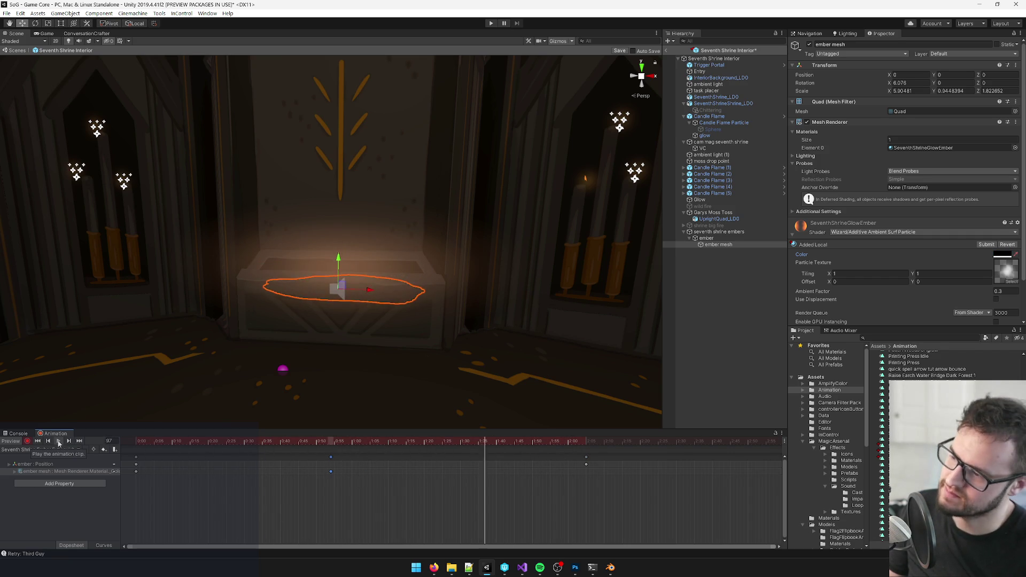
{"action": "left_click", "coordinate": [129, 436]}
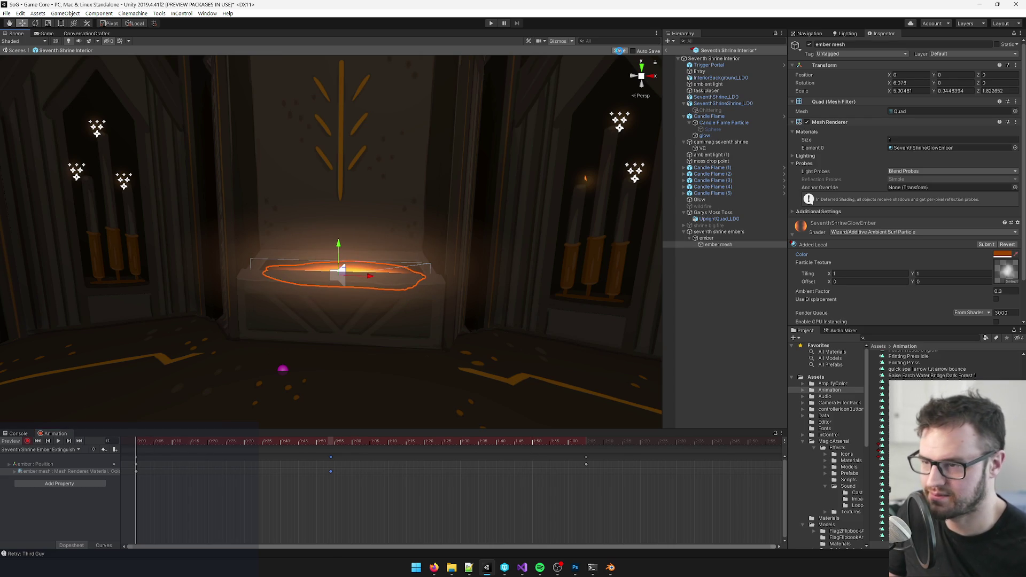
{"action": "left_click", "coordinate": [619, 50]}
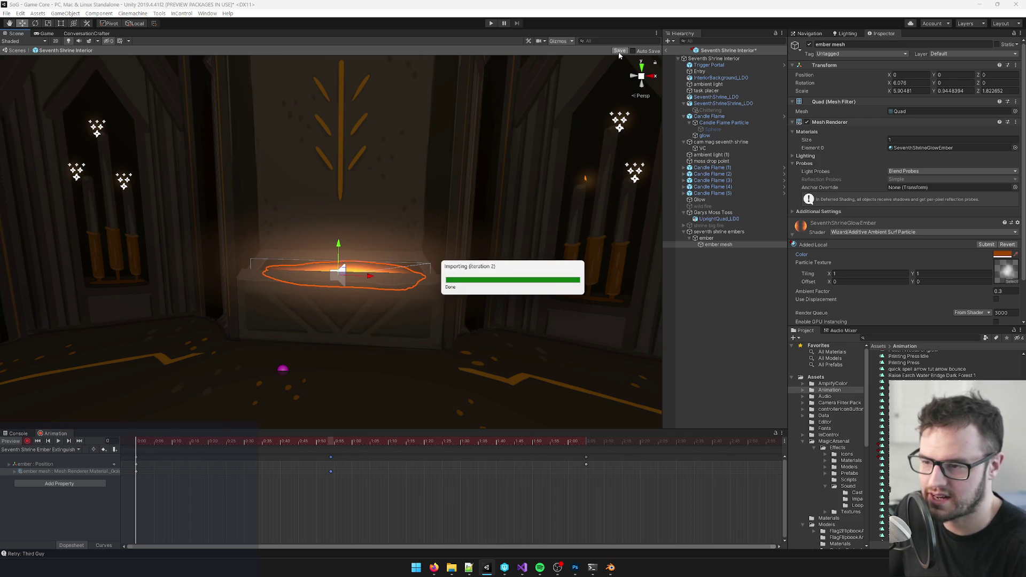
- Key the ember's Audio Source volume so it fades from full to silent by the last frame
{"action": "left_click", "coordinate": [742, 233]}
{"action": "mouse_move", "coordinate": [390, 255]}
{"action": "left_mouse_down"}
{"action": "mouse_move", "coordinate": [367, 259]}
{"action": "mouse_move", "coordinate": [443, 255]}
{"action": "left_mouse_up"}
{"action": "left_click", "coordinate": [738, 237]}
{"action": "scroll", "coordinate": [911, 206], "scroll_direction": "down", "scroll_amount": 3}
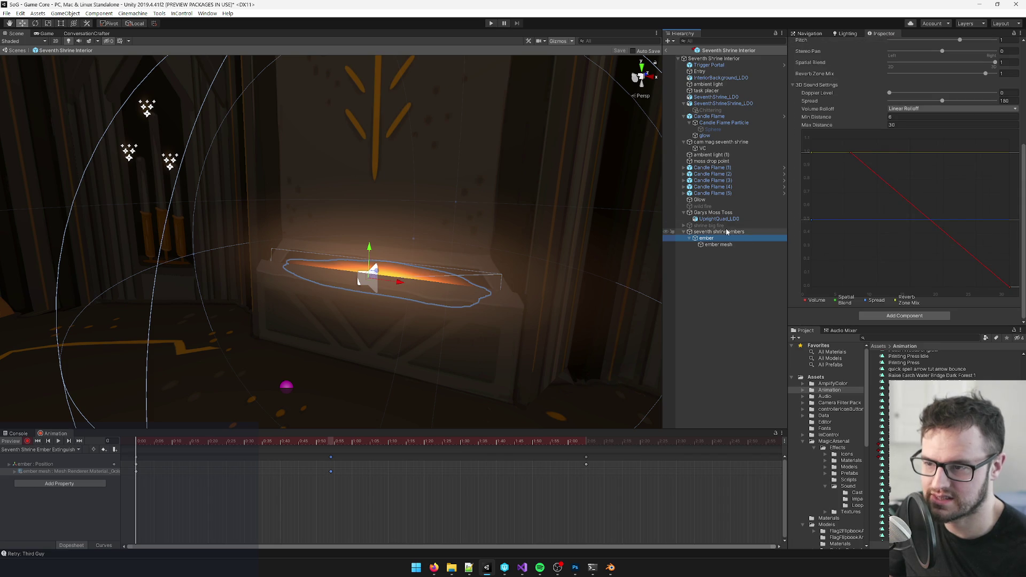
{"action": "scroll", "coordinate": [939, 182], "scroll_direction": "up", "scroll_amount": 3}
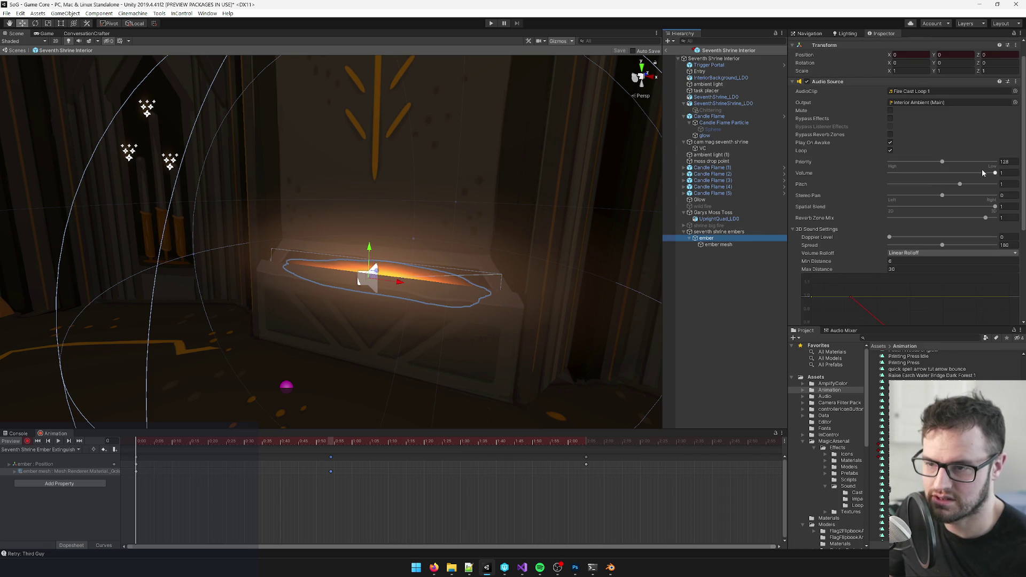
{"action": "left_click", "coordinate": [756, 245]}
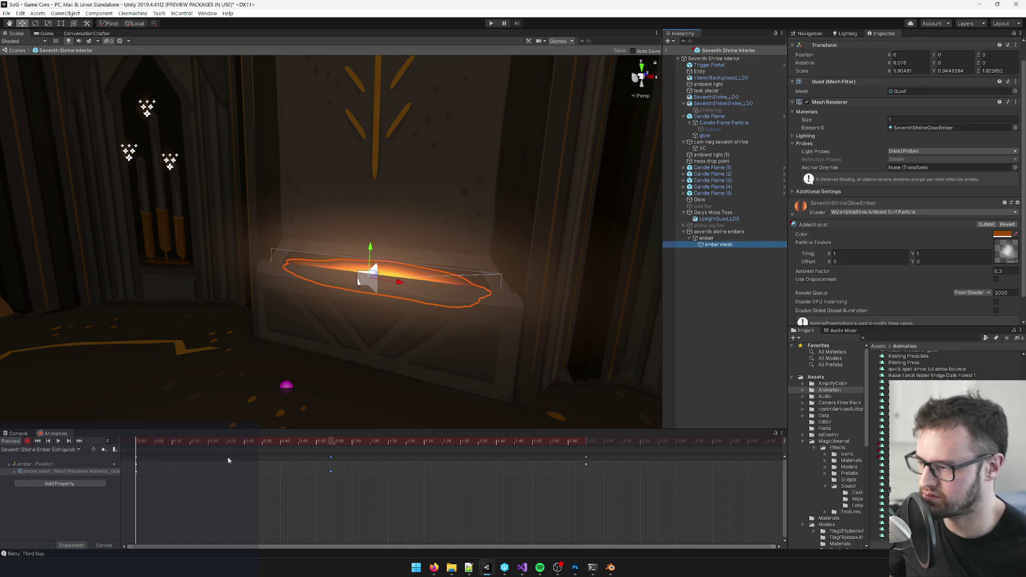
{"action": "left_click", "coordinate": [706, 238]}
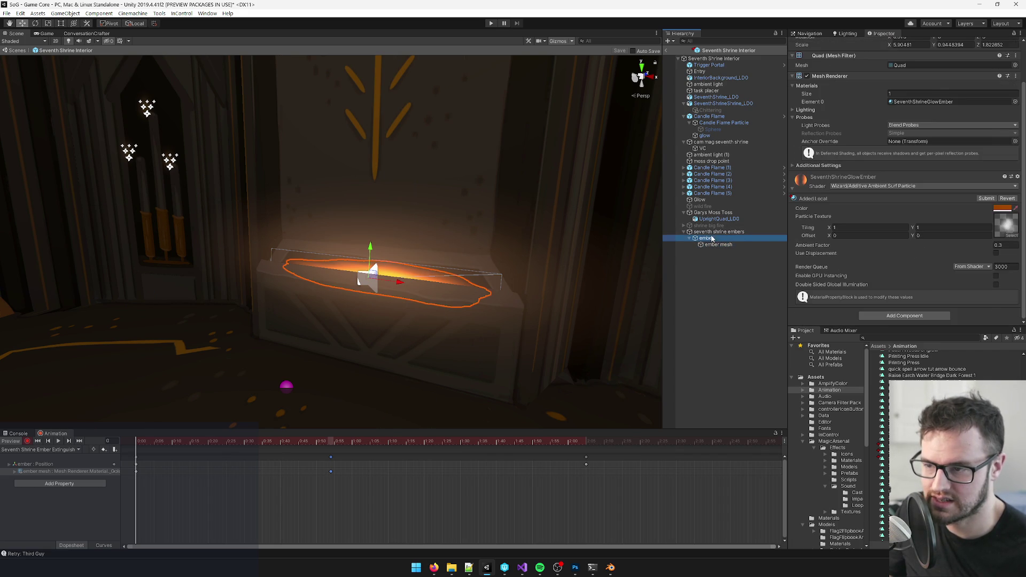
{"action": "left_click", "coordinate": [995, 148]}
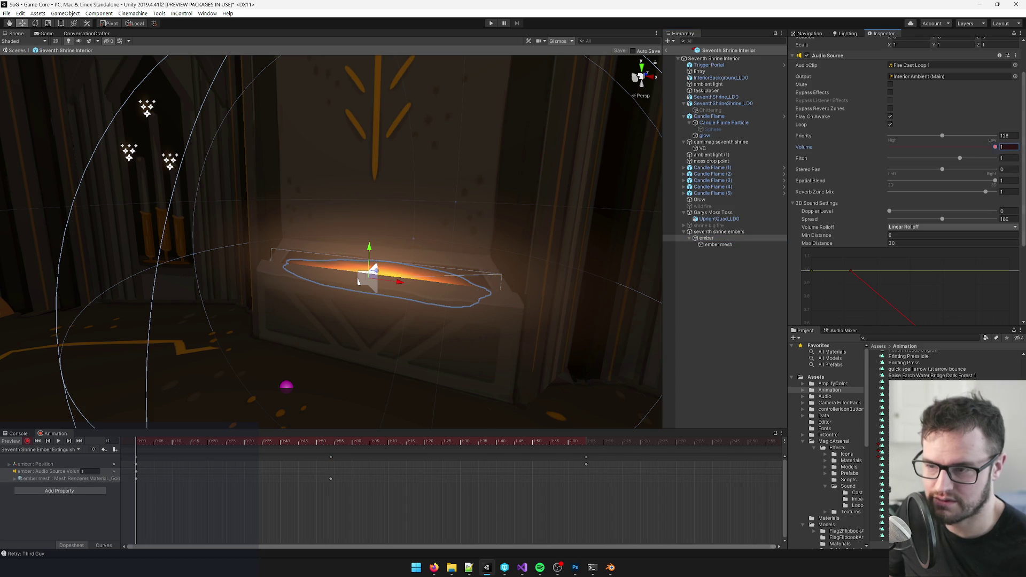
{"action": "left_click_drag", "start_coordinate": [554, 445], "coordinate": [587, 445]}
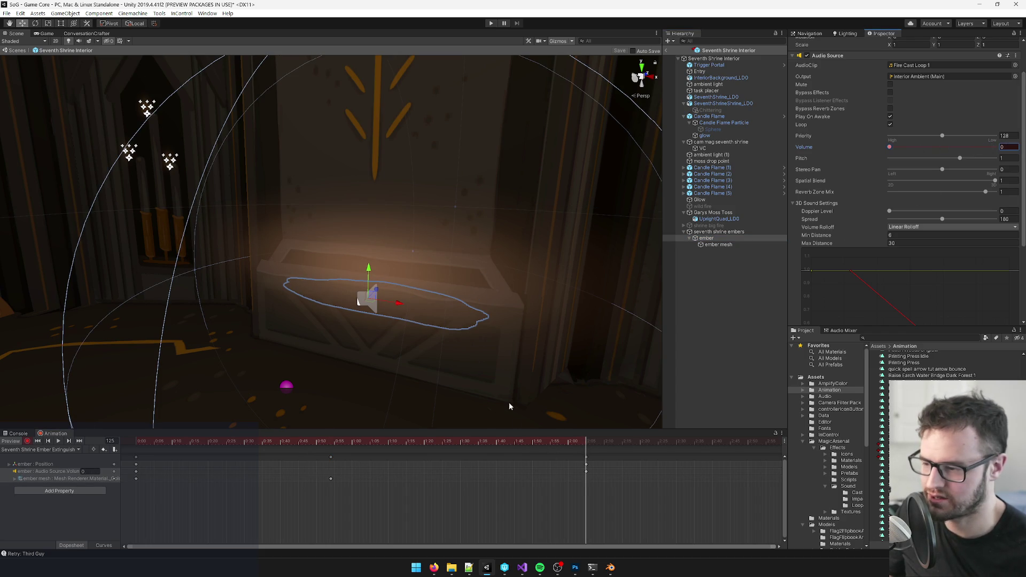
- Play the extinguish preview to hear the fire sound fade, then select the seventh shrine embers parent
{"action": "left_click_drag", "start_coordinate": [518, 442], "coordinate": [76, 453]}
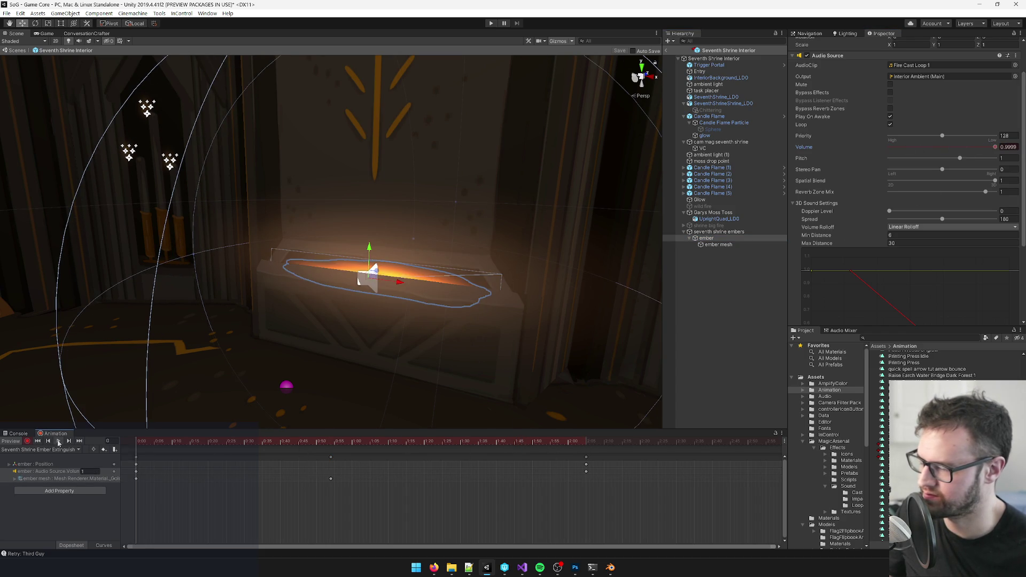
{"action": "left_click", "coordinate": [58, 441]}
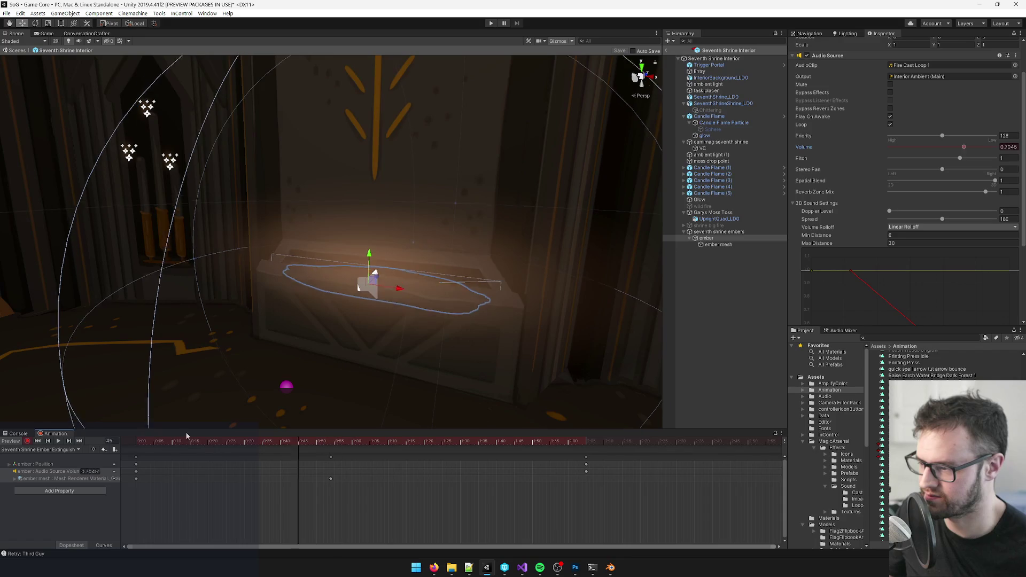
{"action": "left_click", "coordinate": [719, 244]}
{"action": "left_click", "coordinate": [706, 238]}
{"action": "left_click", "coordinate": [718, 231]}
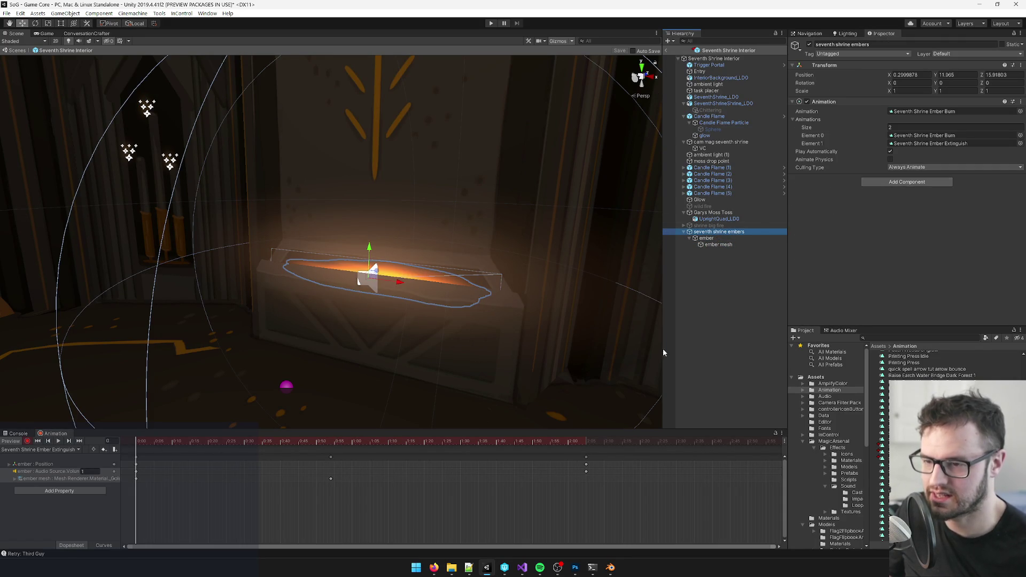
- Give seventh shrine embers a Game Bool Activation targeting ember, using bool seventh_shrine_fire_off with Invert on
{"action": "left_click", "coordinate": [518, 570]}
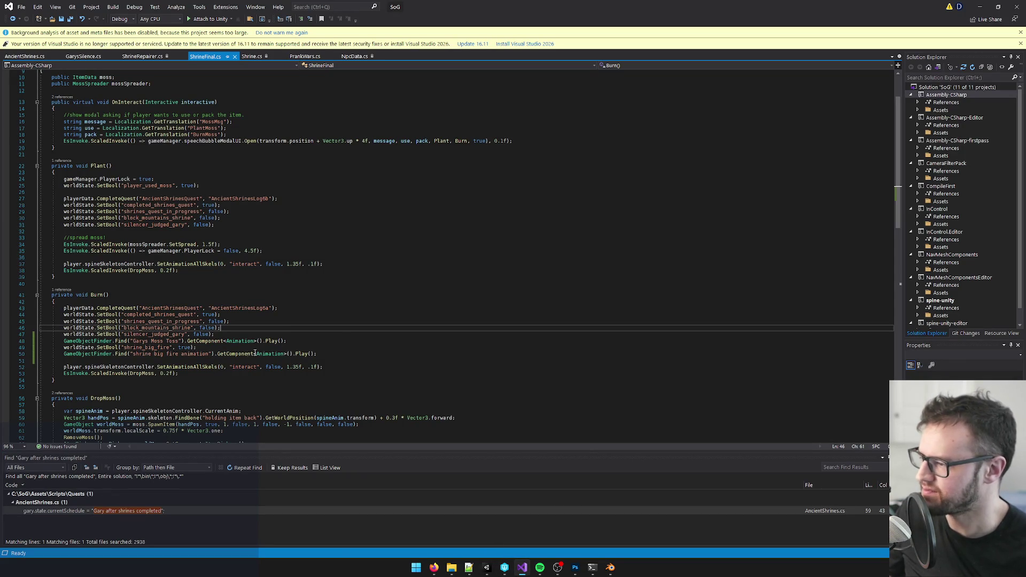
{"action": "key", "text": "alt+Tab"}
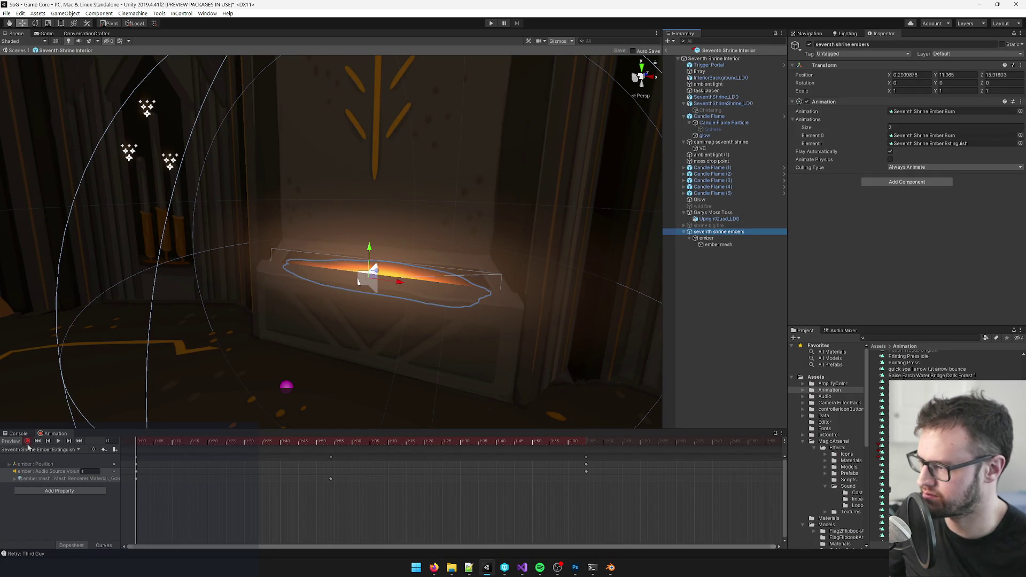
{"action": "left_click", "coordinate": [903, 182]}
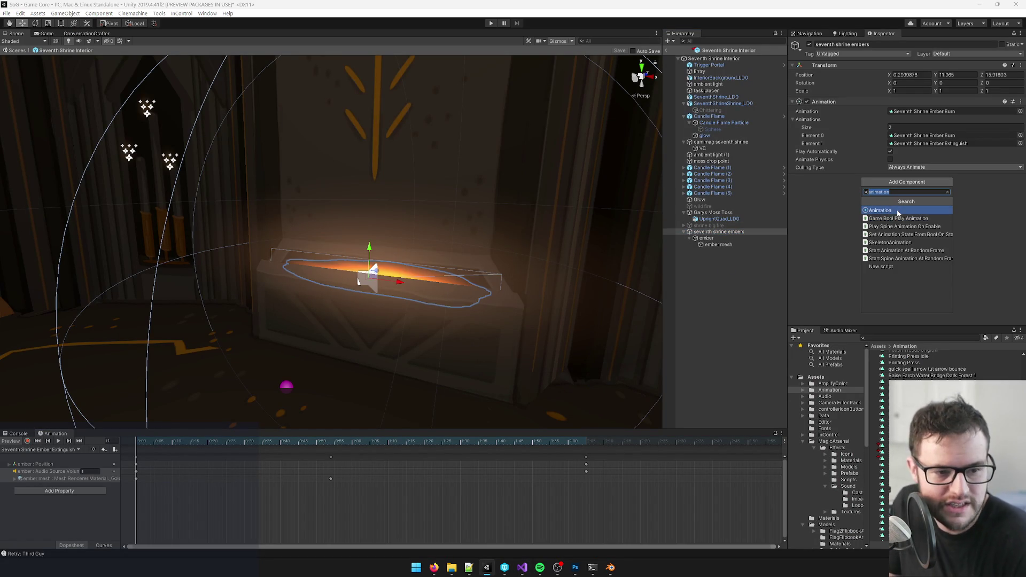
{"action": "type", "text": "boolac"}
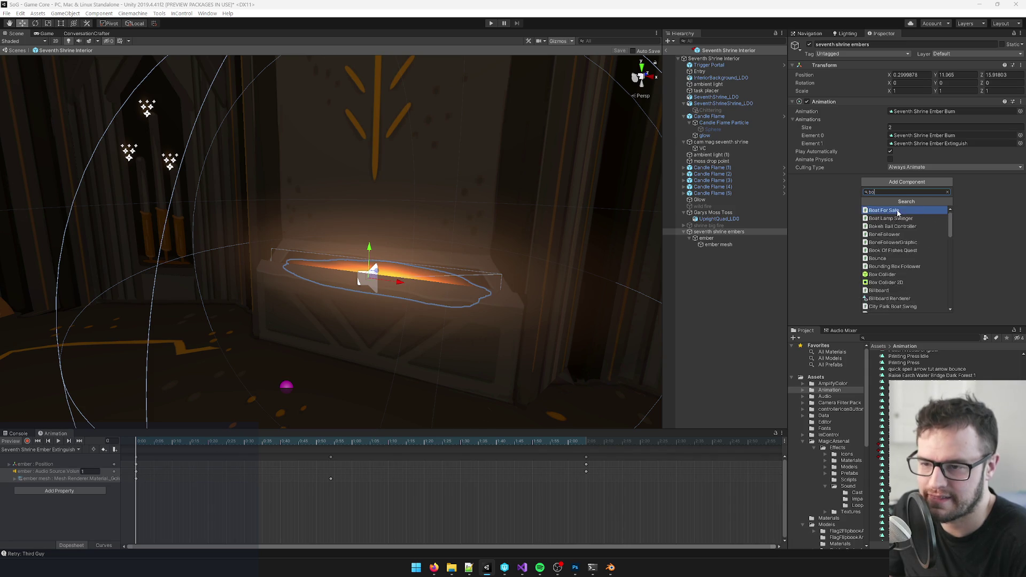
{"action": "left_click", "coordinate": [898, 212]}
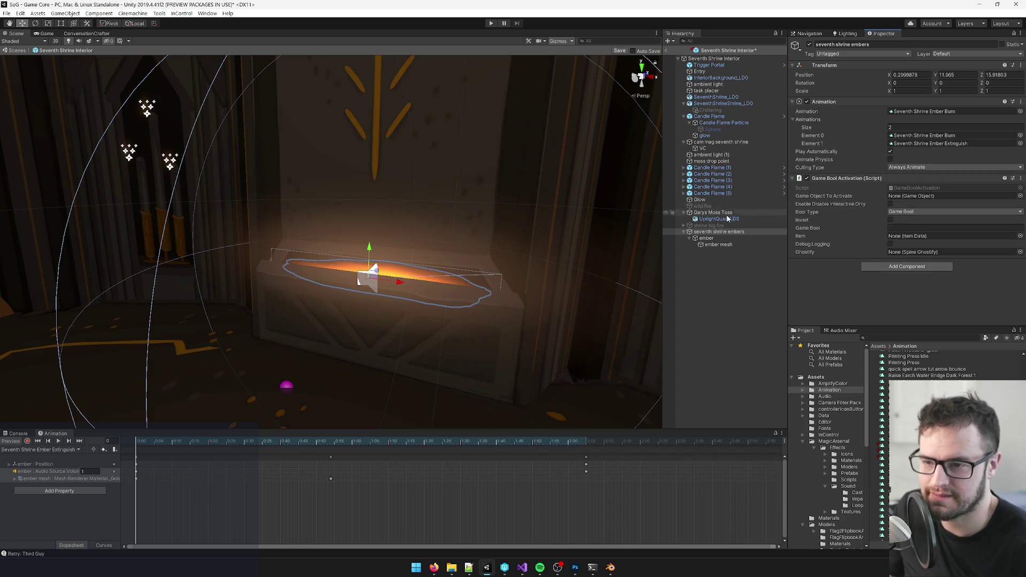
{"action": "mouse_move", "coordinate": [706, 238]}
{"action": "left_mouse_down"}
{"action": "mouse_move", "coordinate": [862, 224]}
{"action": "mouse_move", "coordinate": [911, 196]}
{"action": "left_mouse_up"}
{"action": "left_click", "coordinate": [905, 227]}
{"action": "type", "text": "se"}
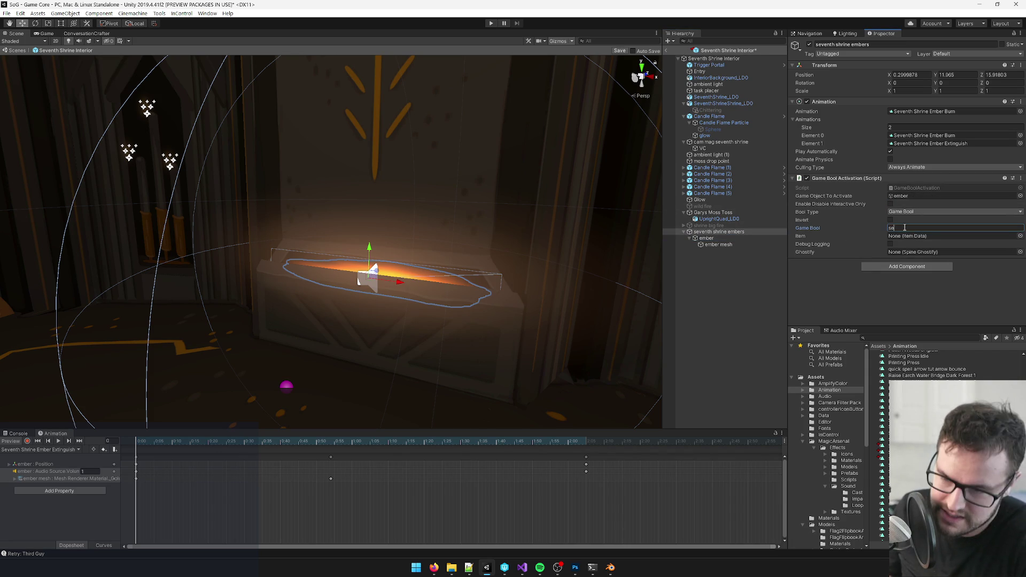
{"action": "type", "text": "venth_shrine_fire_"}
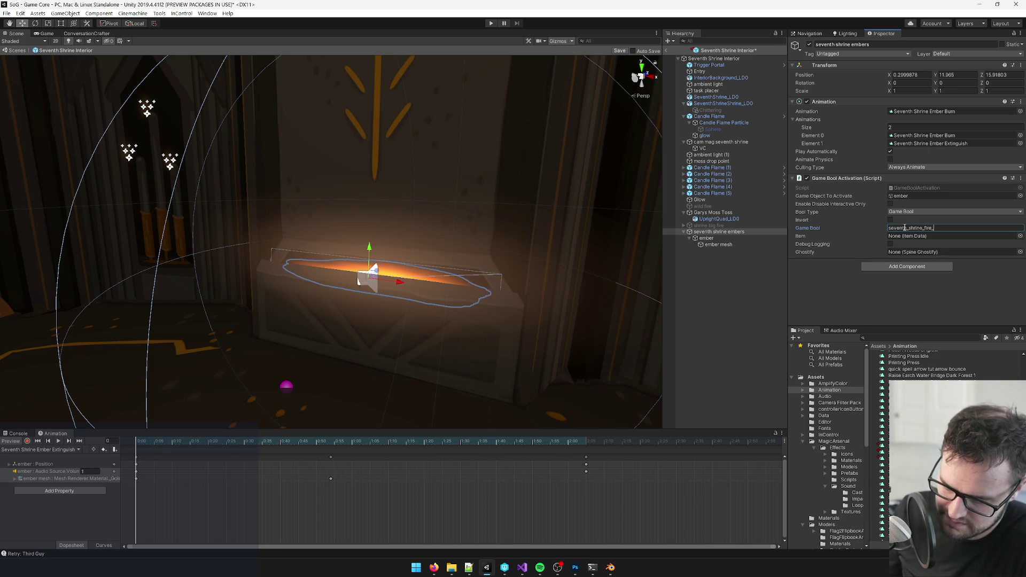
{"action": "type", "text": "off"}
{"action": "left_click", "coordinate": [890, 220]}
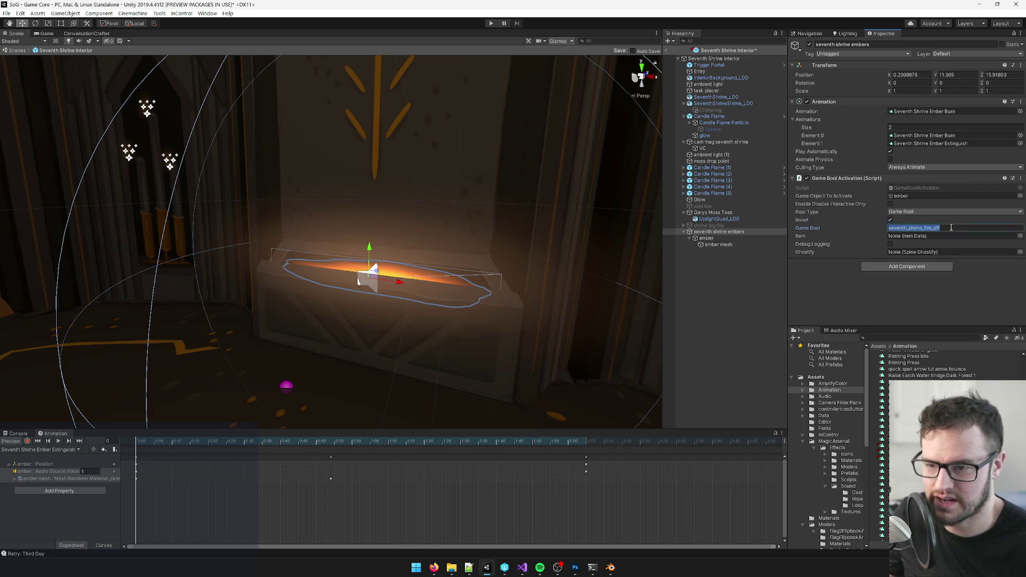
{"action": "left_click", "coordinate": [930, 228]}
- In Plant(), add an EsInvoke.ScaledInvoke call setting seventh_shrine_fire_off with a 3f delay
{"action": "key", "text": "alt+Tab"}
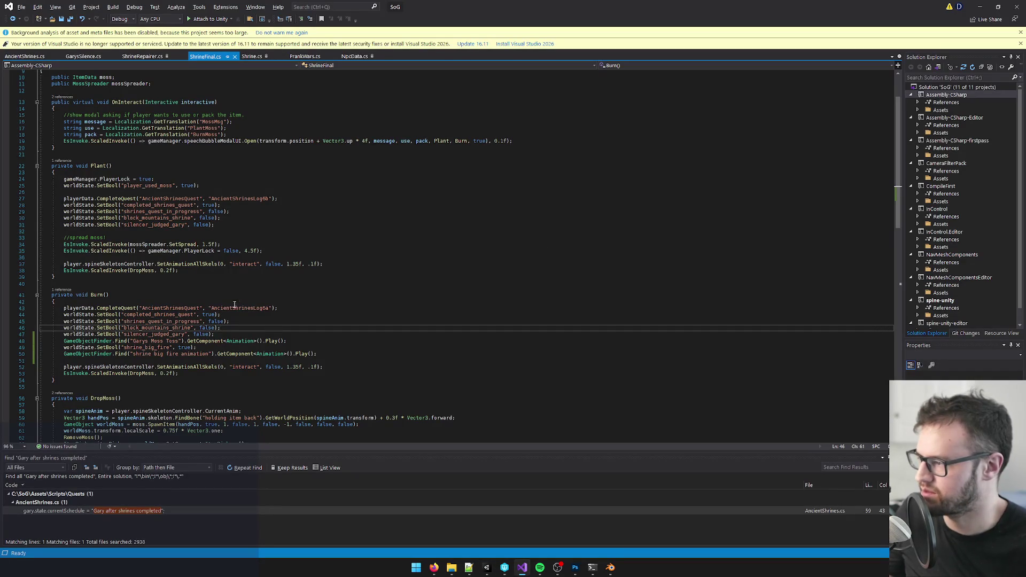
{"action": "left_click", "coordinate": [226, 225]}
{"action": "key", "text": "Return"}
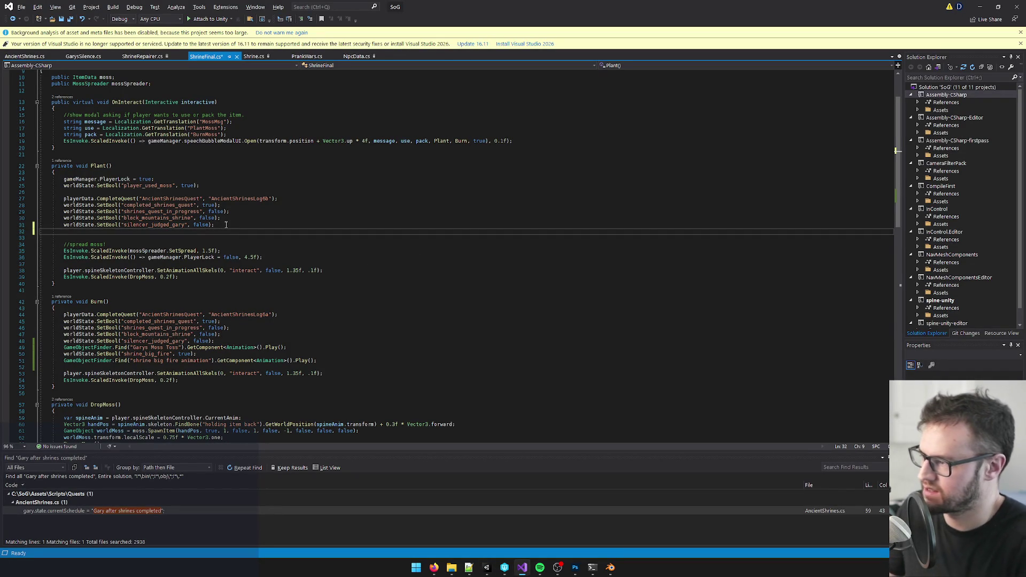
{"action": "type", "text": "wor"}
{"action": "key", "text": "BackSpace"}
{"action": "key", "text": "BackSpace"}
{"action": "key", "text": "BackSpace"}
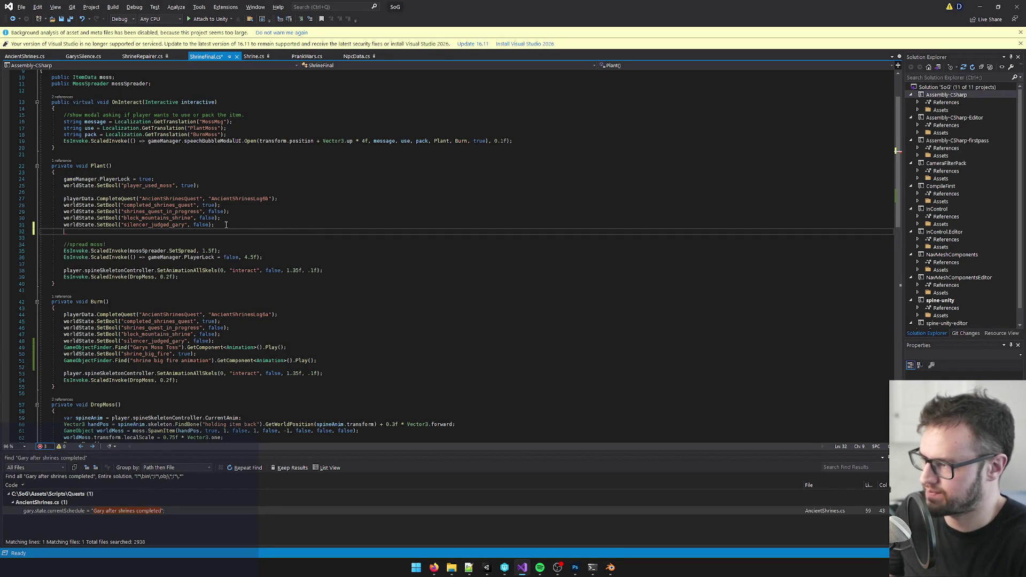
{"action": "key", "text": "Return"}
{"action": "type", "text": "EsInvoke.s"}
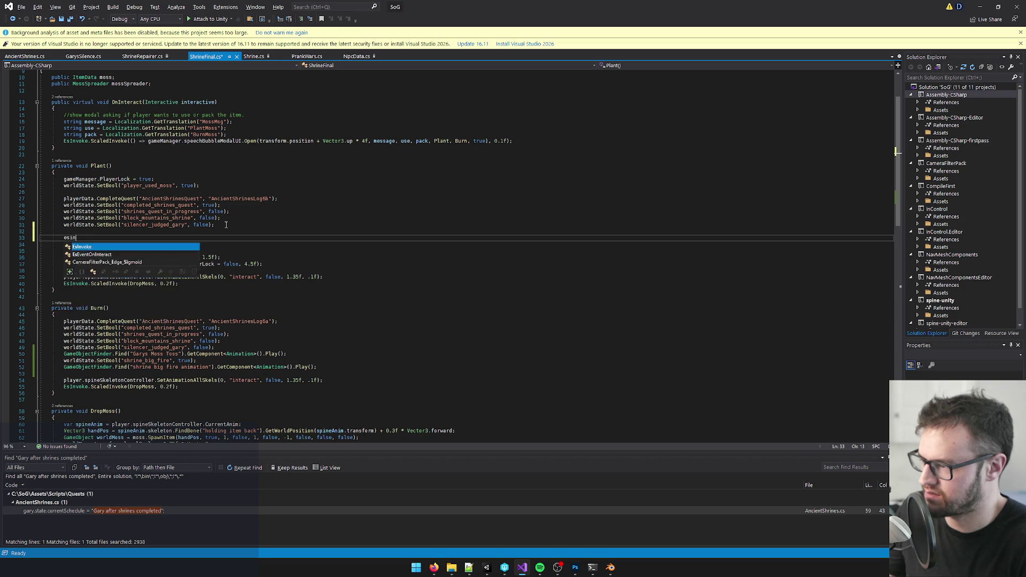
{"action": "type", "text": "cal"}
{"action": "key", "text": "Tab"}
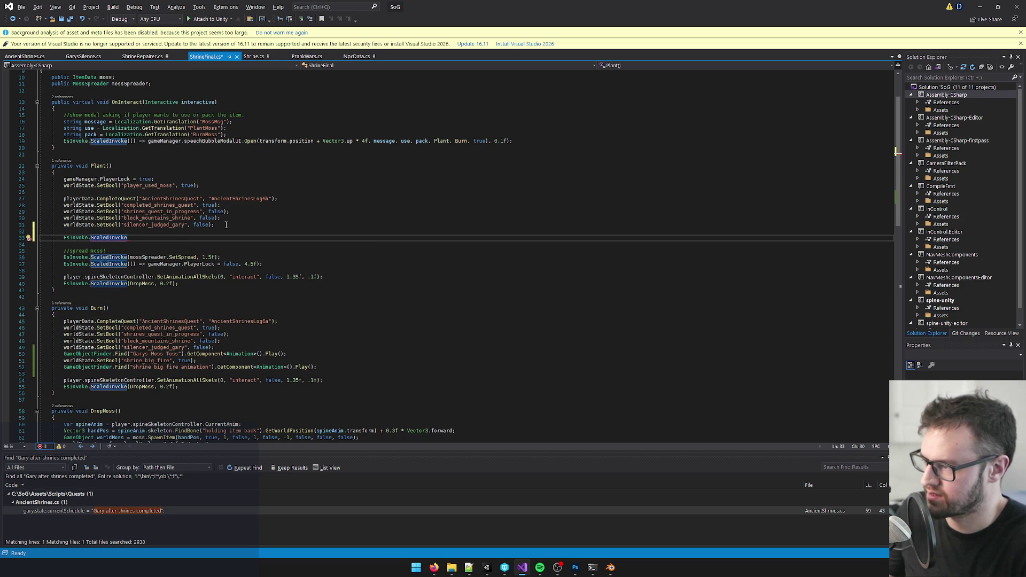
{"action": "type", "text": "( () "}
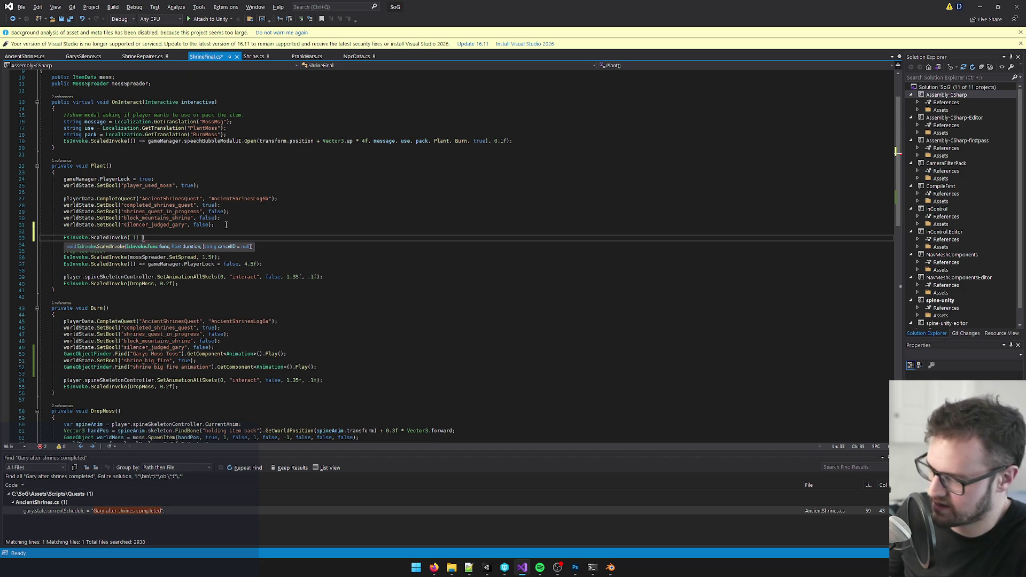
{"action": "type", "text": "=>"}
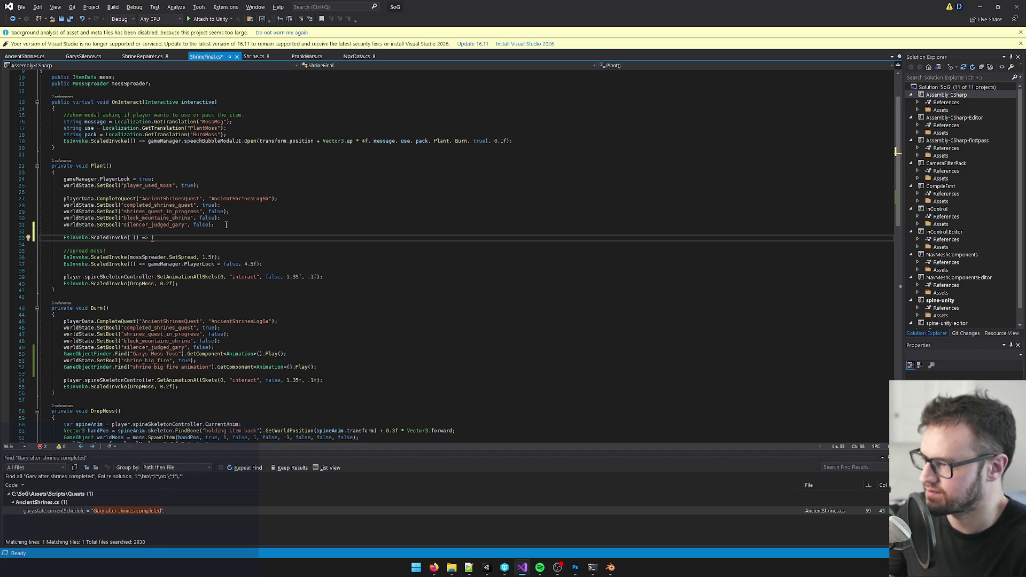
{"action": "type", "text": "worldState."}
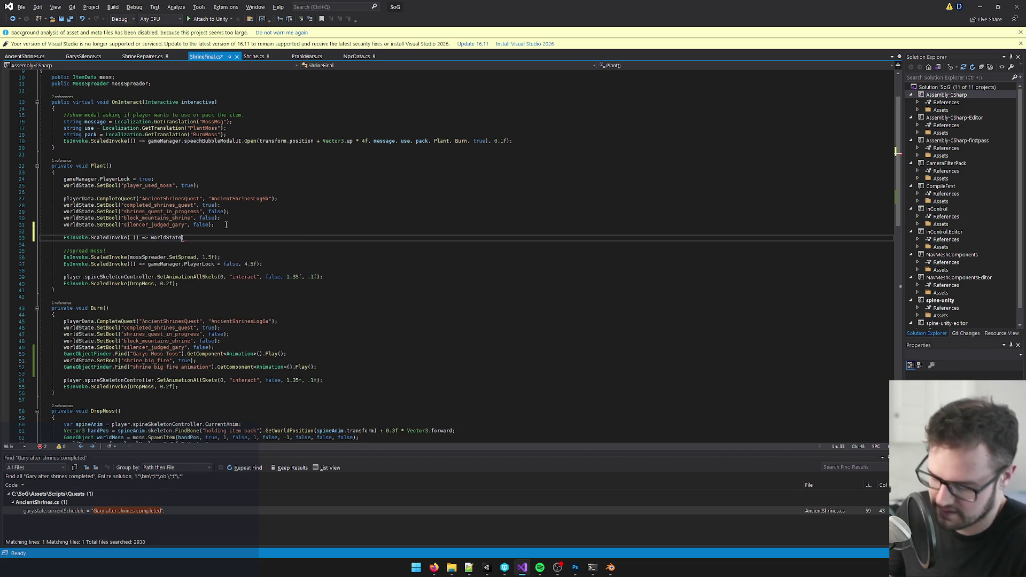
{"action": "type", "text": "SetBool(\""}
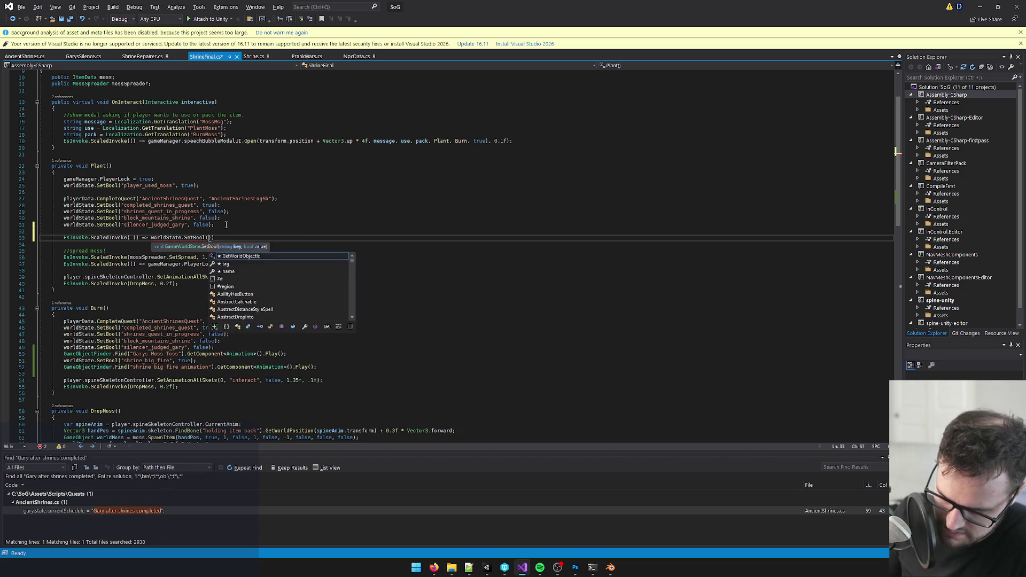
{"action": "type", "text": "seventh_shrine_fire_off"}
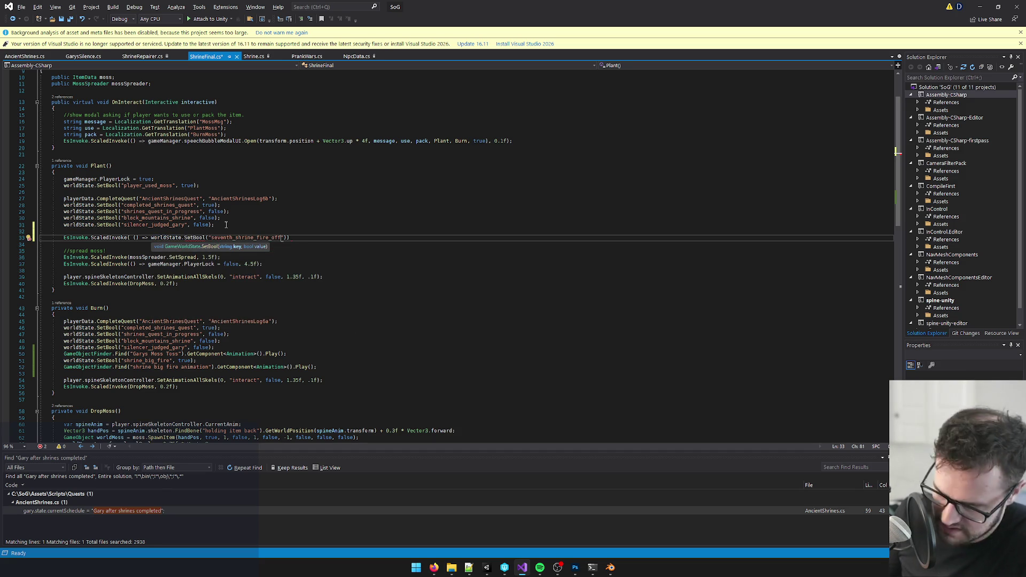
{"action": "type", "text": "\"), true"}
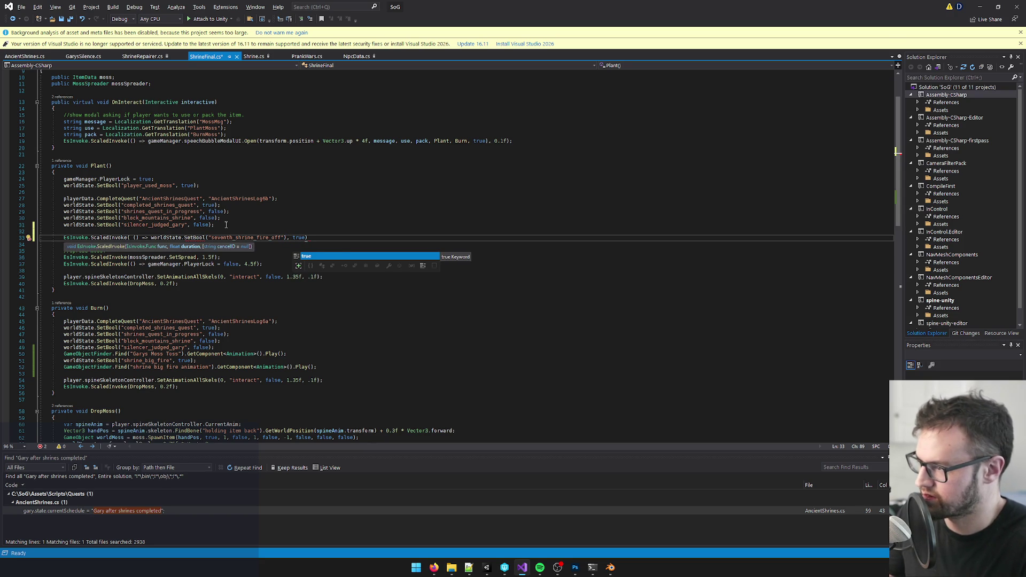
{"action": "type", "text": "), "}
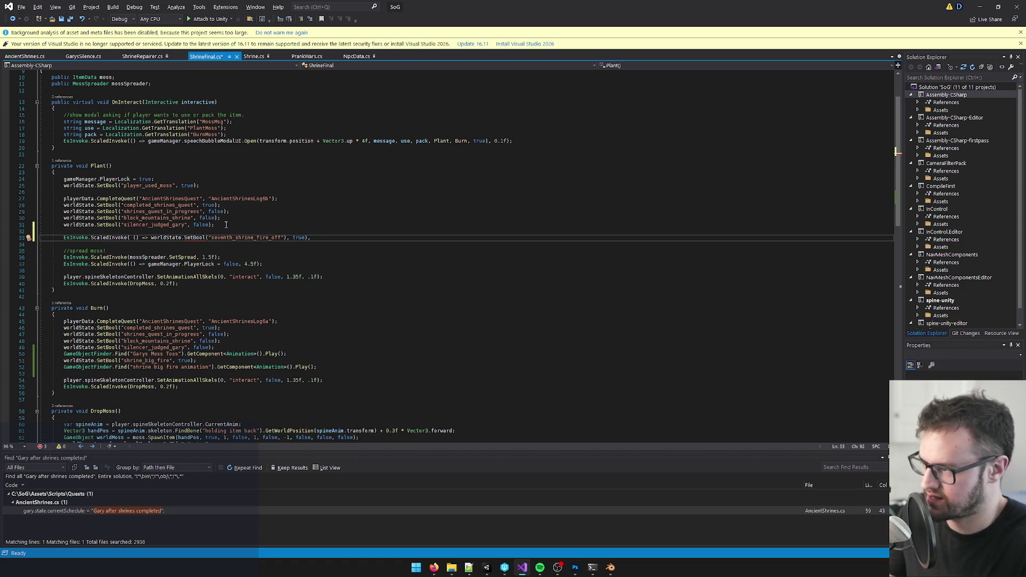
{"action": "type", "text": "3f"}
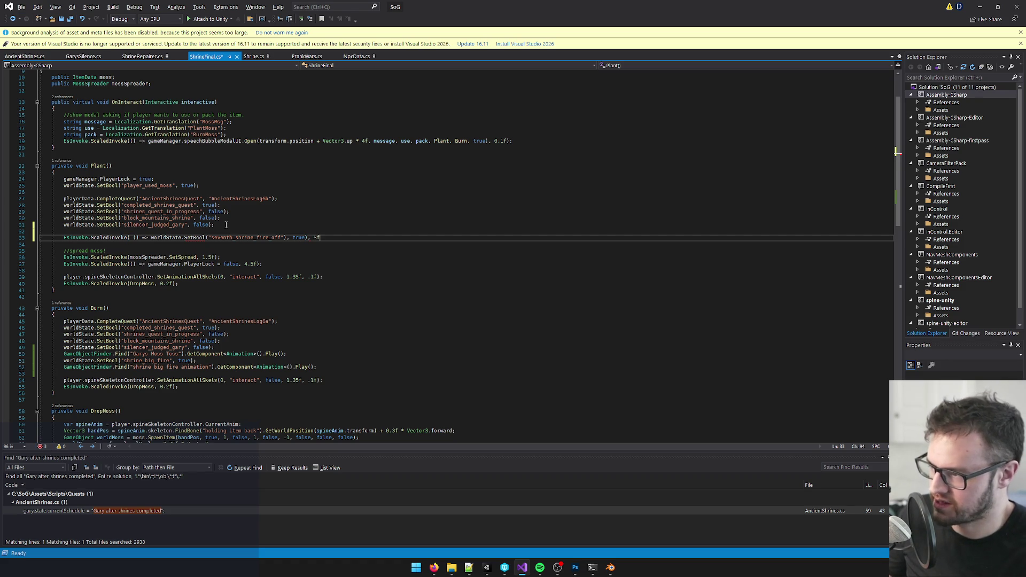
- Fix the SetBool arguments to ("seventh_shrine_fire_off", true) and switch back to Unity
{"action": "left_click", "coordinate": [187, 237]}
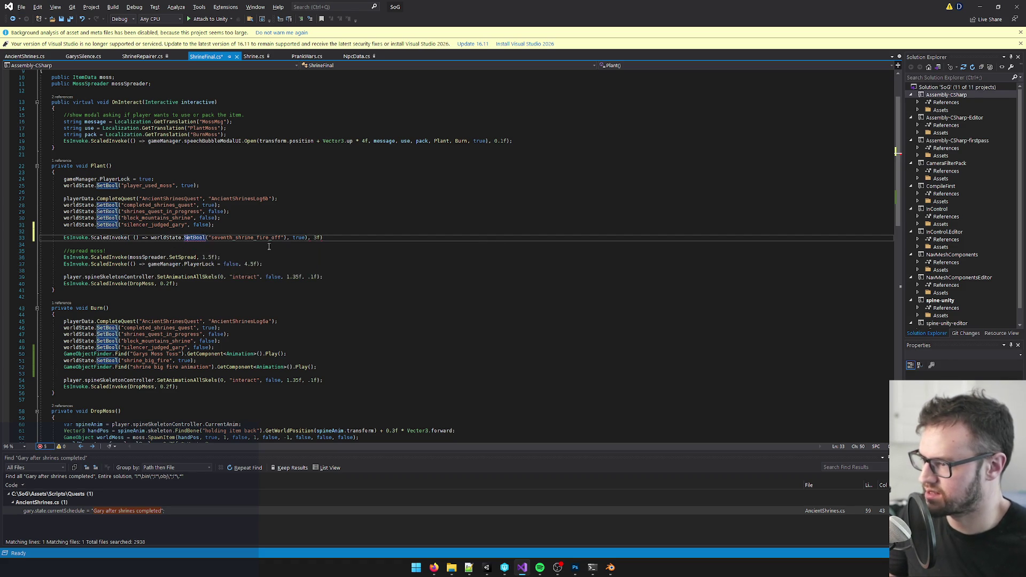
{"action": "left_click", "coordinate": [134, 238]}
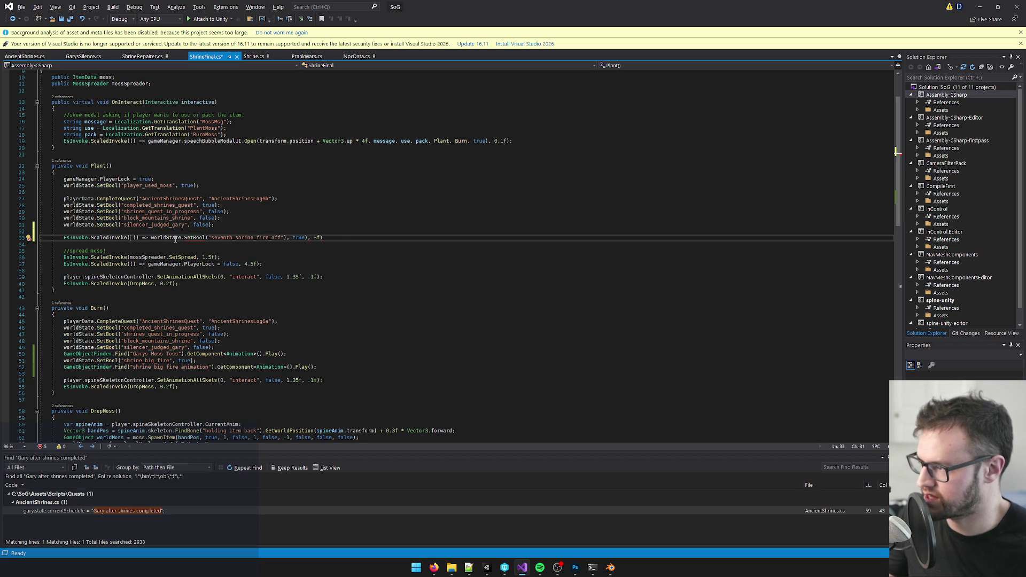
{"action": "left_click", "coordinate": [335, 241]}
{"action": "left_click", "coordinate": [135, 237]}
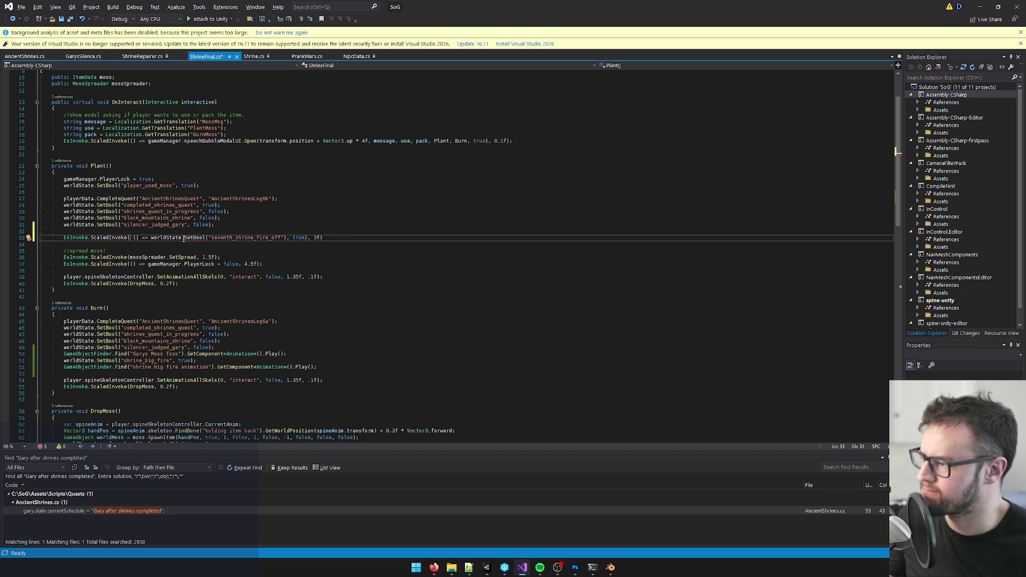
{"action": "mouse_move", "coordinate": [191, 238]}
{"action": "left_click", "coordinate": [298, 237]}
{"action": "double_click", "coordinate": [298, 237]}
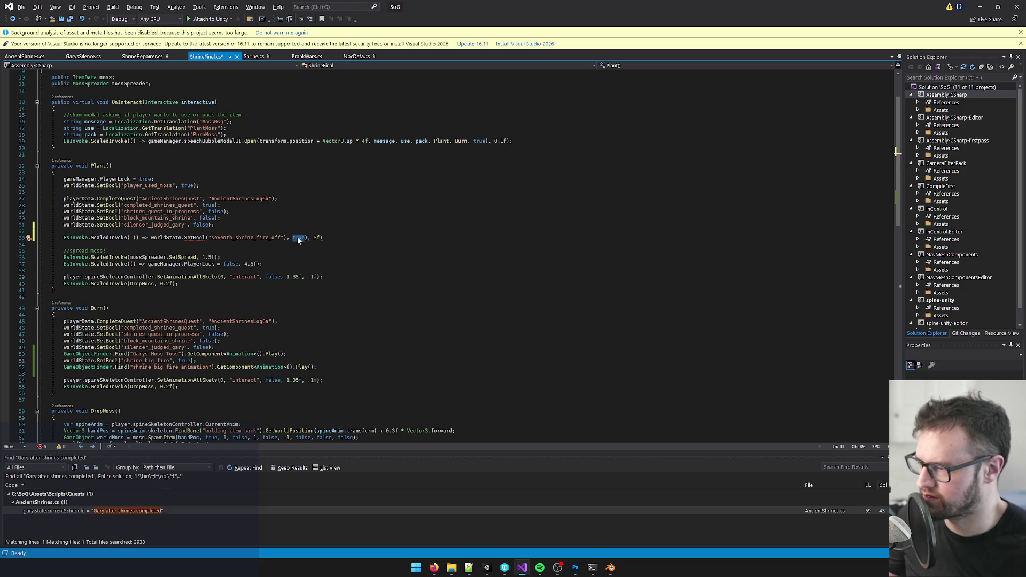
{"action": "key", "text": "BackSpace"}
{"action": "key", "text": "BackSpace"}
{"action": "key", "text": "BackSpace"}
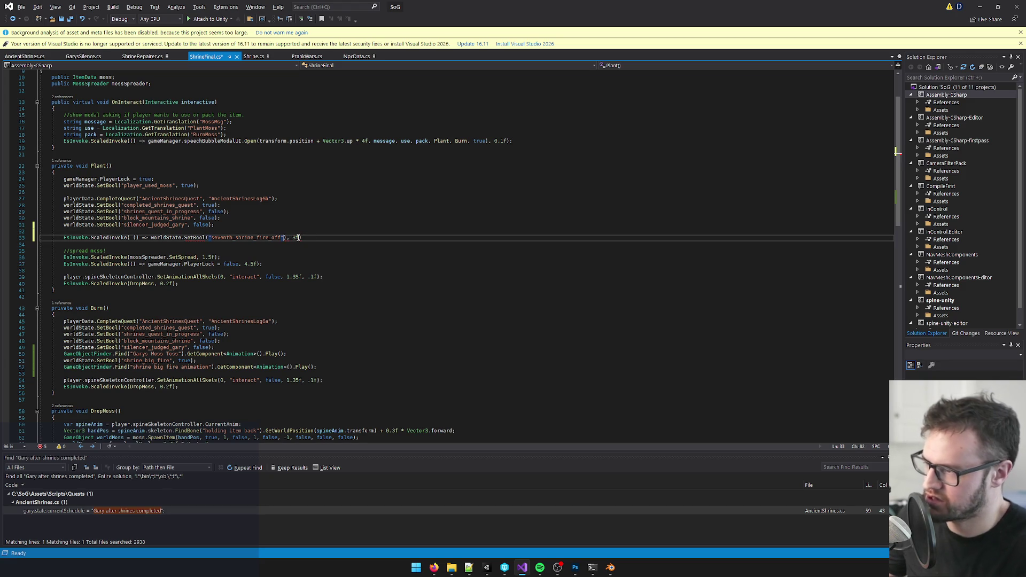
{"action": "type", "text": ", true"}
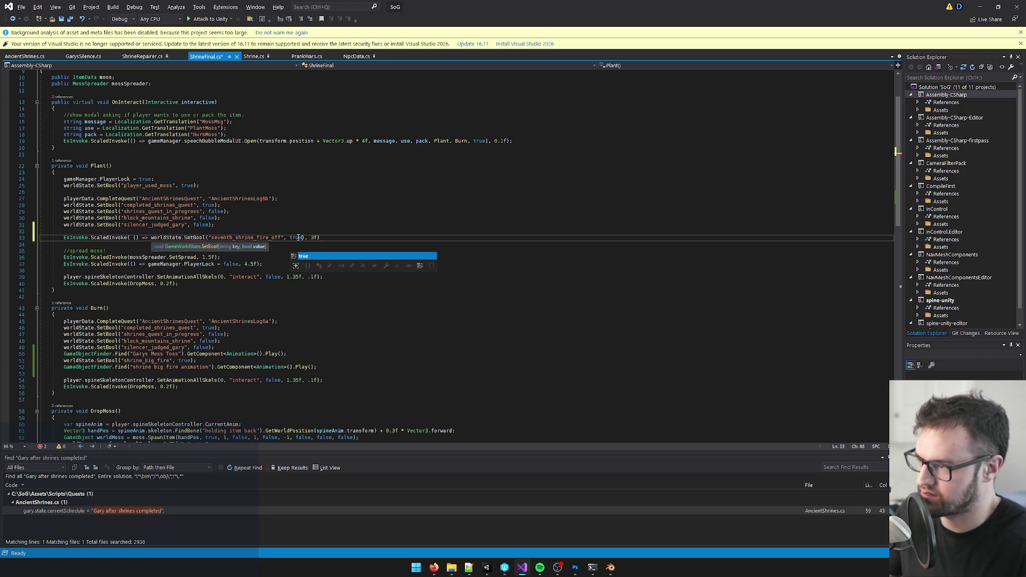
{"action": "left_click", "coordinate": [341, 237]}
{"action": "key", "text": "alt+Tab"}
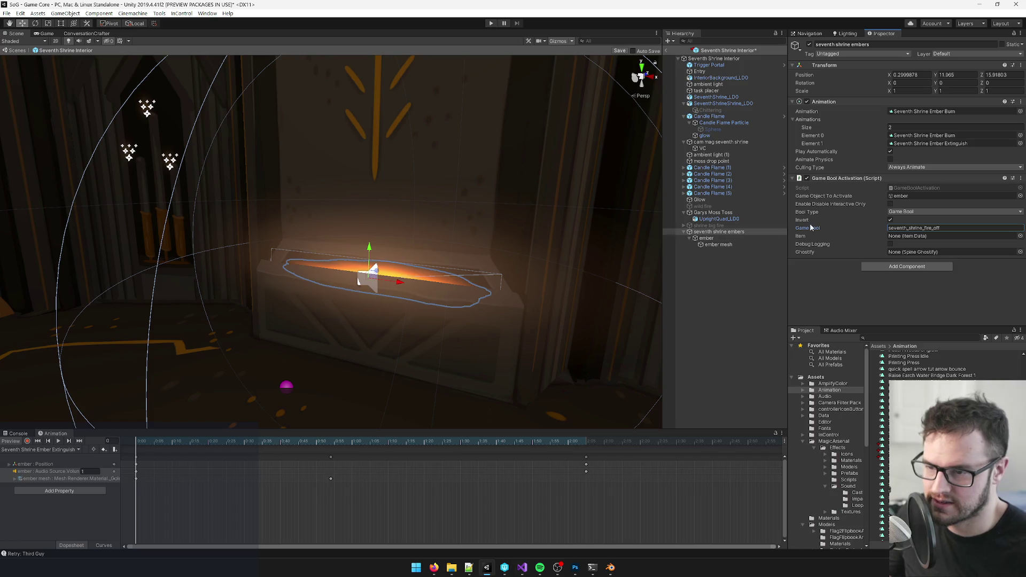
- Check the Add Component list and name of seventh shrine embers, then return to ShrineFinal.cs
{"action": "left_click", "coordinate": [896, 267]}
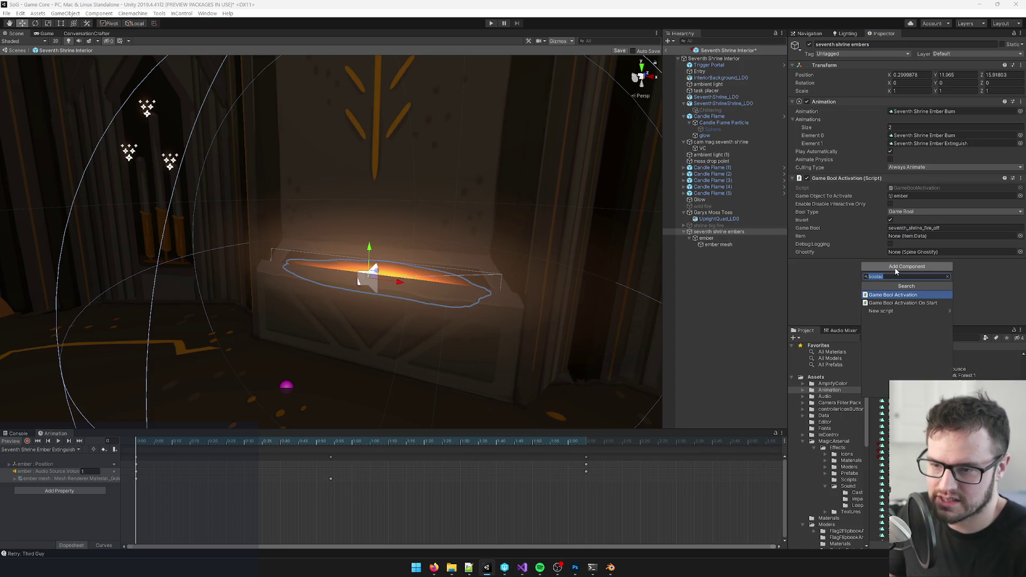
{"action": "key", "text": "BackSpace"}
{"action": "key", "text": "BackSpace"}
{"action": "type", "text": "ac"}
{"action": "key", "text": "Escape"}
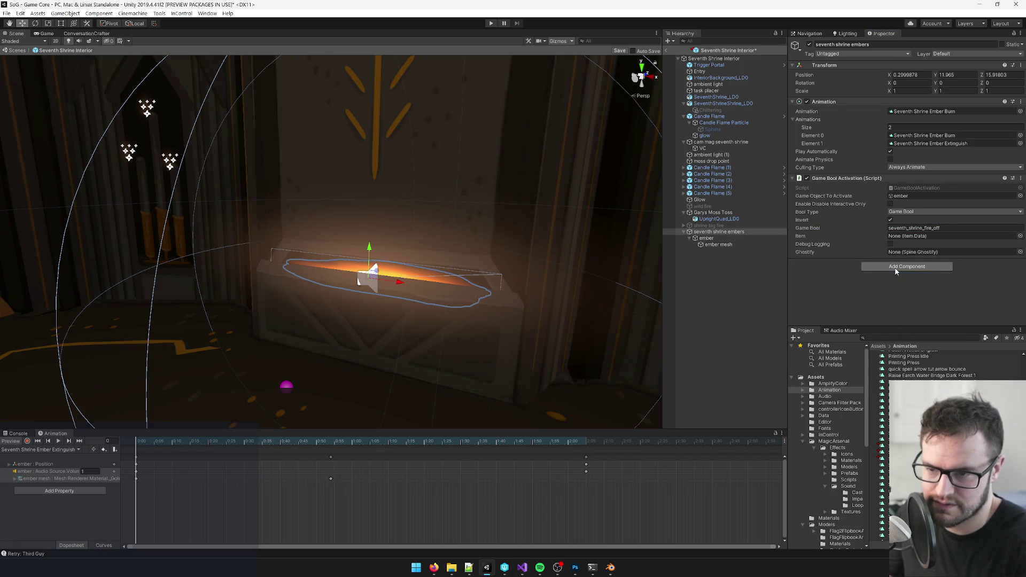
{"action": "left_click", "coordinate": [885, 43]}
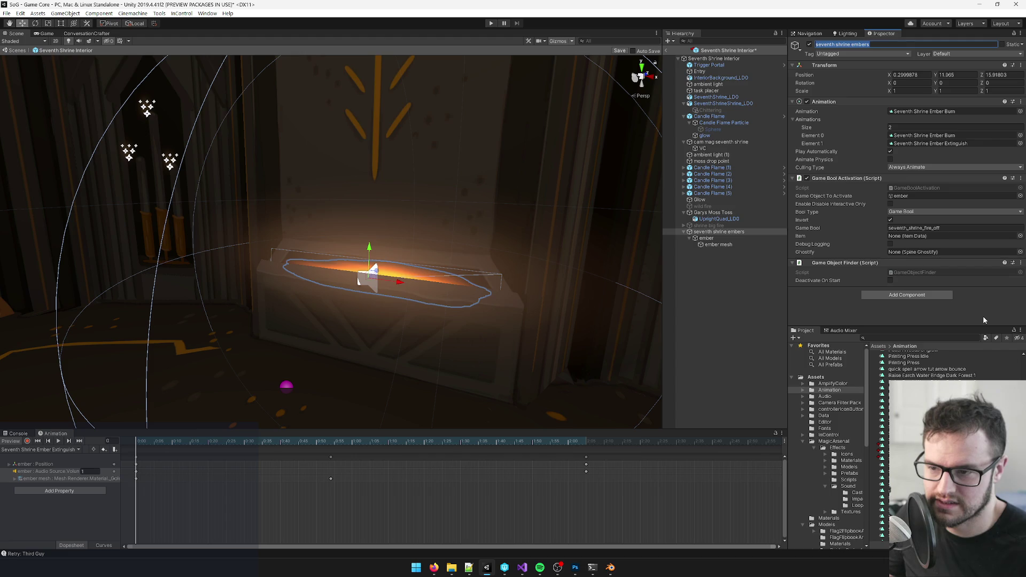
{"action": "key", "text": "alt+Tab"}
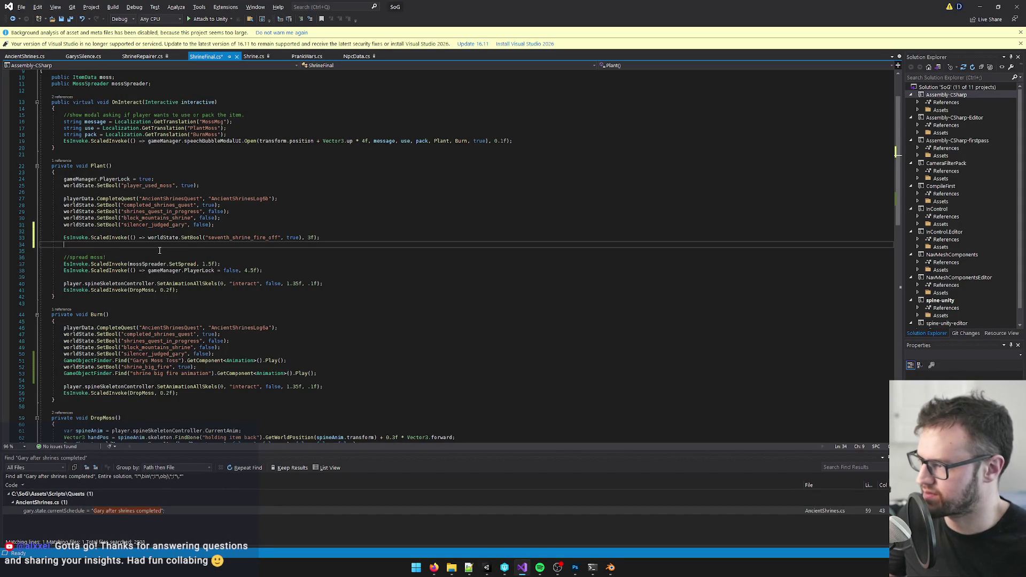
- On line 34, write GameObjectFinder.Find("seventh shrine embers").GetComponent<Animation>().Play("")
{"action": "type", "text": "GameObjectFinder"}
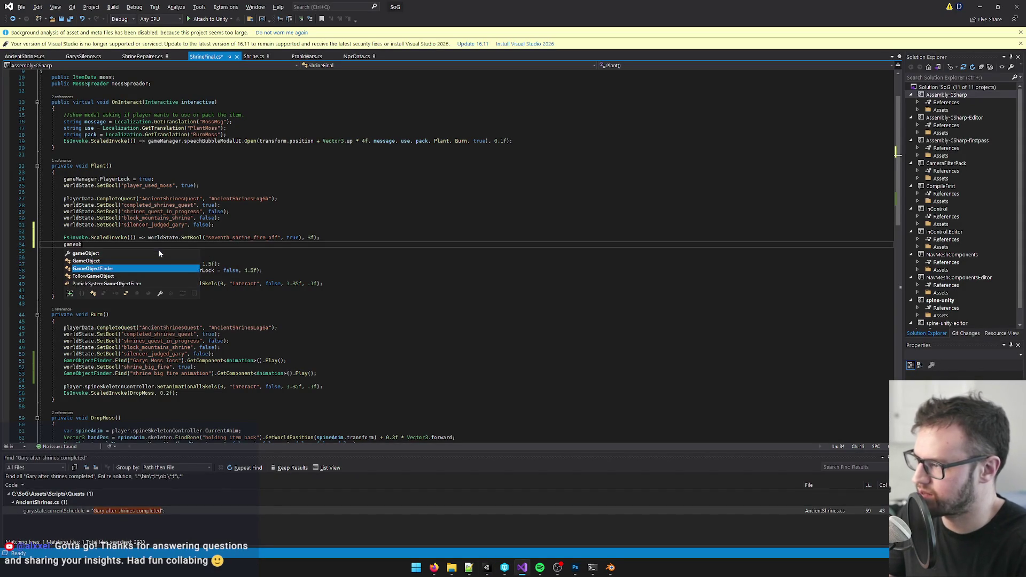
{"action": "type", "text": ".Find"}
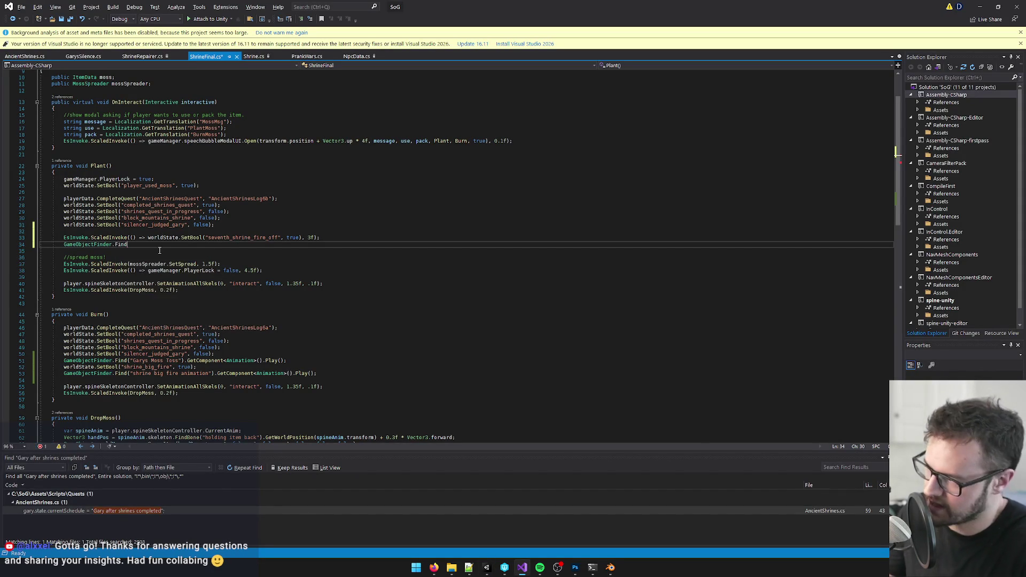
{"action": "type", "text": "()\"seventh shrine embers"}
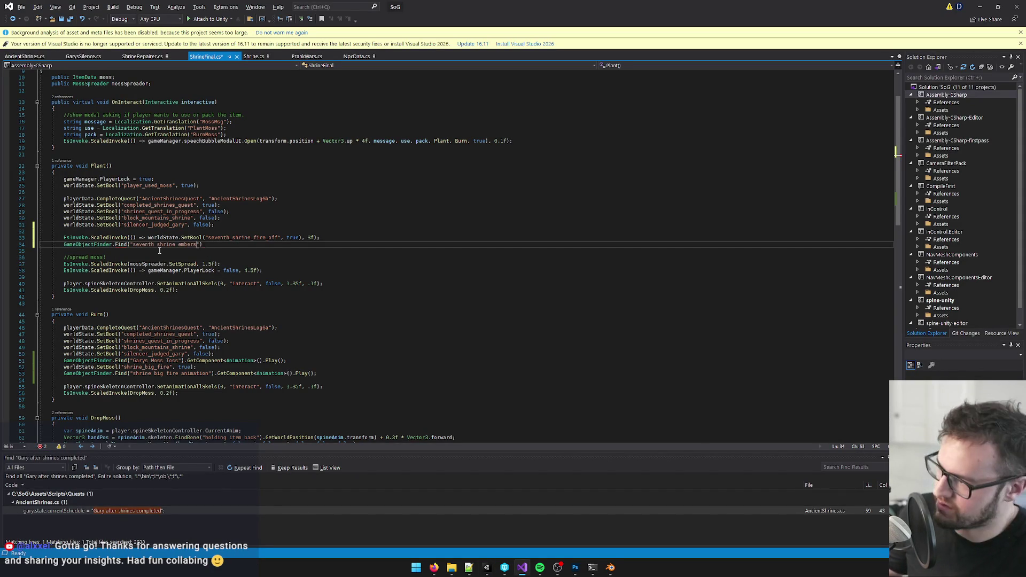
{"action": "type", "text": ")"}
{"action": "type", "text": "GetComponent"}
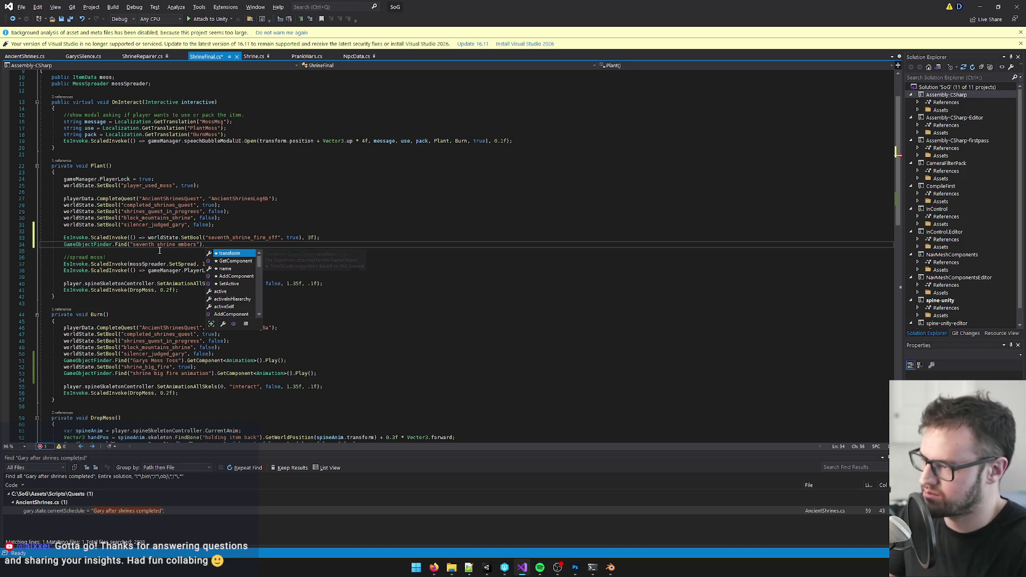
{"action": "type", "text": "<"}
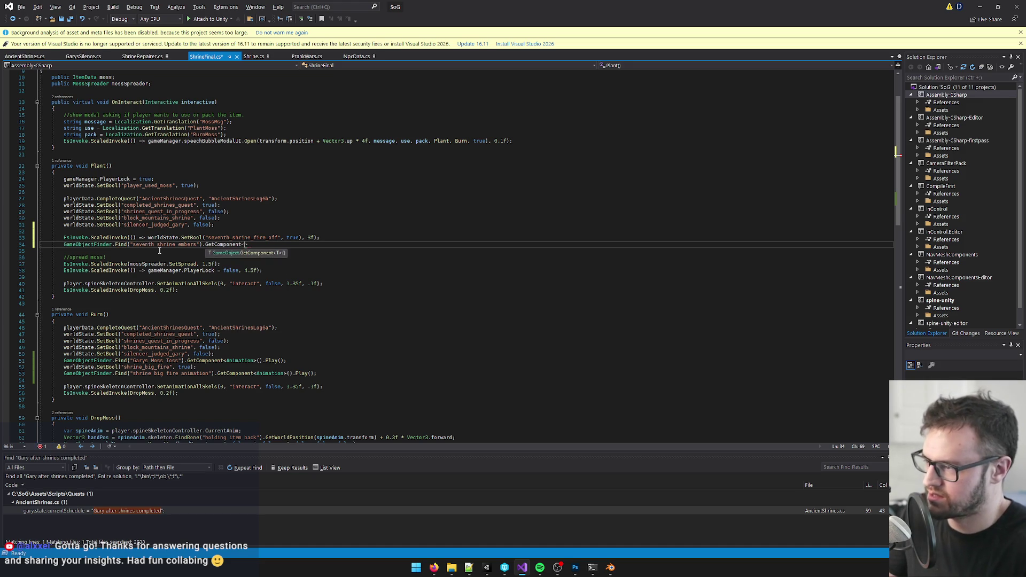
{"action": "type", "text": "nimation>()"}
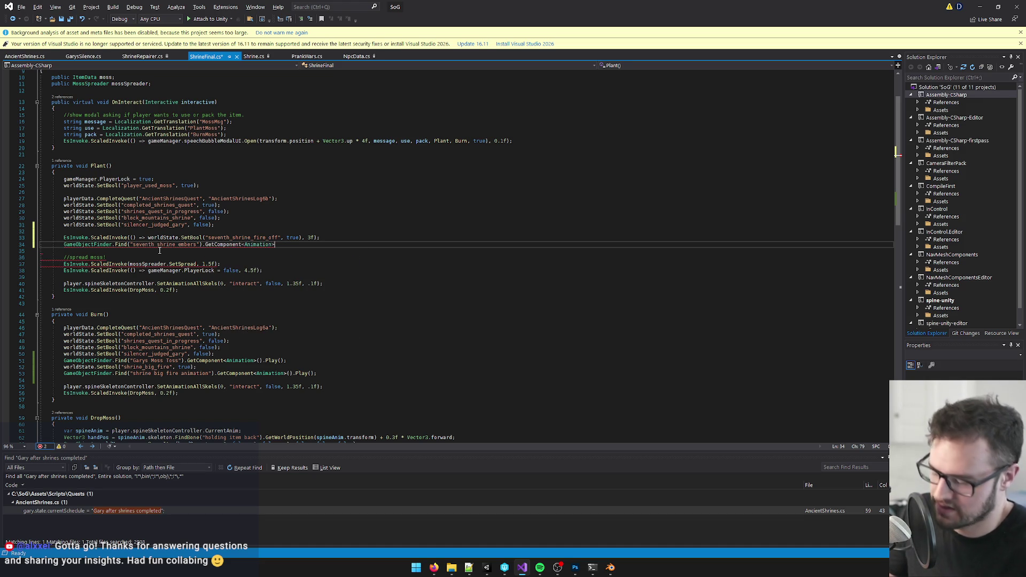
{"action": "type", "text": "."}
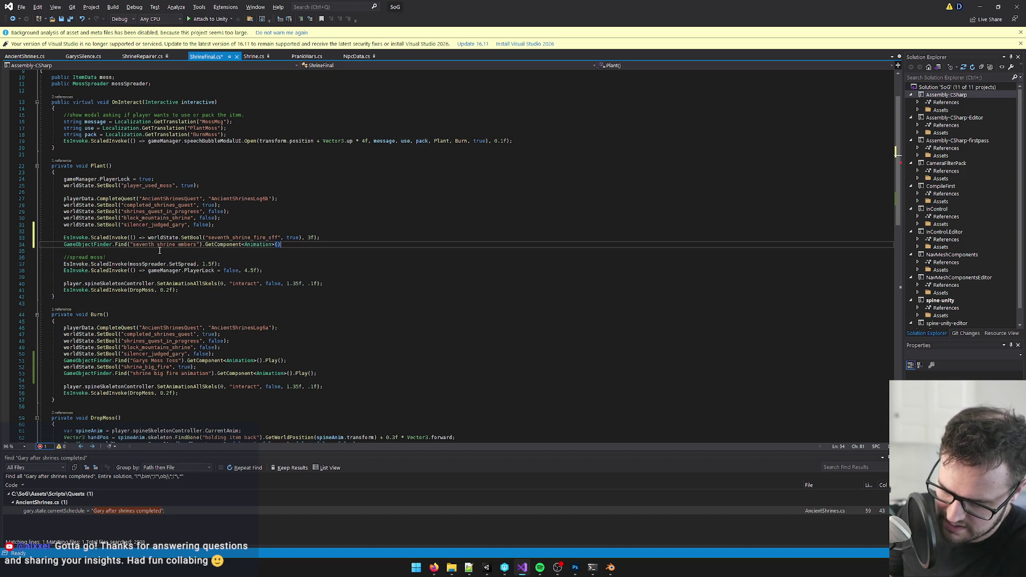
{"action": "type", "text": "play"}
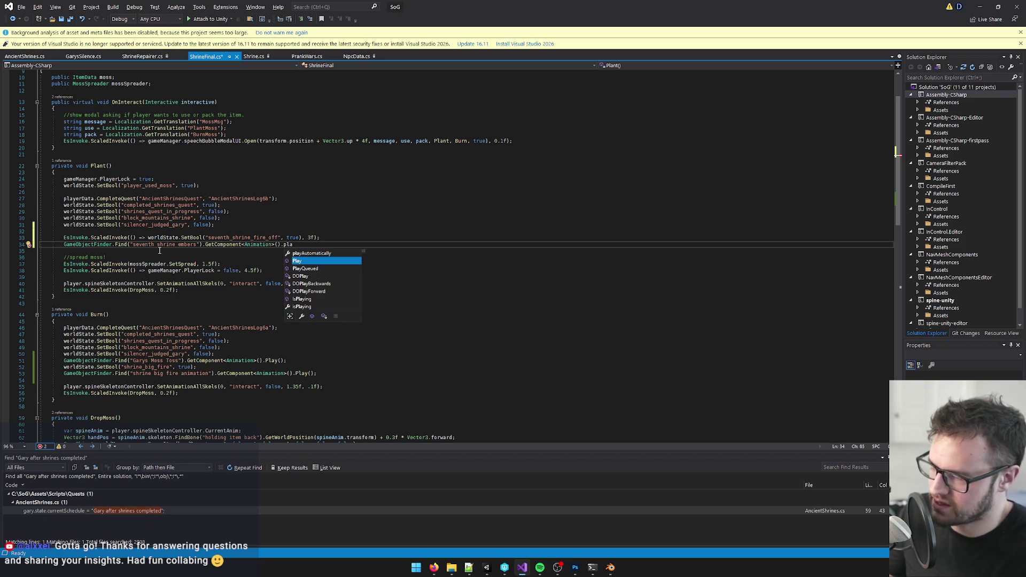
{"action": "key", "text": "Tab"}
{"action": "type", "text": "("}
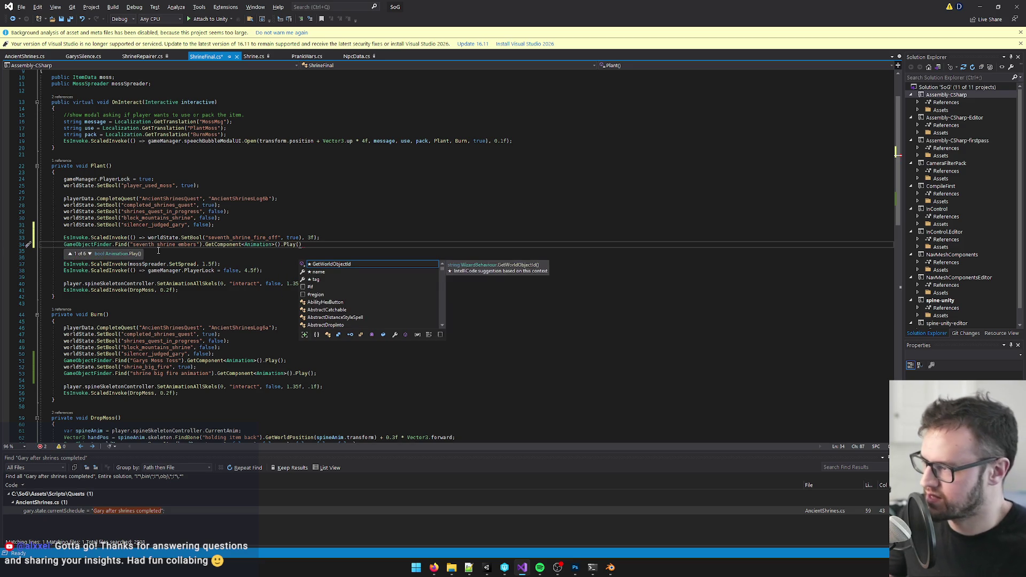
{"action": "left_click", "coordinate": [90, 254]}
{"action": "left_click", "coordinate": [89, 254]}
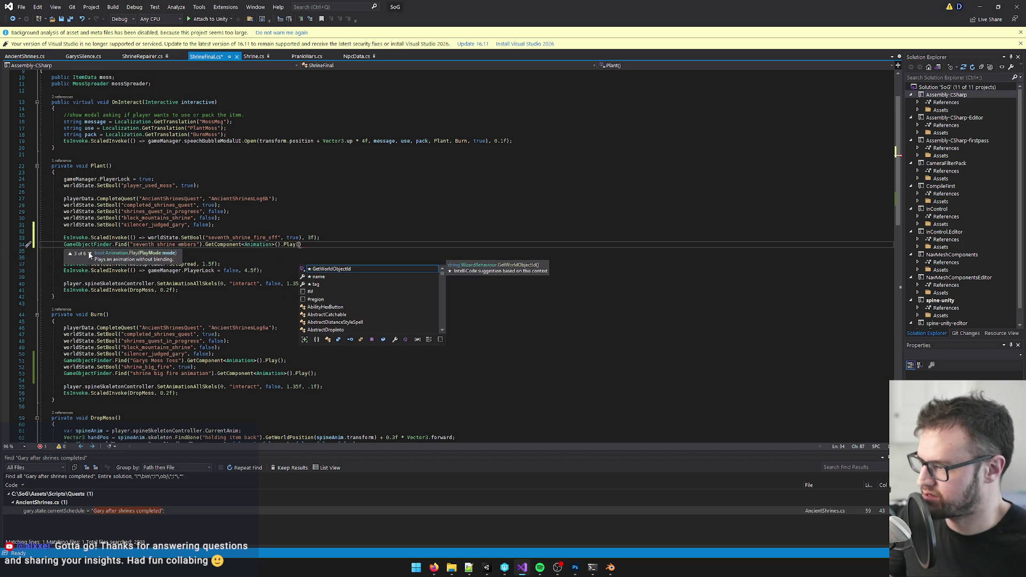
{"action": "left_click", "coordinate": [90, 254]}
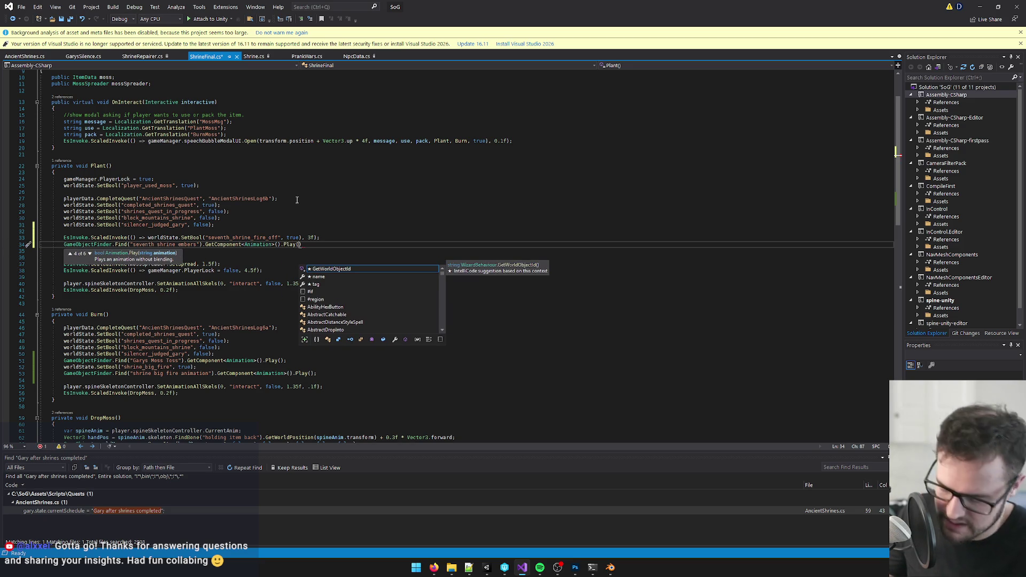
{"action": "type", "text": "\"\")"}
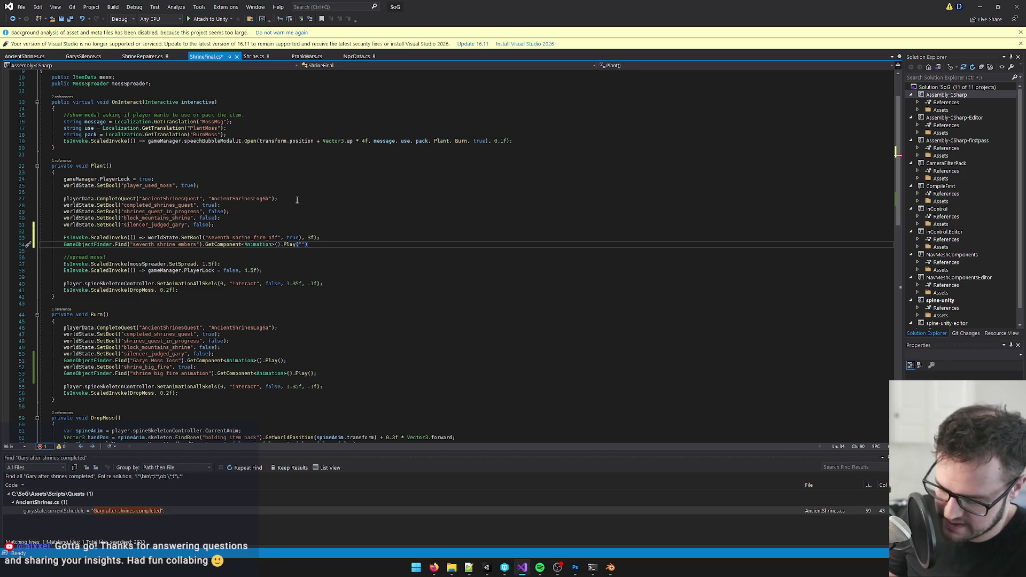
- Paste the clip name Seventh Shrine Ember Extinguish into Play, save the script, and return to Unity
{"action": "key", "text": "alt+Tab"}
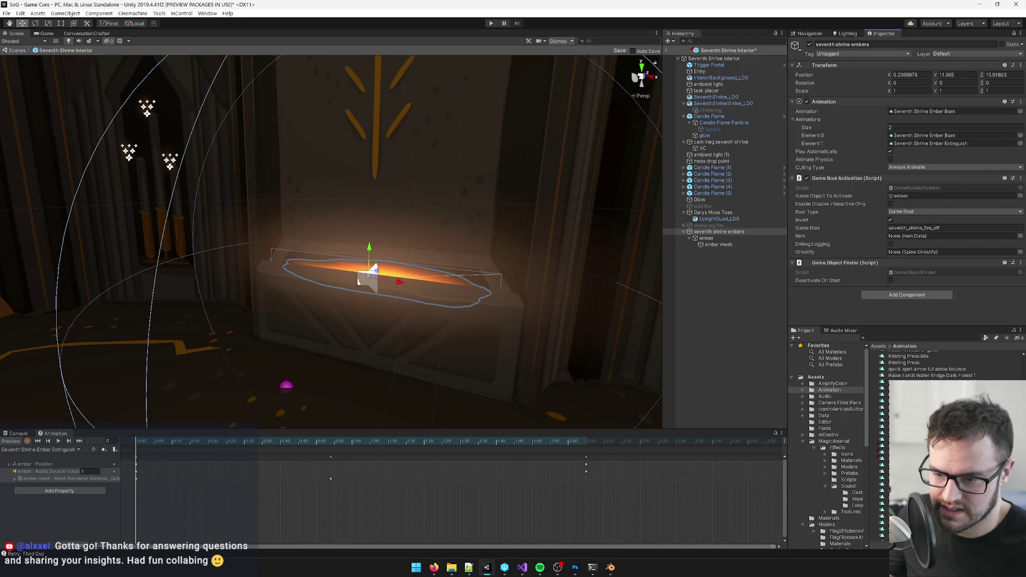
{"action": "key", "text": "alt+Tab"}
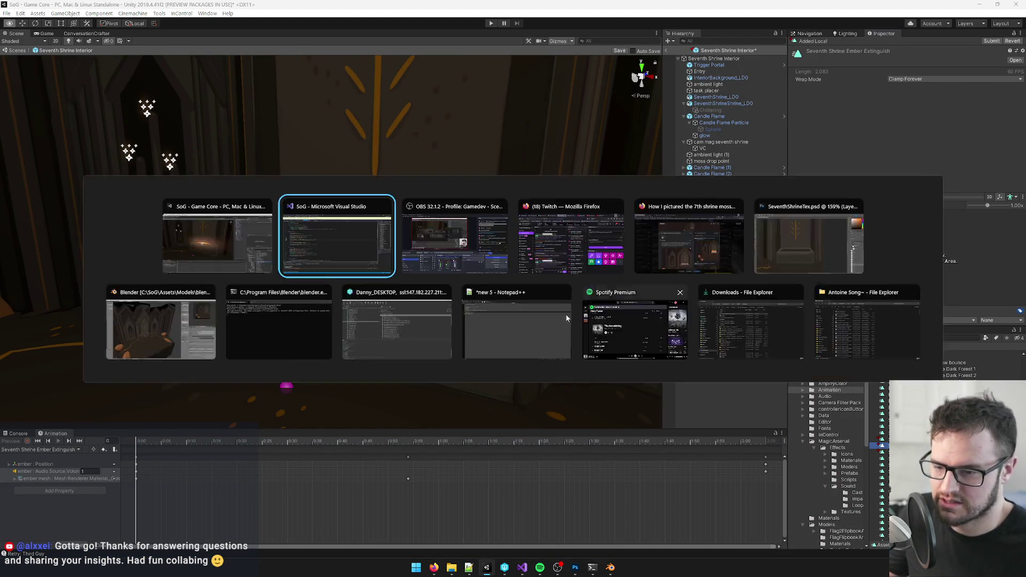
{"action": "type", "text": "Seventh Shrine Ember Extinguish"}
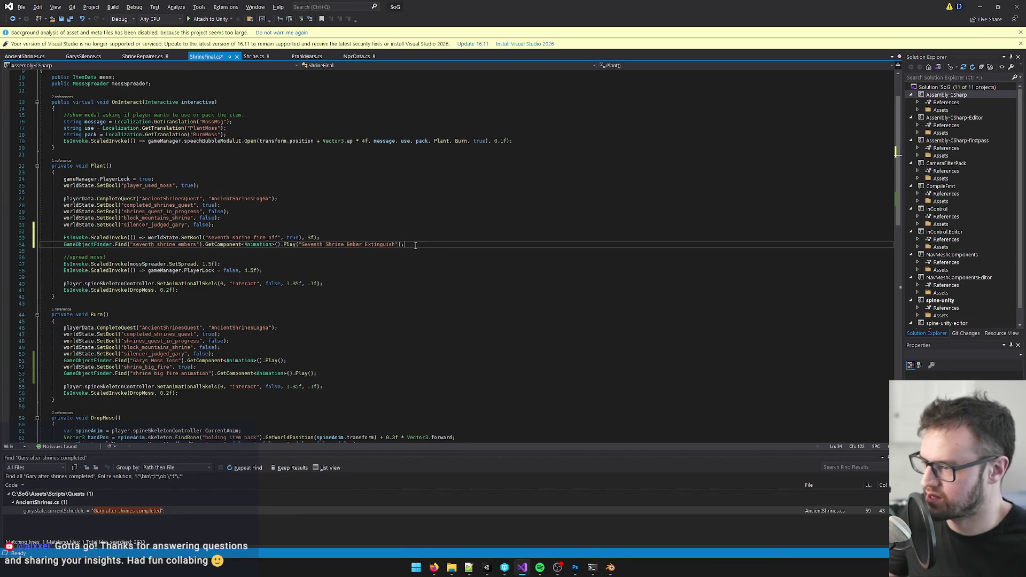
{"action": "key", "text": "ctrl+s"}
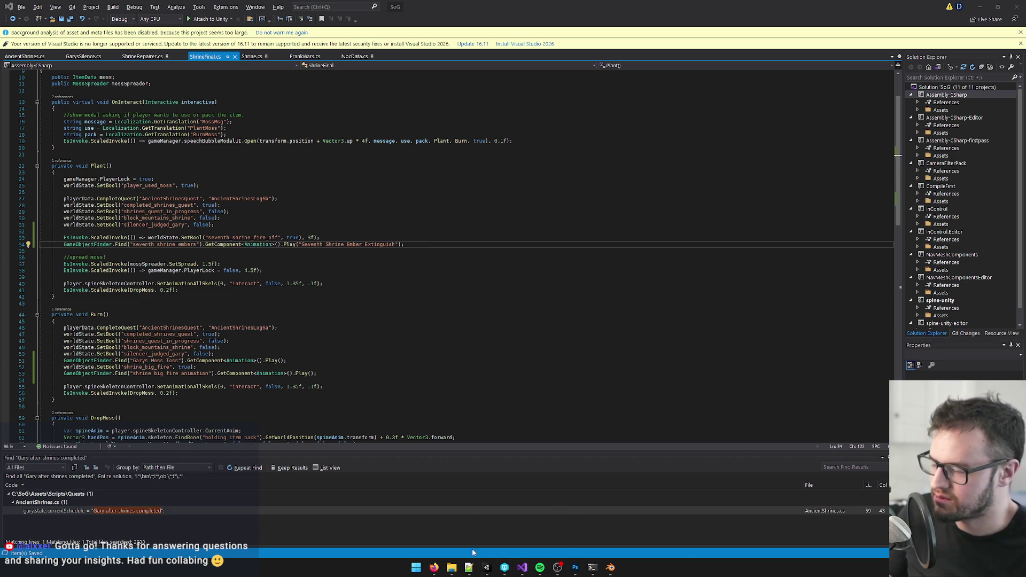
{"action": "left_click", "coordinate": [486, 567]}
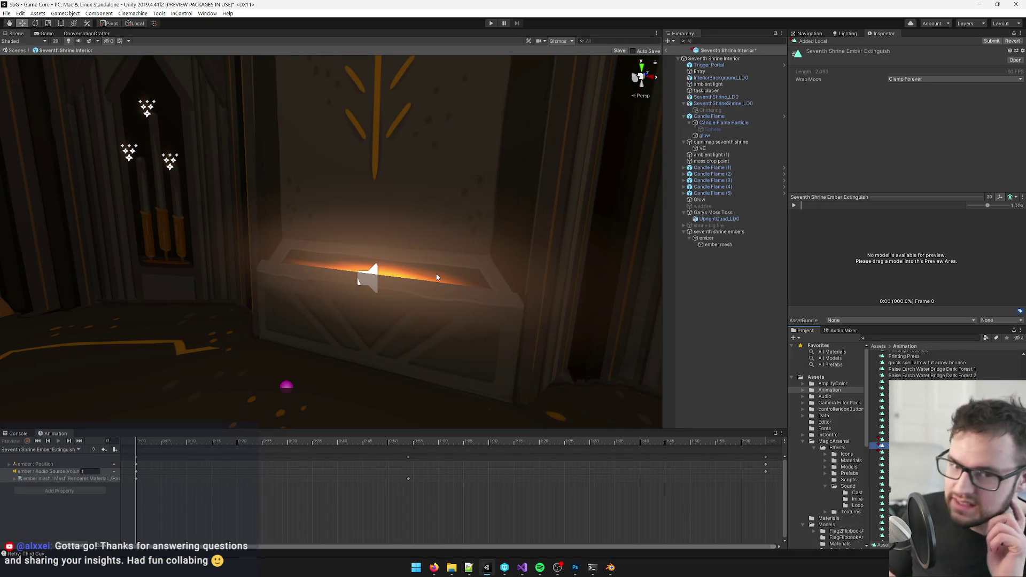
- Save the shrine prefab, return to the main scene, and run the game from the Game view
{"action": "left_click", "coordinate": [620, 51]}
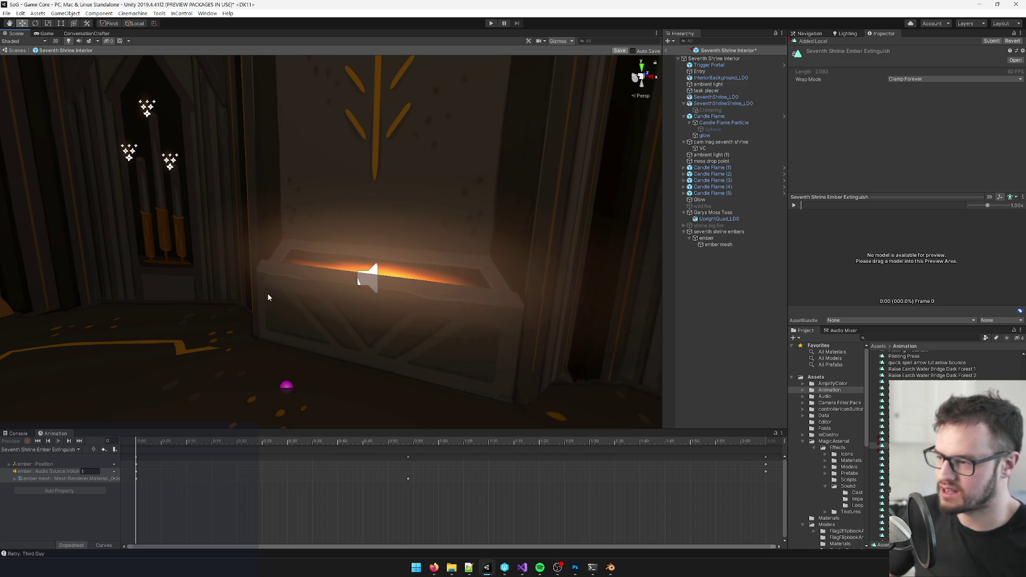
{"action": "left_click", "coordinate": [737, 233]}
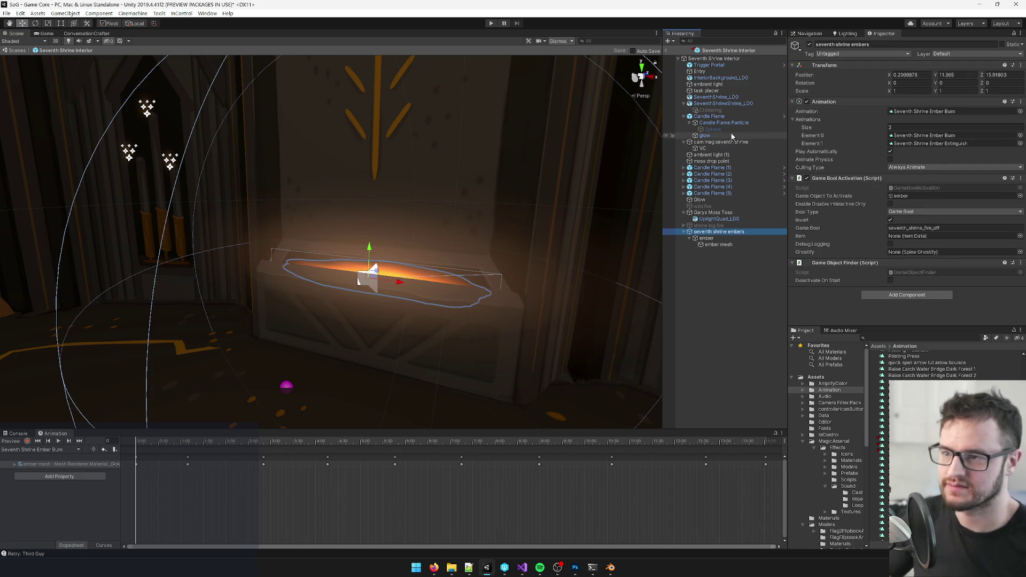
{"action": "left_click", "coordinate": [666, 52]}
{"action": "left_click", "coordinate": [46, 33]}
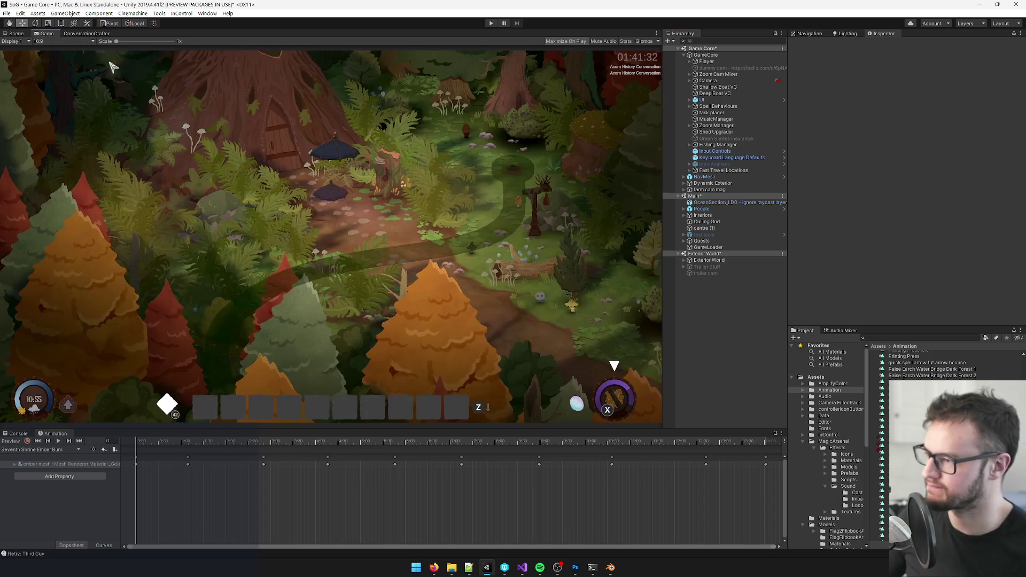
{"action": "left_click", "coordinate": [492, 23]}
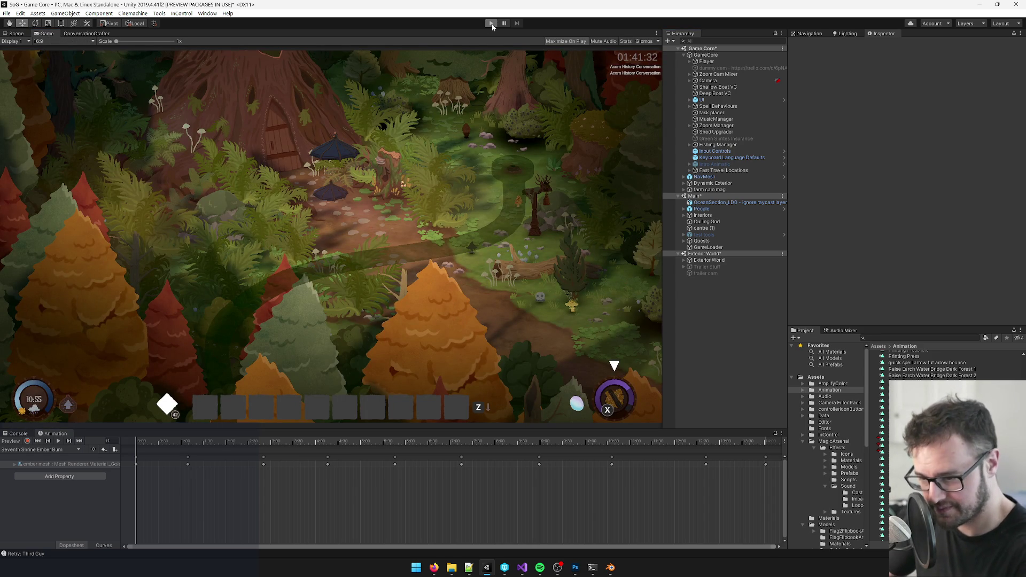
{"action": "left_click", "coordinate": [491, 23]}
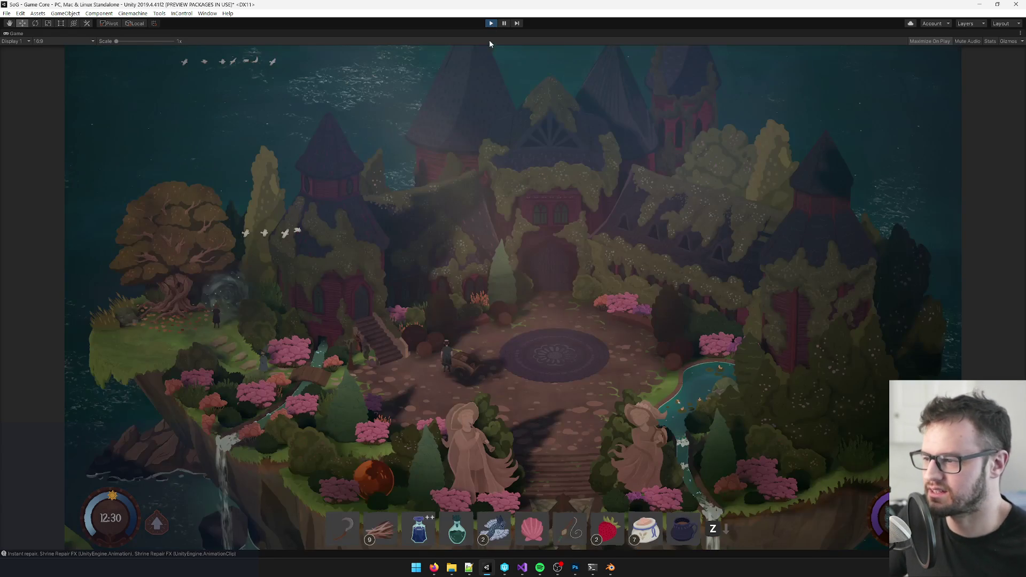
{"action": "key", "text": "Escape"}
- Exit to the game's main menu and load the 'at 7th shrine' save
{"action": "left_click", "coordinate": [492, 368]}
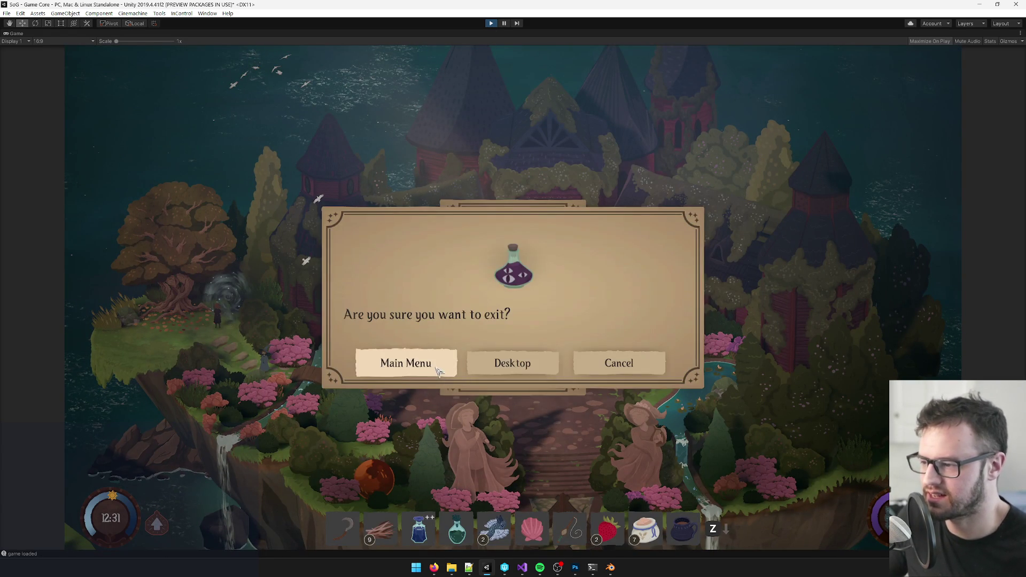
{"action": "key", "text": "Escape"}
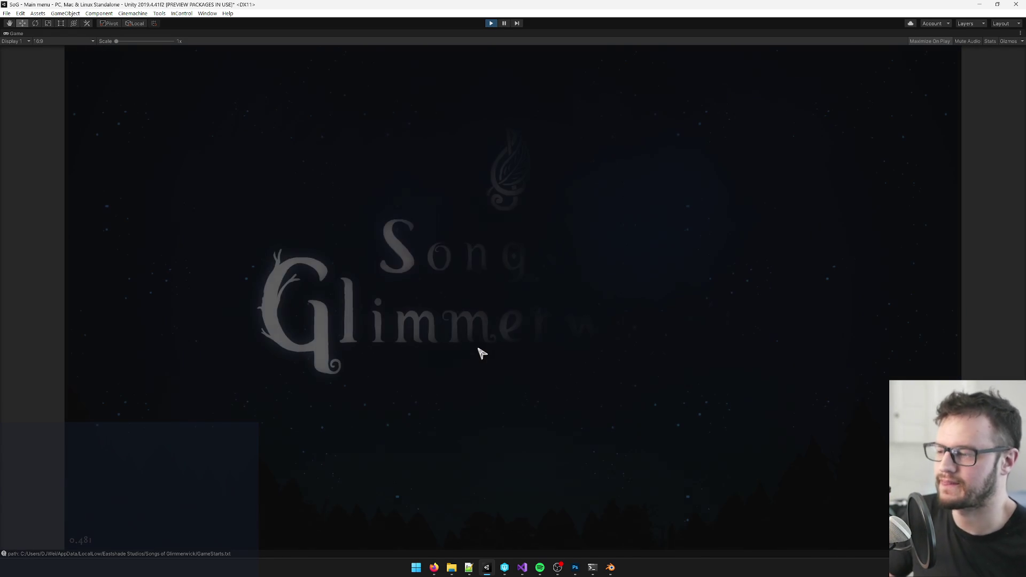
{"action": "left_click", "coordinate": [481, 371]}
{"action": "left_click", "coordinate": [487, 421]}
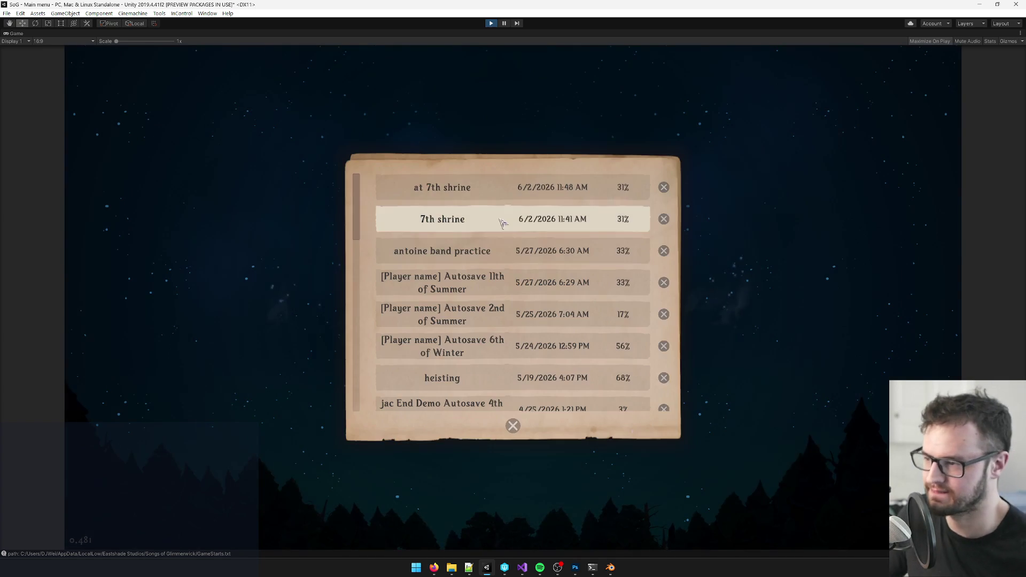
{"action": "left_click", "coordinate": [572, 193]}
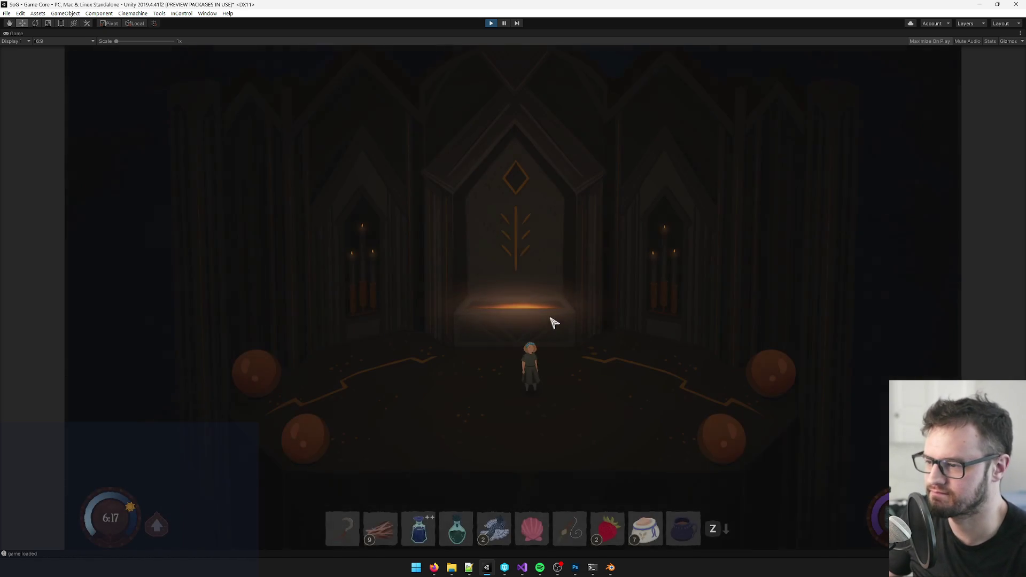
- Walk the character to the altar, un-maximize the Game view, and expand Seventh Shrine Interior(Clone)
{"action": "key", "text": "a"}
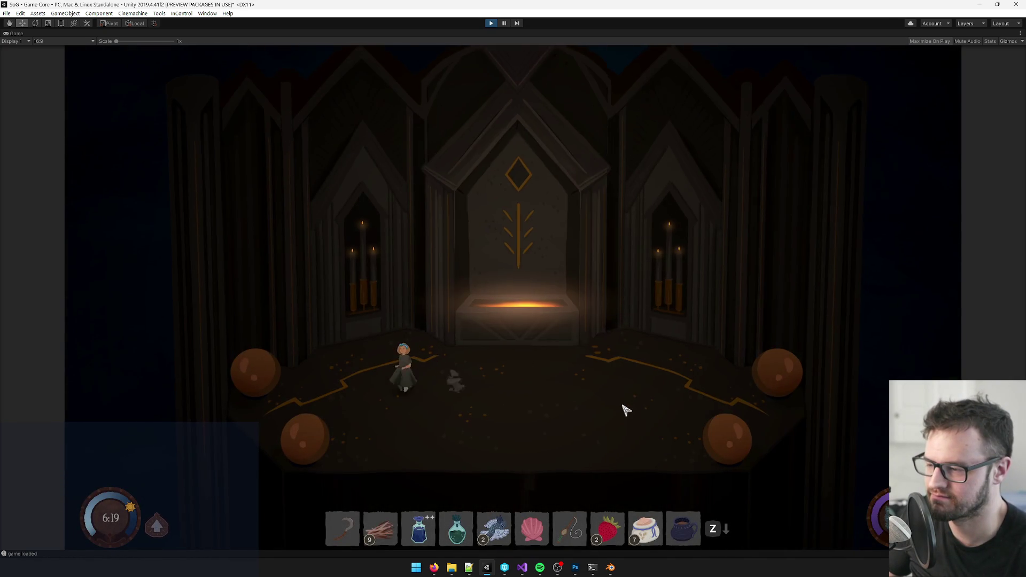
{"action": "key", "text": "d"}
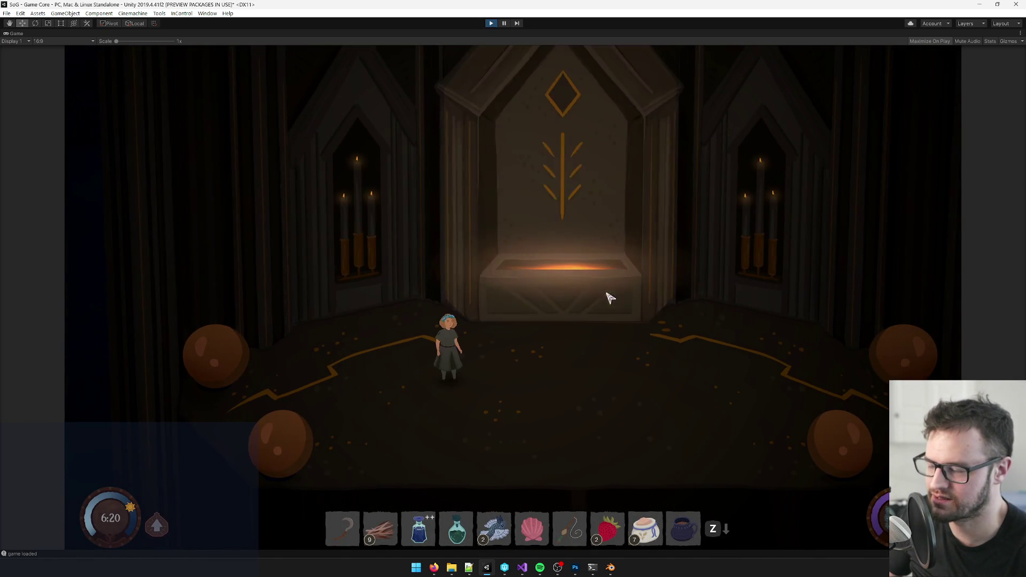
{"action": "key", "text": "d"}
{"action": "key", "text": "w"}
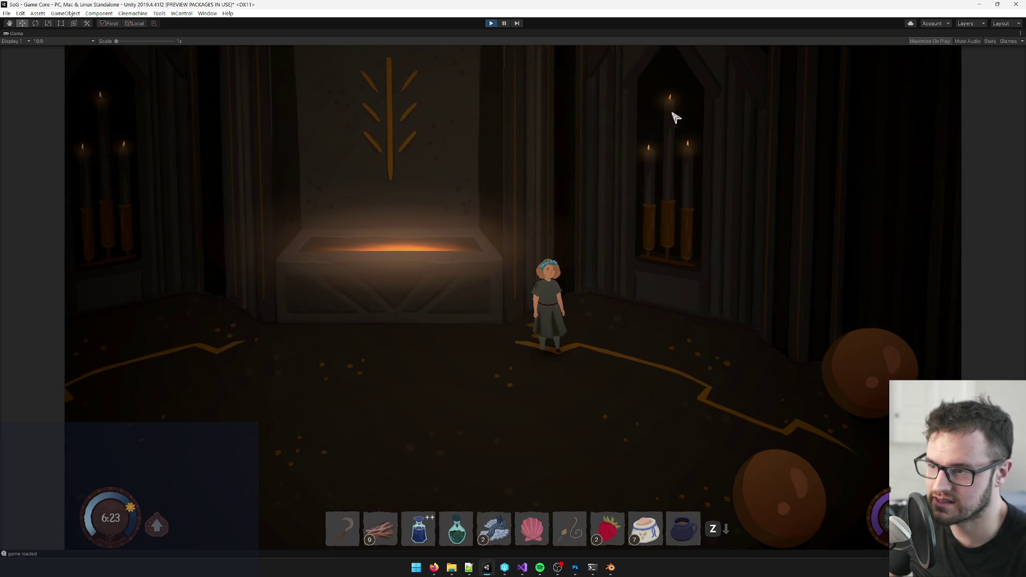
{"action": "key", "text": "s"}
{"action": "right_click", "coordinate": [21, 33]}
{"action": "left_click", "coordinate": [43, 63]}
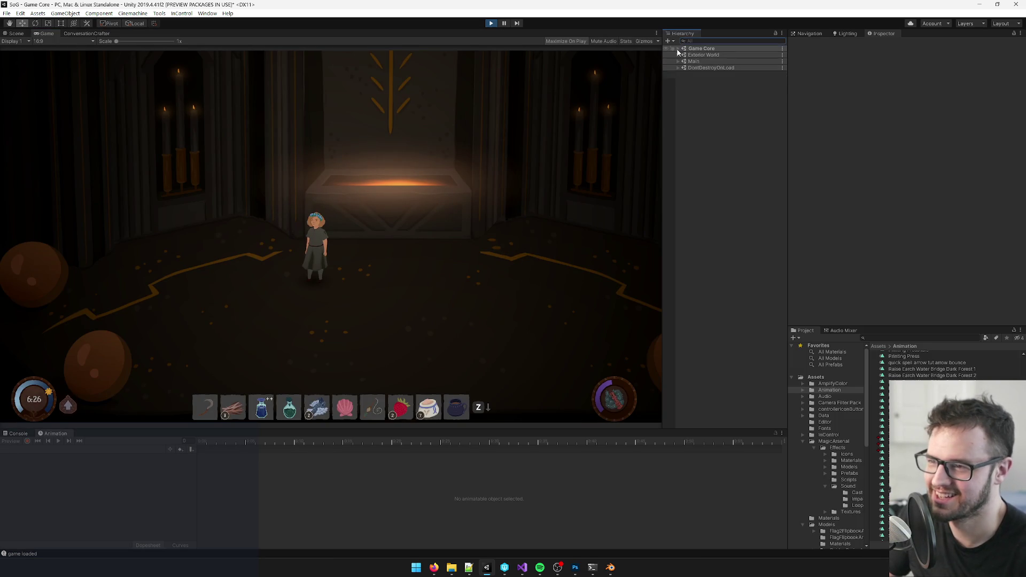
{"action": "left_click", "coordinate": [684, 81]}
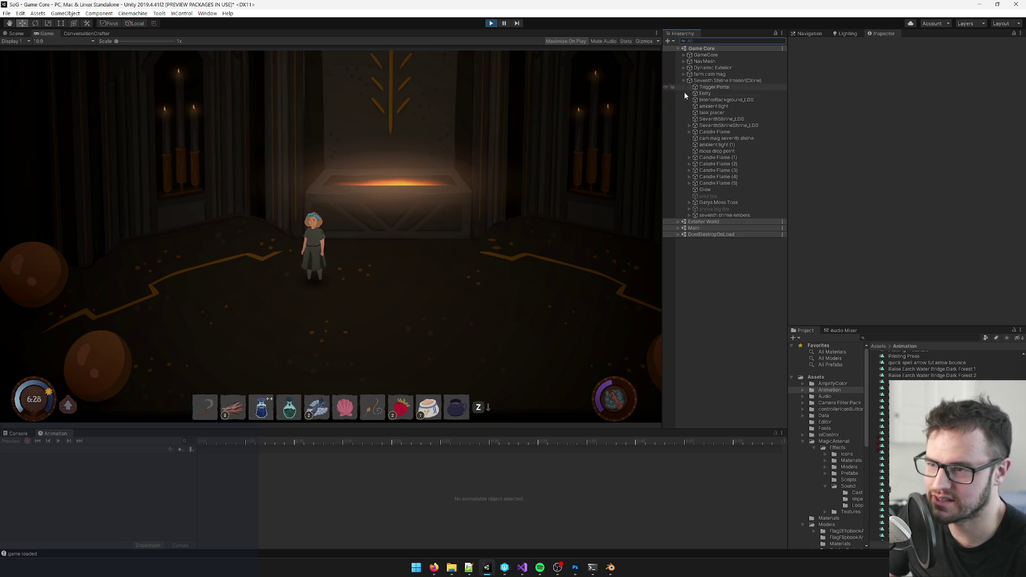
- Browse Candle Flame (1) and seventh shrine embers to reach the ember's Audio Source
{"action": "left_click", "coordinate": [688, 157]}
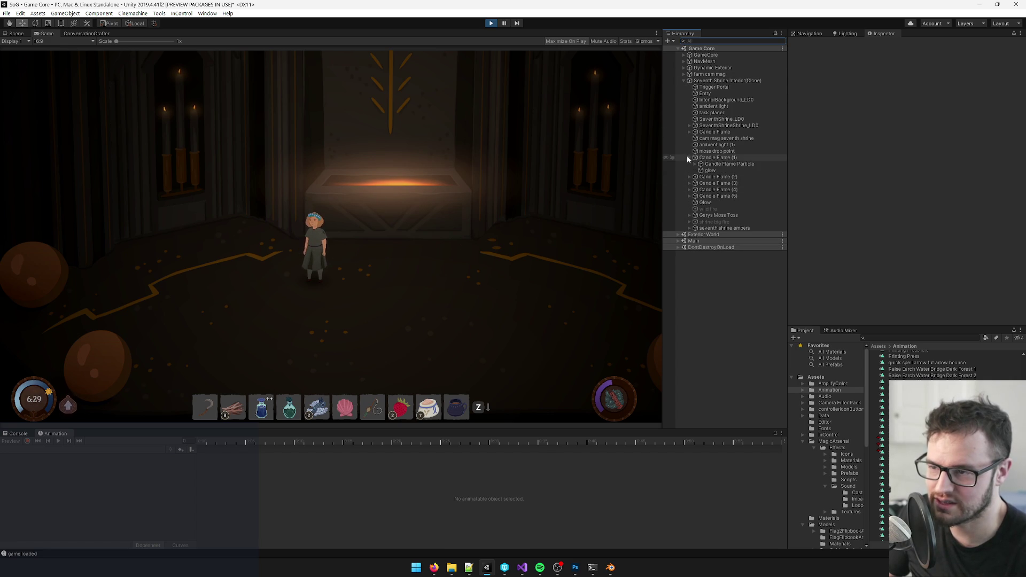
{"action": "left_click", "coordinate": [695, 164]}
{"action": "left_click", "coordinate": [698, 165]}
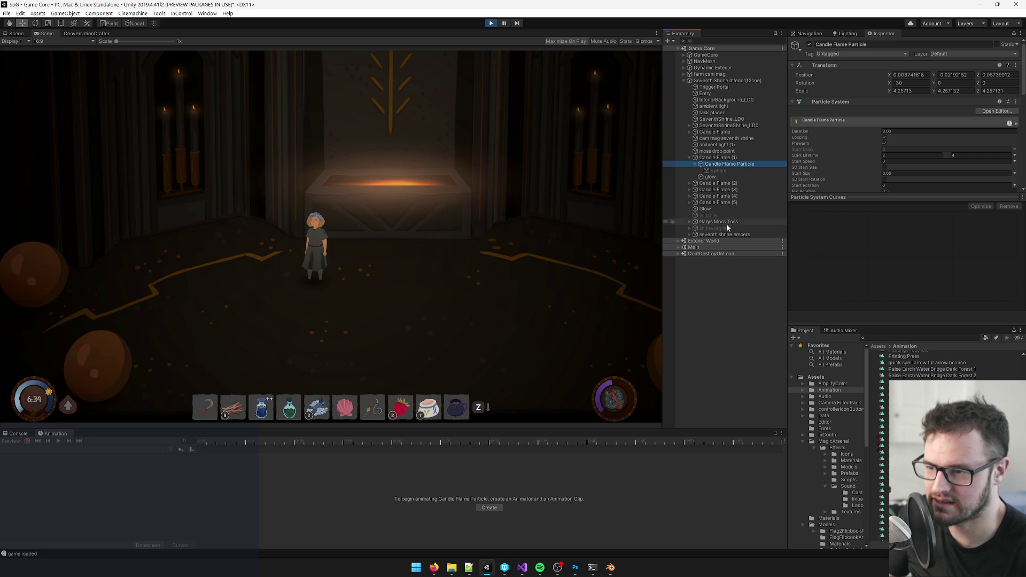
{"action": "left_click", "coordinate": [696, 235]}
{"action": "left_click", "coordinate": [690, 234]}
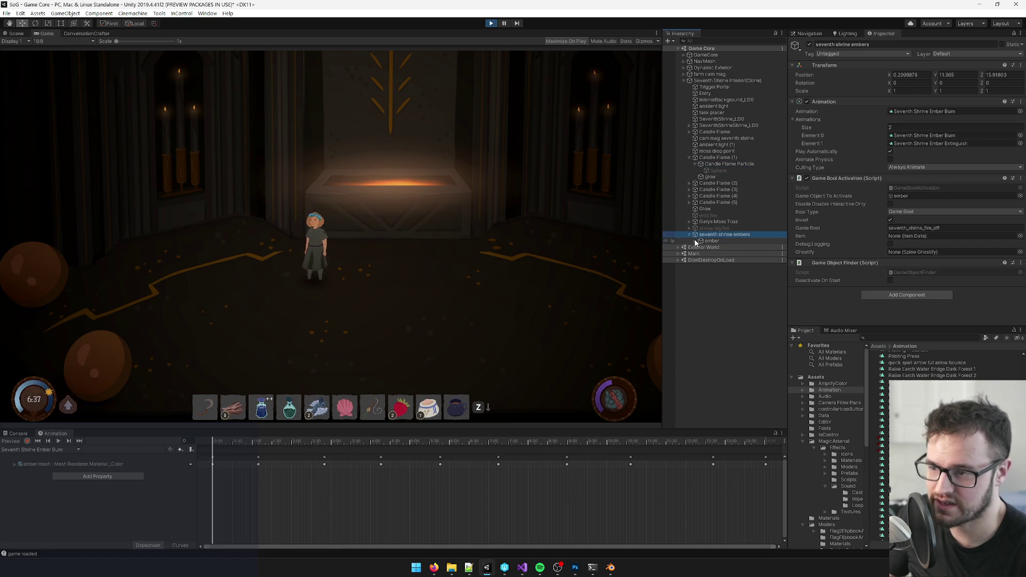
{"action": "left_click", "coordinate": [695, 241]}
{"action": "left_click", "coordinate": [707, 247]}
{"action": "left_click", "coordinate": [711, 241]}
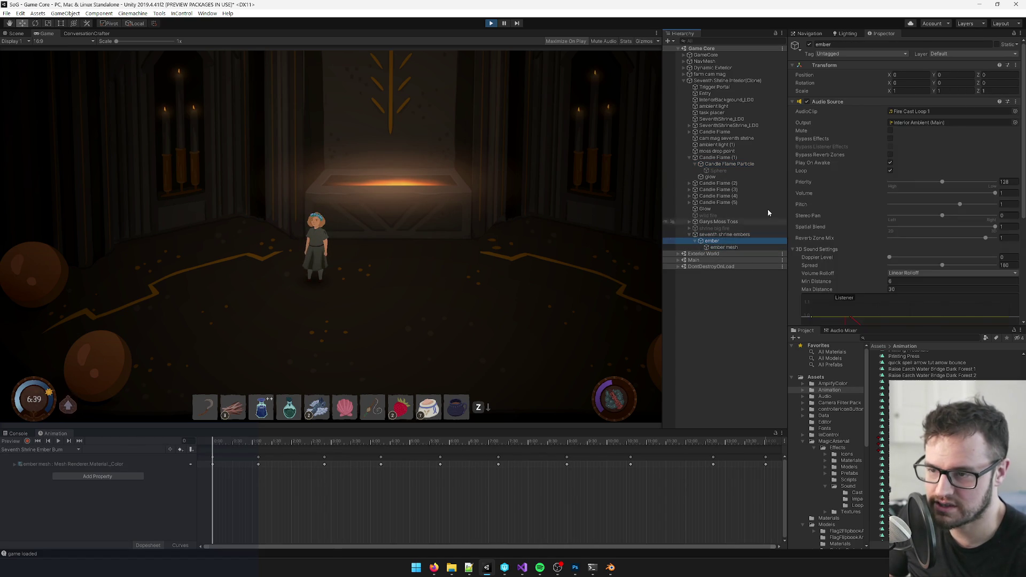
- Assign the Fire01 clip to the ember's Audio Source
{"action": "left_click", "coordinate": [806, 102]}
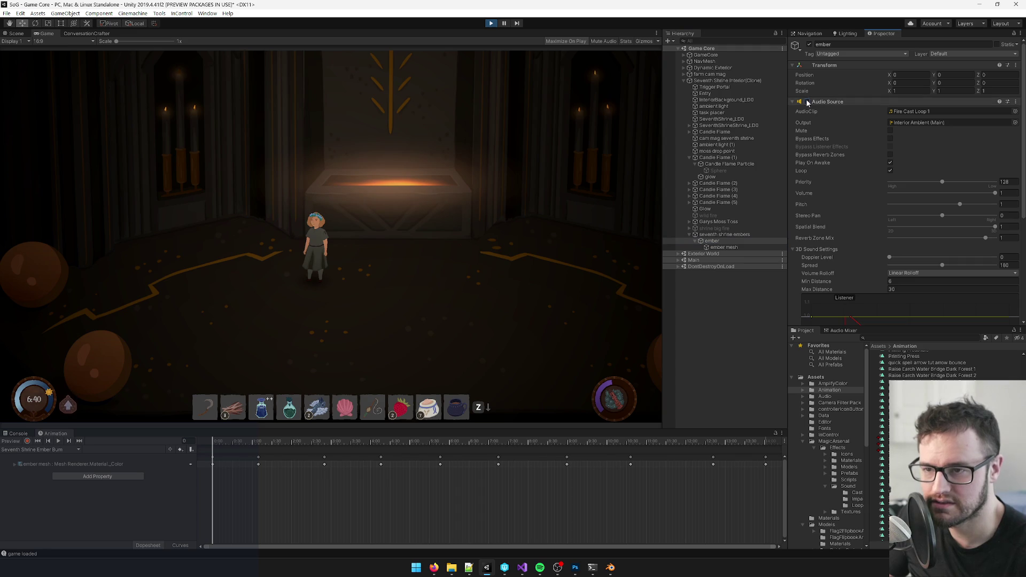
{"action": "left_click", "coordinate": [808, 102]}
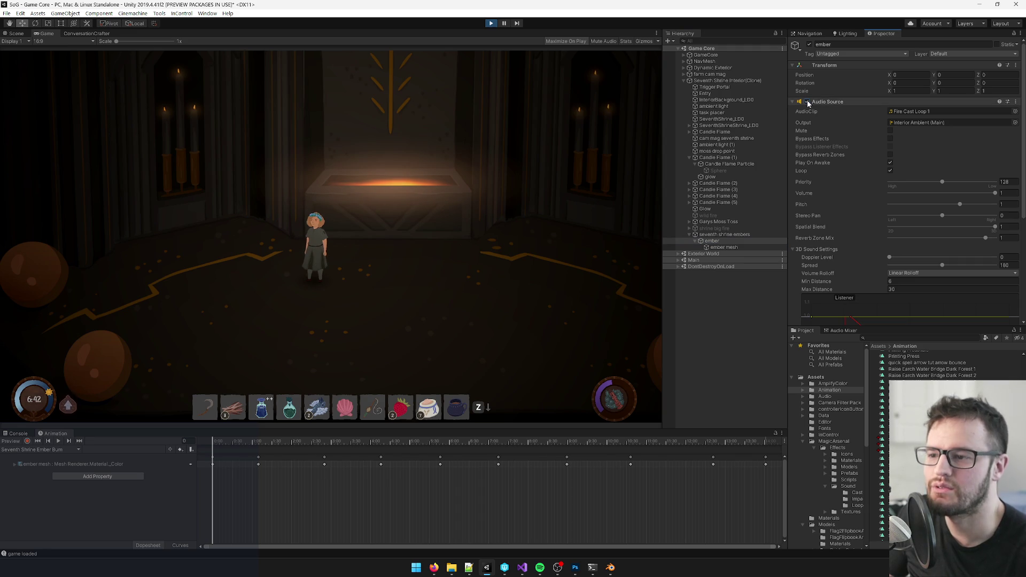
{"action": "left_click", "coordinate": [1016, 112]}
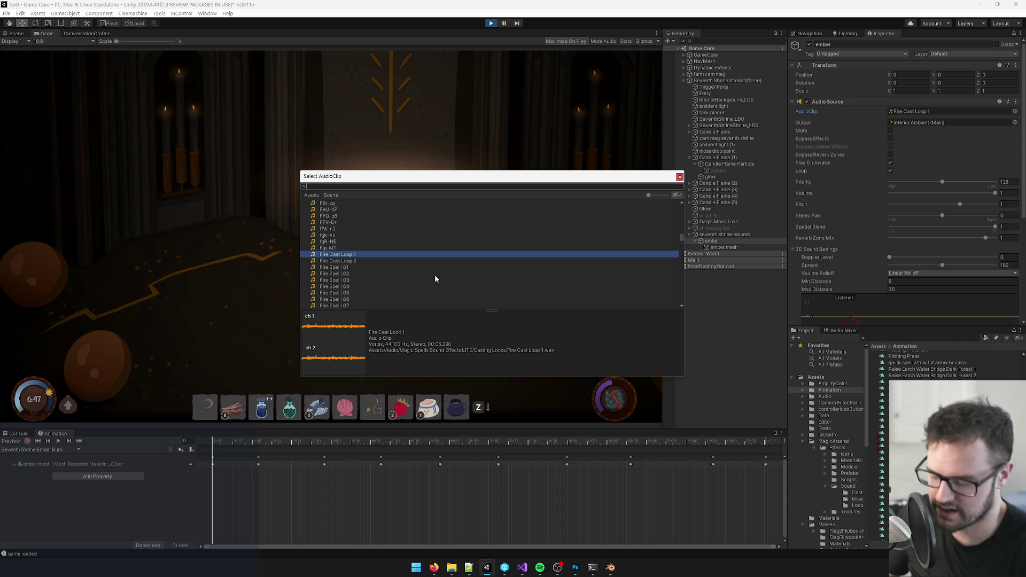
{"action": "type", "text": "fire"}
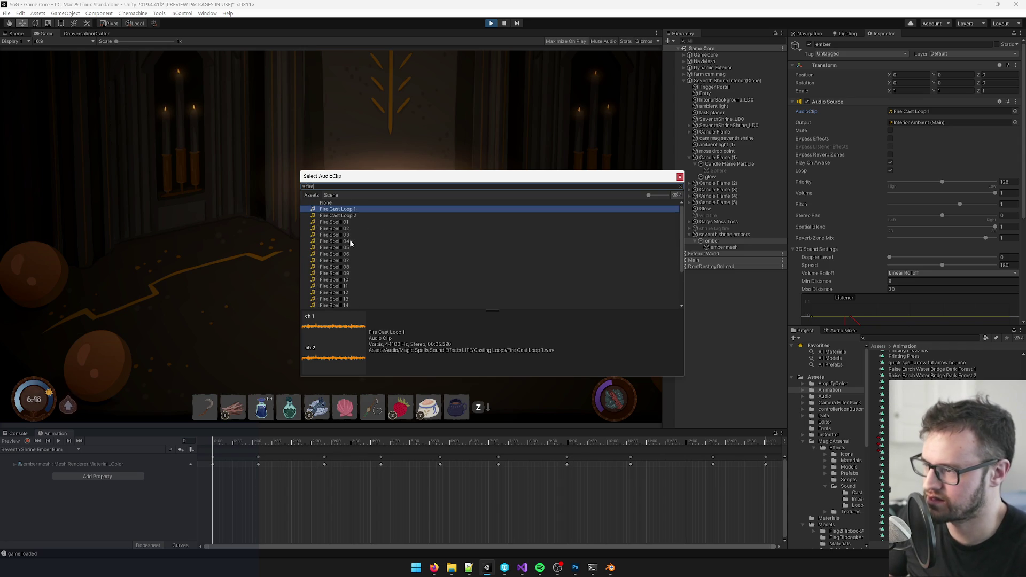
{"action": "double_click", "coordinate": [334, 262]}
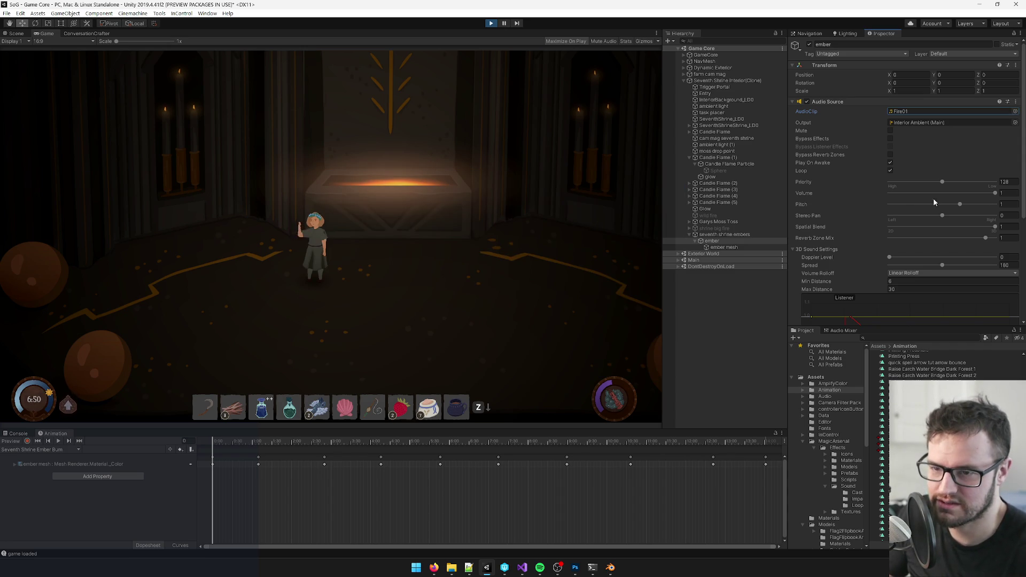
- Set the ember's volume to 0.5, then raise it to about 0.57
{"action": "left_click", "coordinate": [1005, 194]}
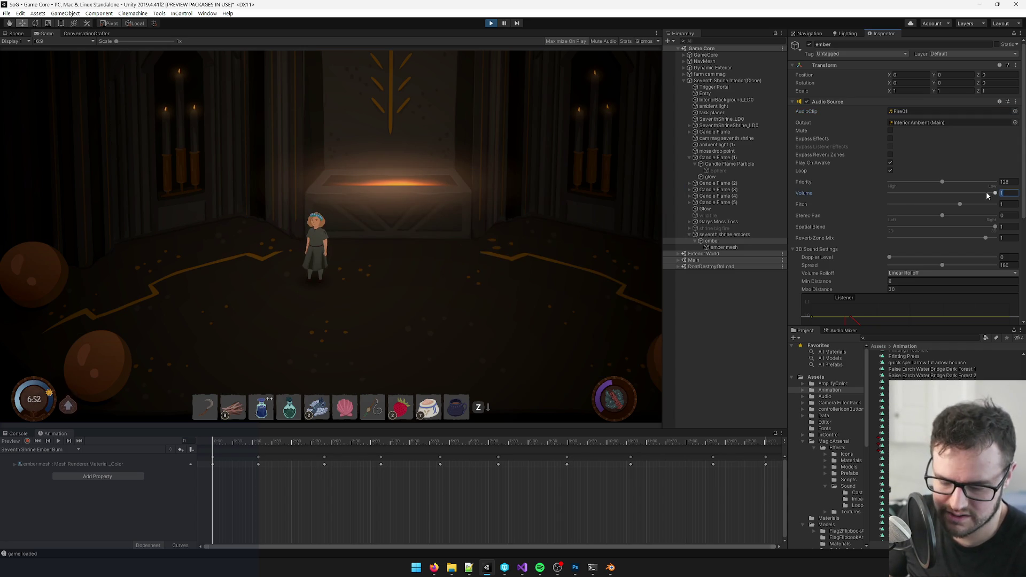
{"action": "type", "text": "0.5"}
{"action": "left_click", "coordinate": [810, 44]}
{"action": "left_click", "coordinate": [809, 45]}
{"action": "left_click", "coordinate": [723, 248]}
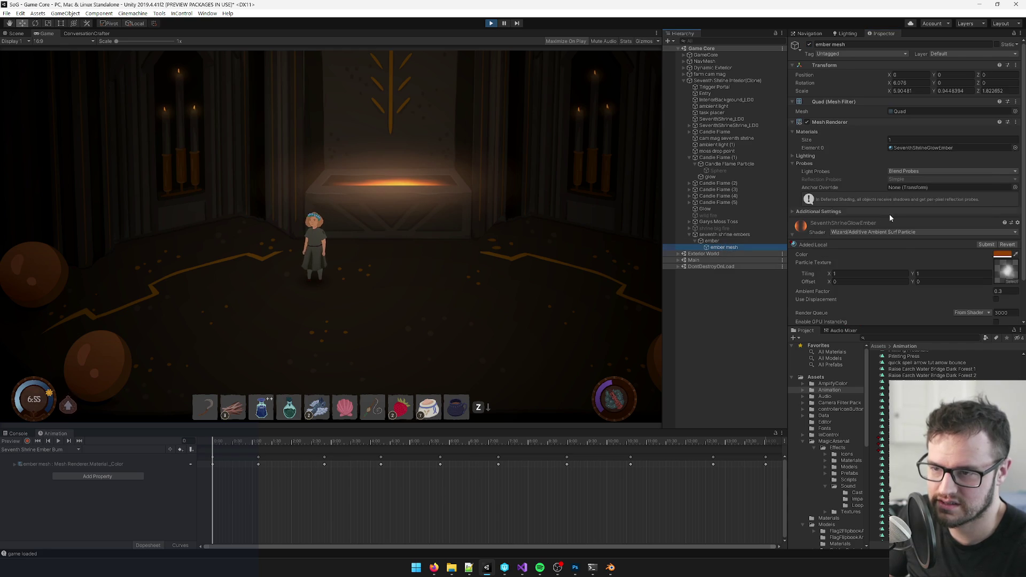
{"action": "scroll", "coordinate": [789, 227], "scroll_direction": "down", "scroll_amount": 3}
{"action": "left_click", "coordinate": [748, 241]}
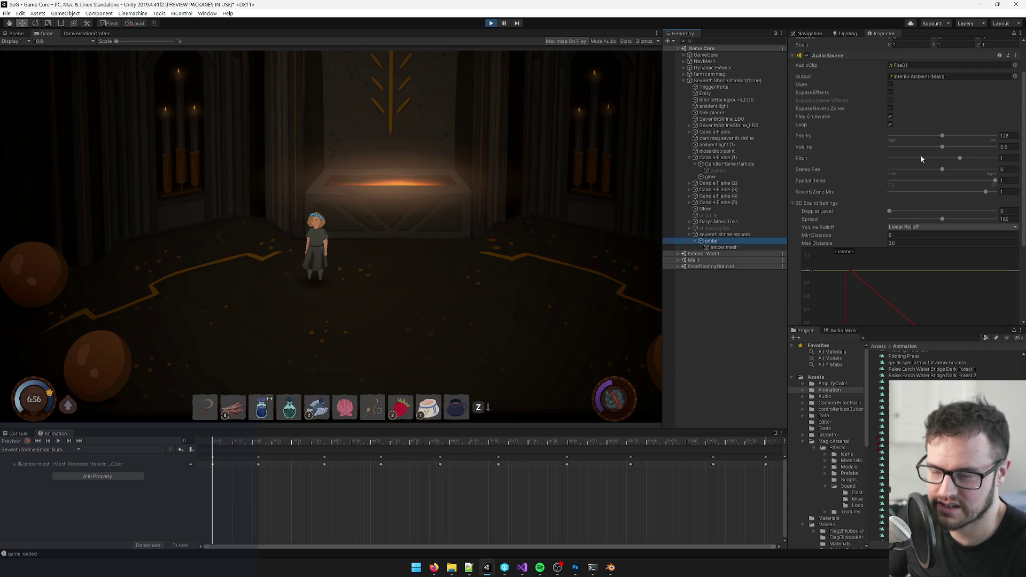
{"action": "left_click_drag", "start_coordinate": [950, 147], "coordinate": [998, 147]}
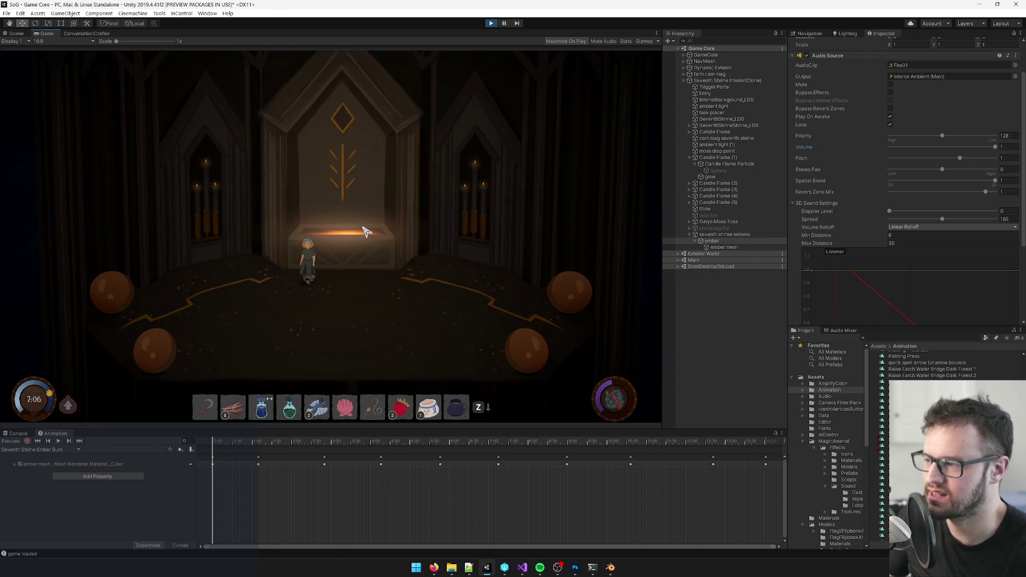
- Repair the shrine at the altar and trace the NullReferenceException to ShrineFinal.cs line 53
{"action": "key", "text": "e"}
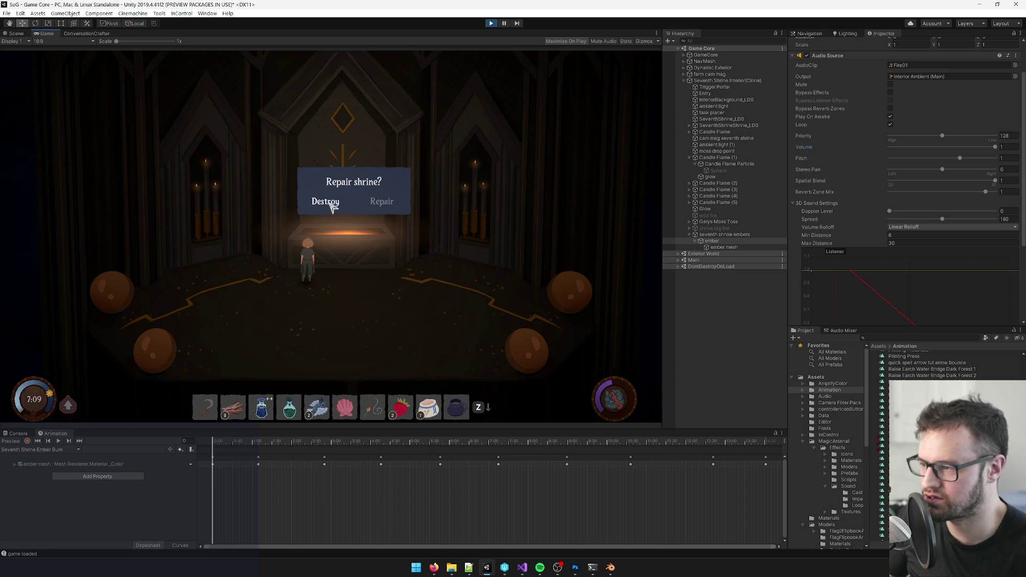
{"action": "left_click", "coordinate": [382, 206]}
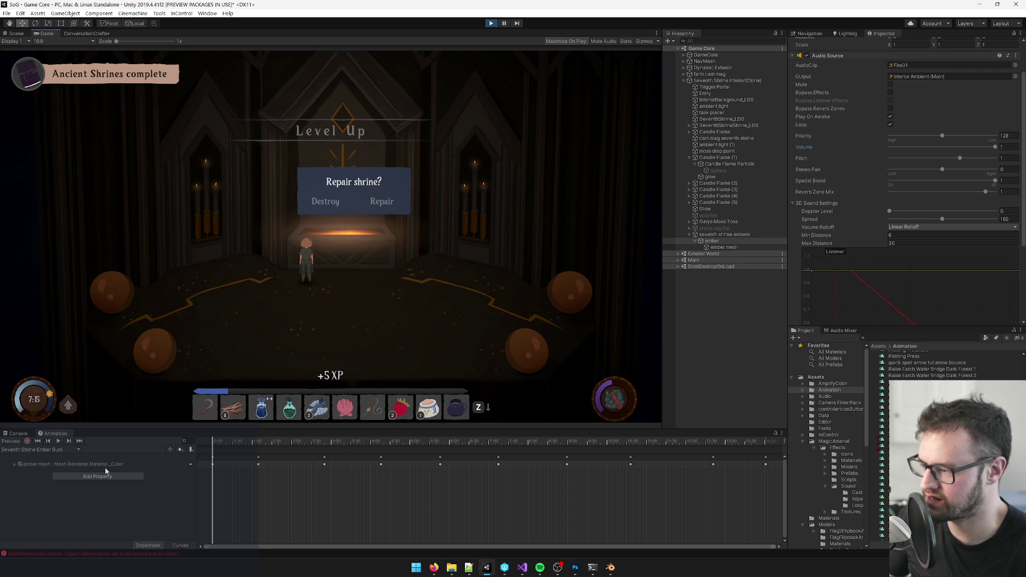
{"action": "left_click", "coordinate": [21, 435]}
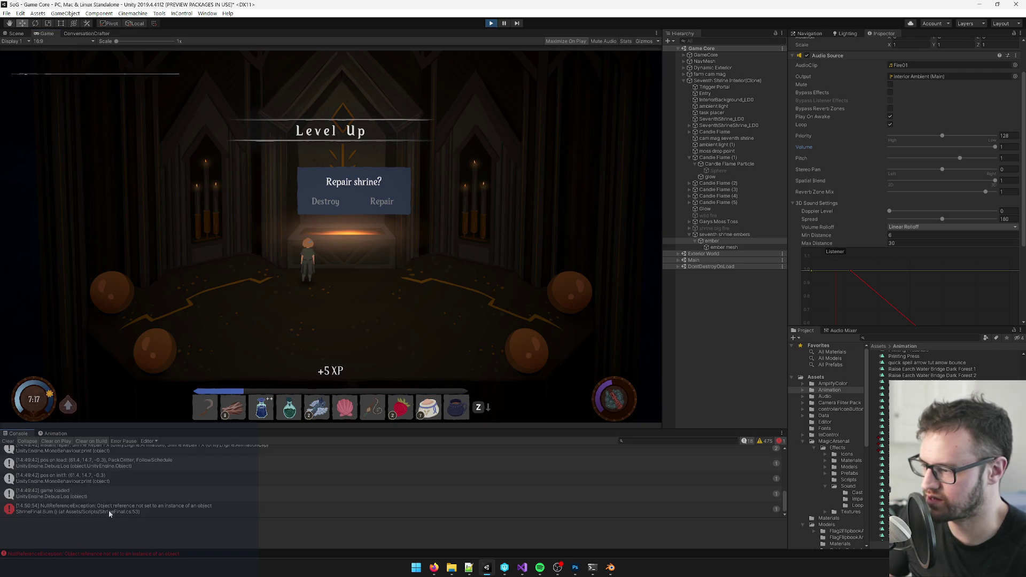
{"action": "left_click", "coordinate": [144, 511]}
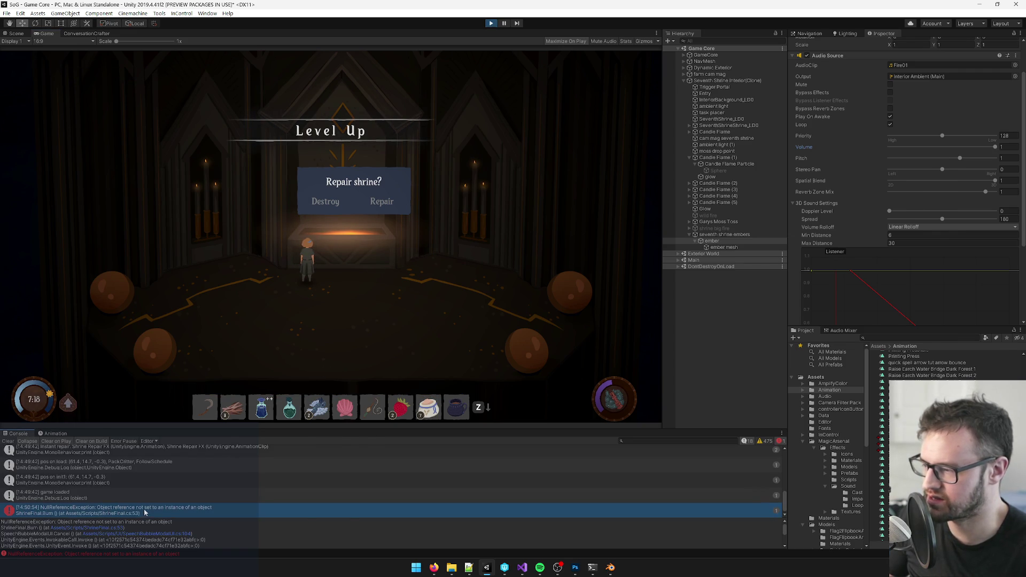
{"action": "double_click", "coordinate": [144, 511]}
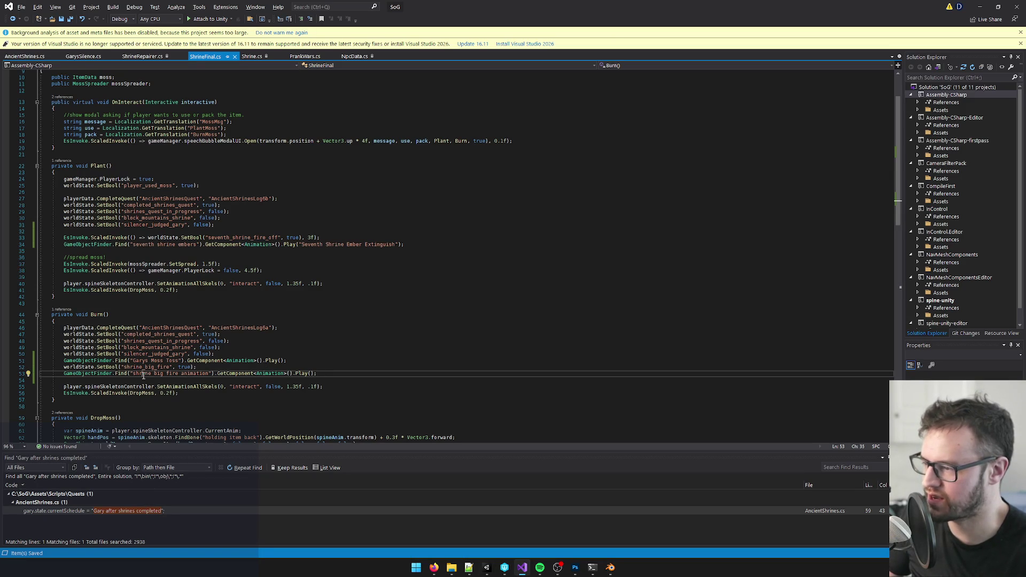
{"action": "left_click", "coordinate": [156, 379]}
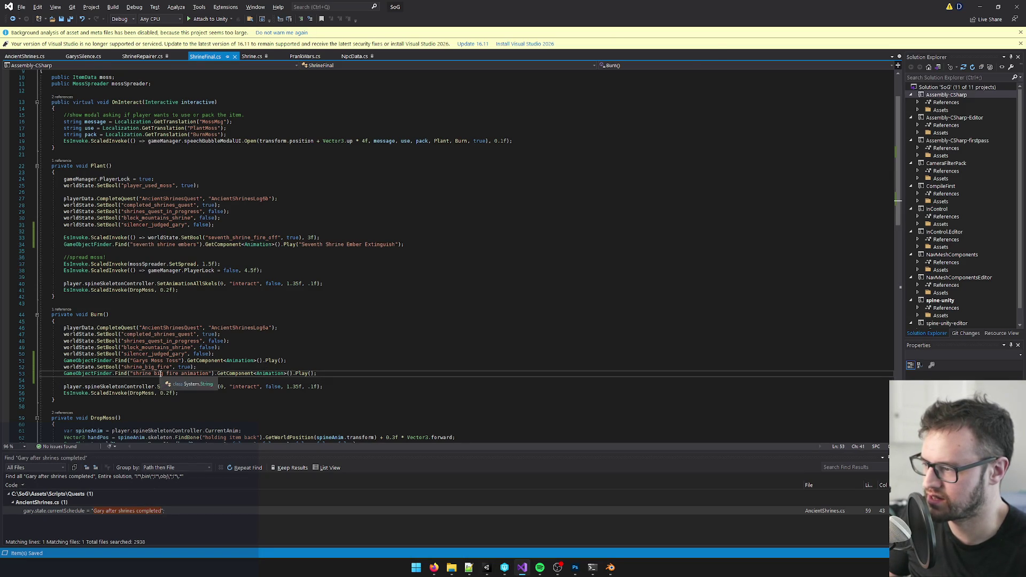
{"action": "key", "text": "alt+Tab"}
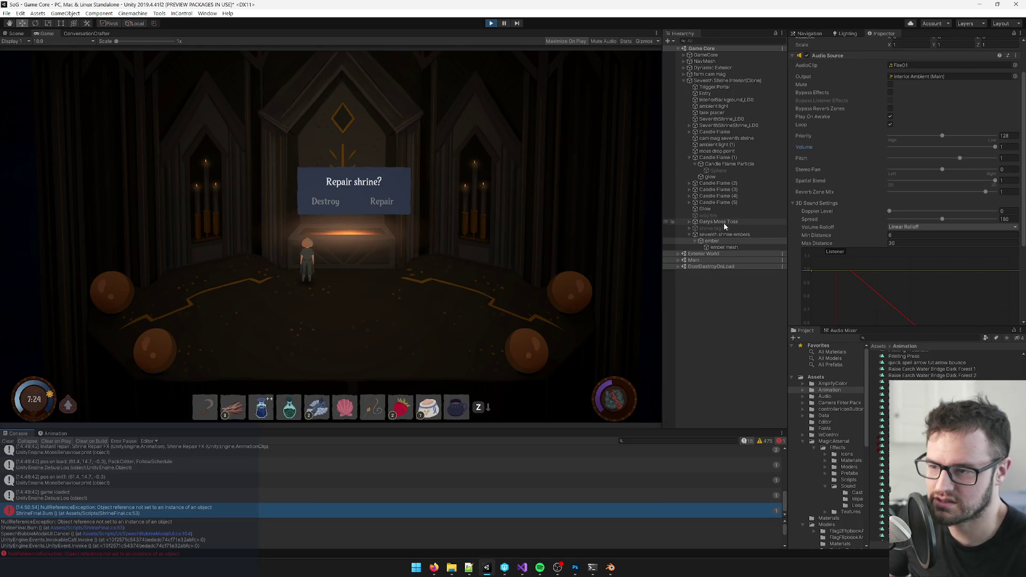
- Compare the shrine big fire object with the shrine_big_fire name in ShrineFinal.cs
{"action": "left_click", "coordinate": [722, 229]}
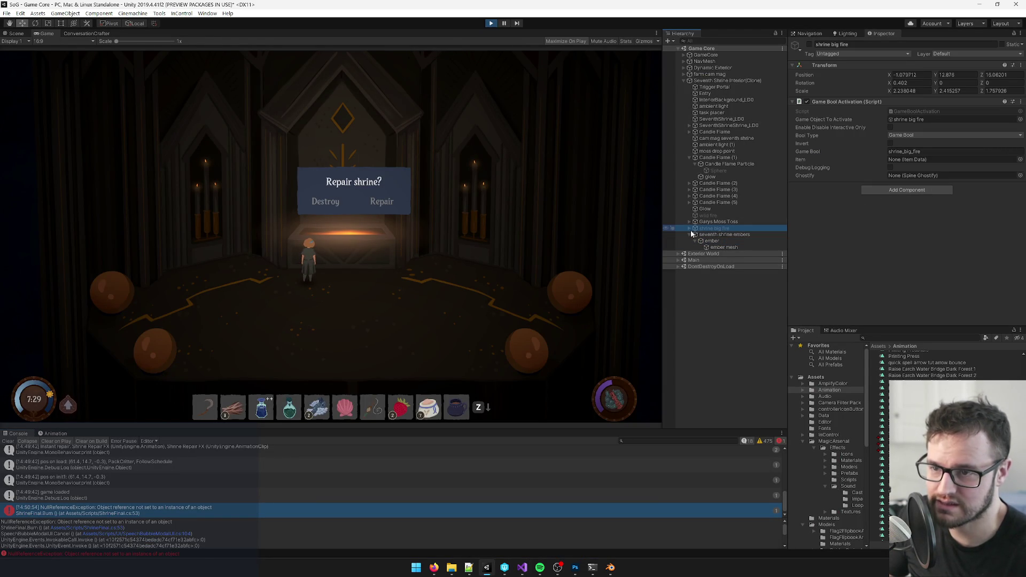
{"action": "key", "text": "alt+Tab"}
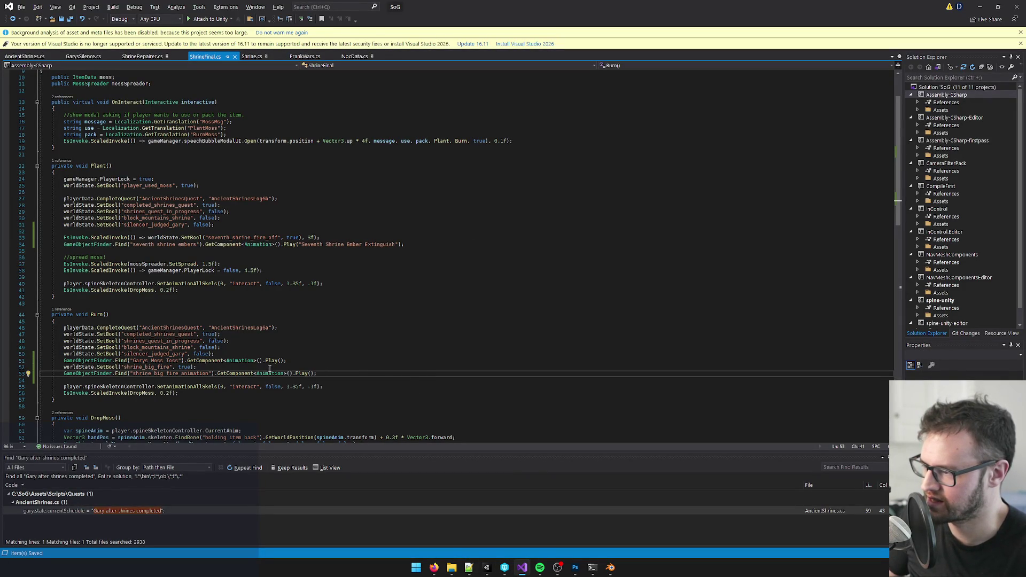
{"action": "left_click", "coordinate": [157, 367]}
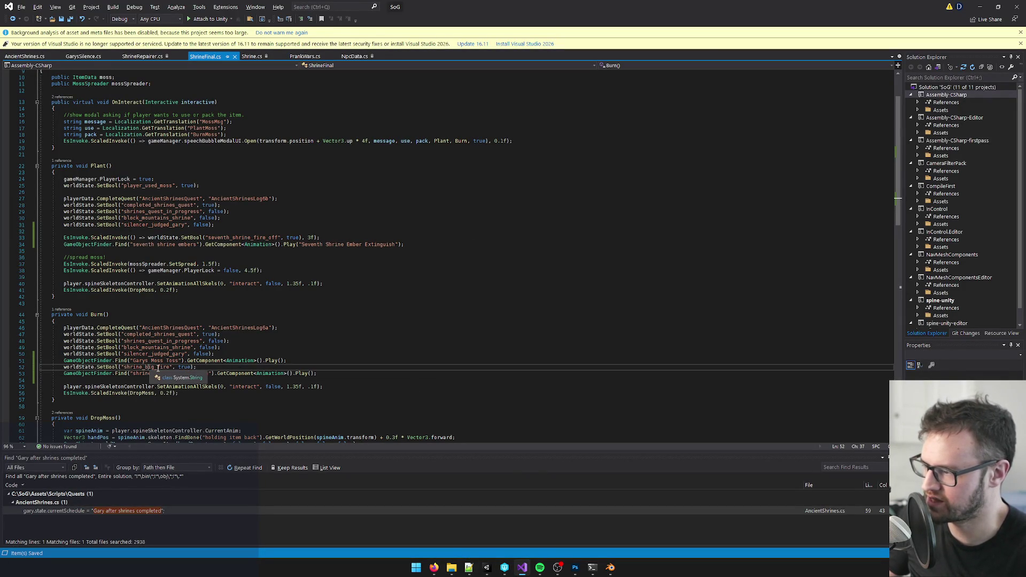
{"action": "key", "text": "alt+Tab"}
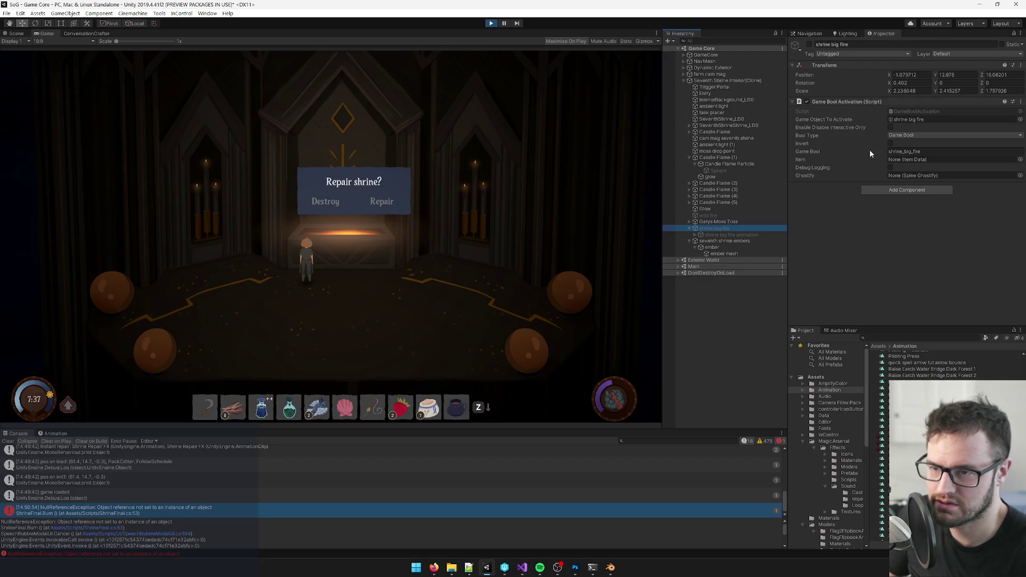
- Activate the shrine big fire object and select its shrine_big_fire Game Bool
{"action": "left_click", "coordinate": [913, 120]}
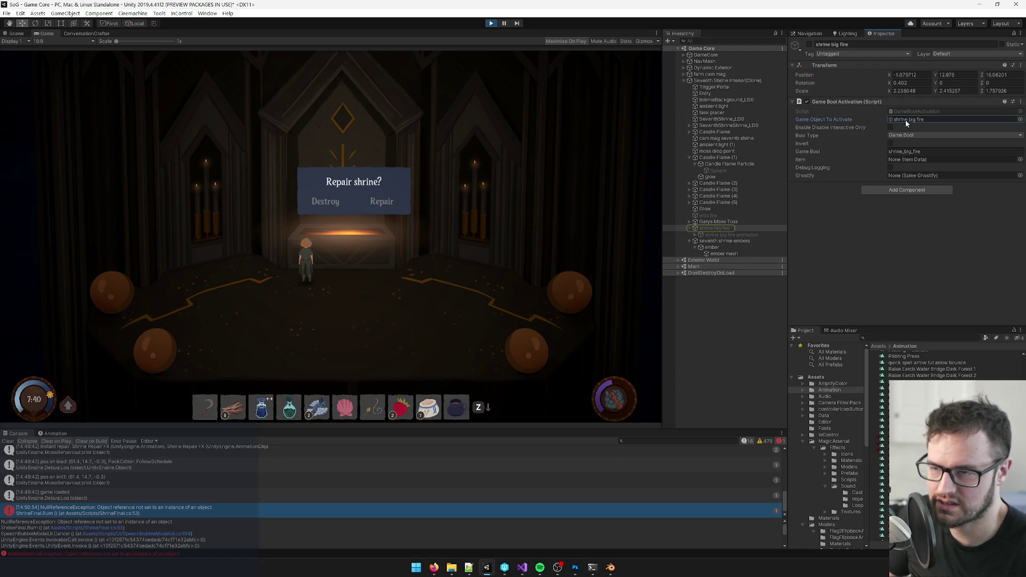
{"action": "left_click", "coordinate": [810, 44]}
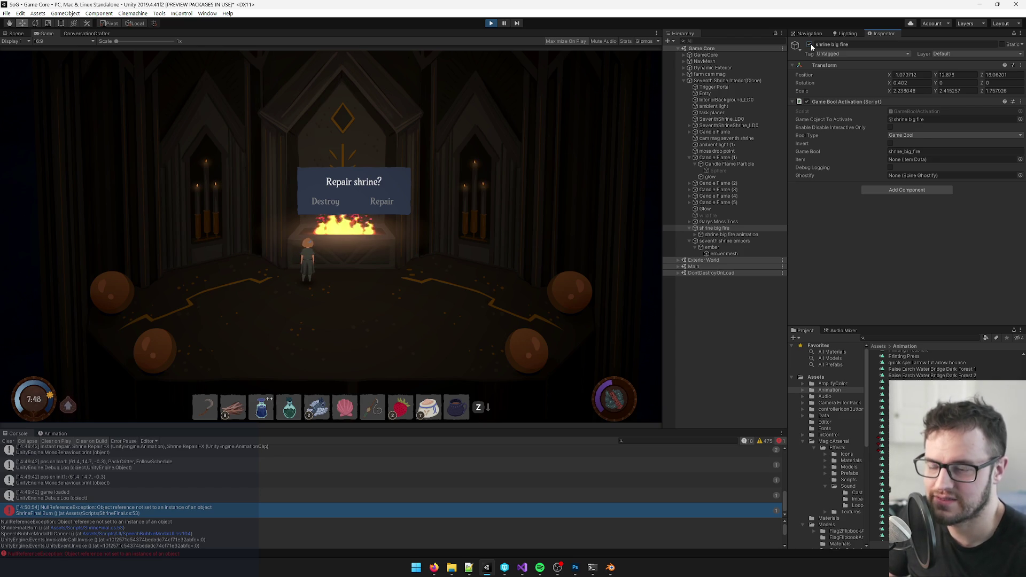
{"action": "left_click", "coordinate": [911, 153]}
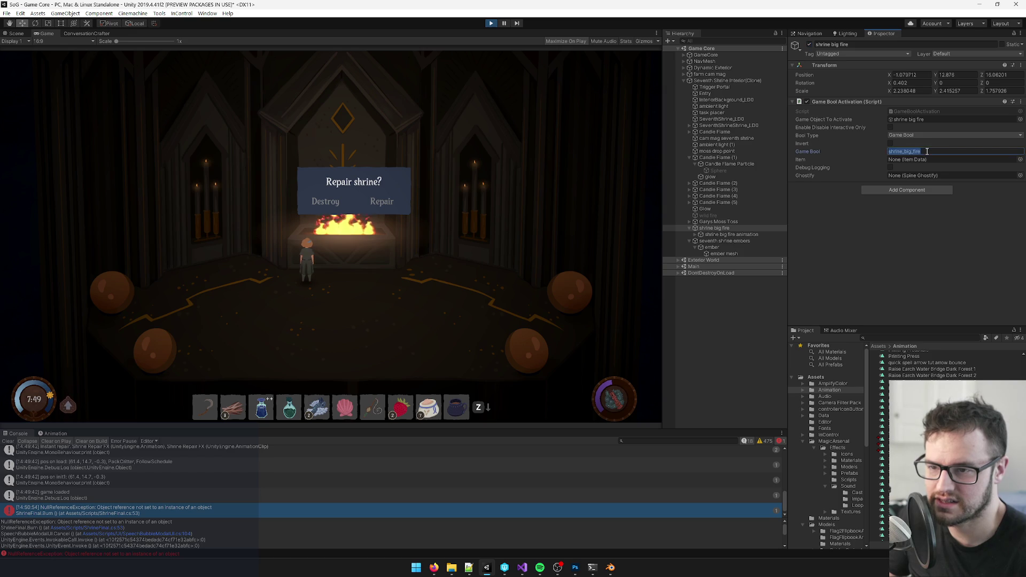
{"action": "key", "text": "alt+Tab"}
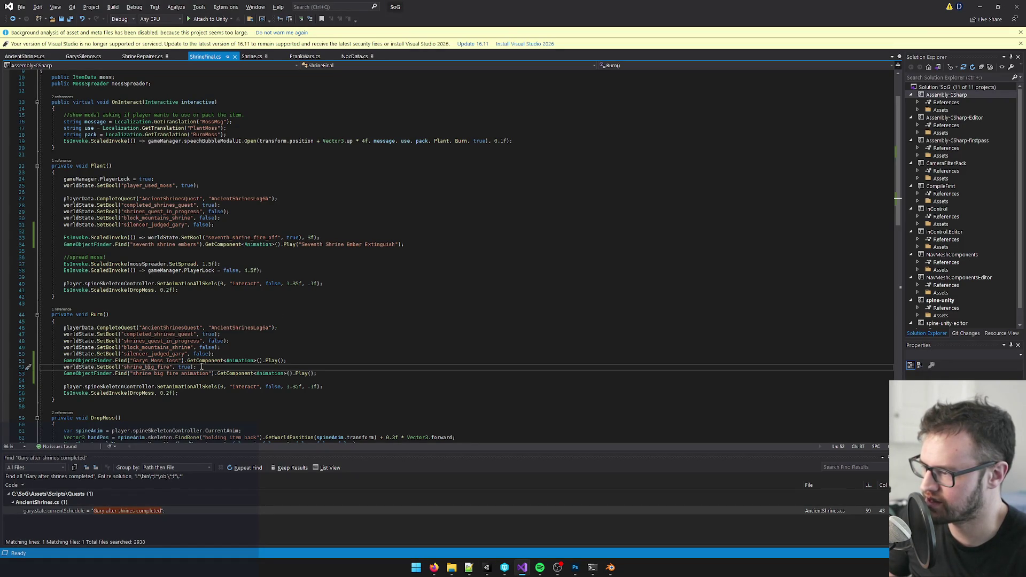
- Select line 52's SetBool("shrine_big_fire", true) in ShrineFinal.cs, then stop the running game
{"action": "key", "text": "alt+Tab"}
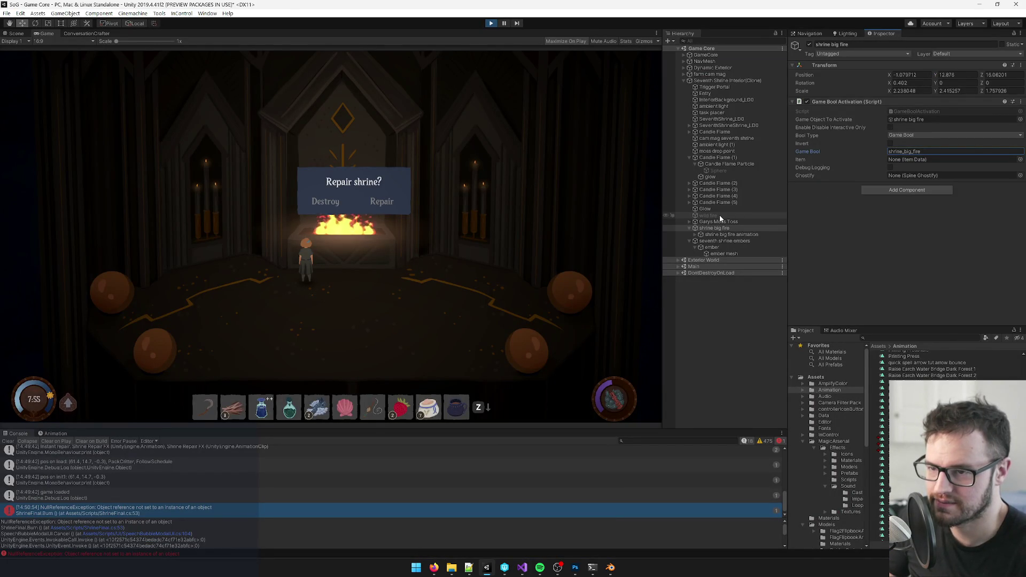
{"action": "key", "text": "alt+Tab"}
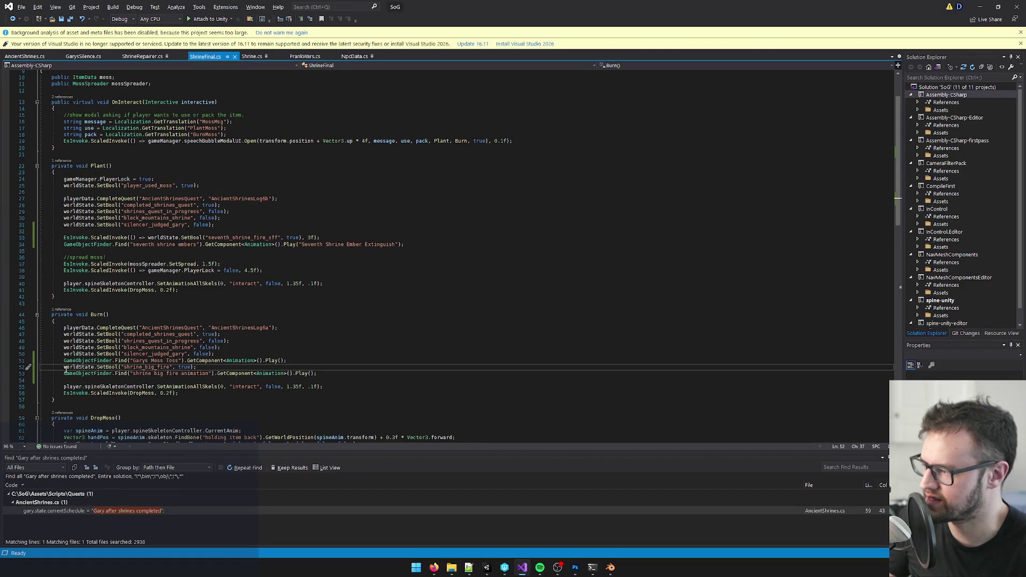
{"action": "key", "text": "alt+Tab"}
{"action": "key", "text": "alt+Tab"}
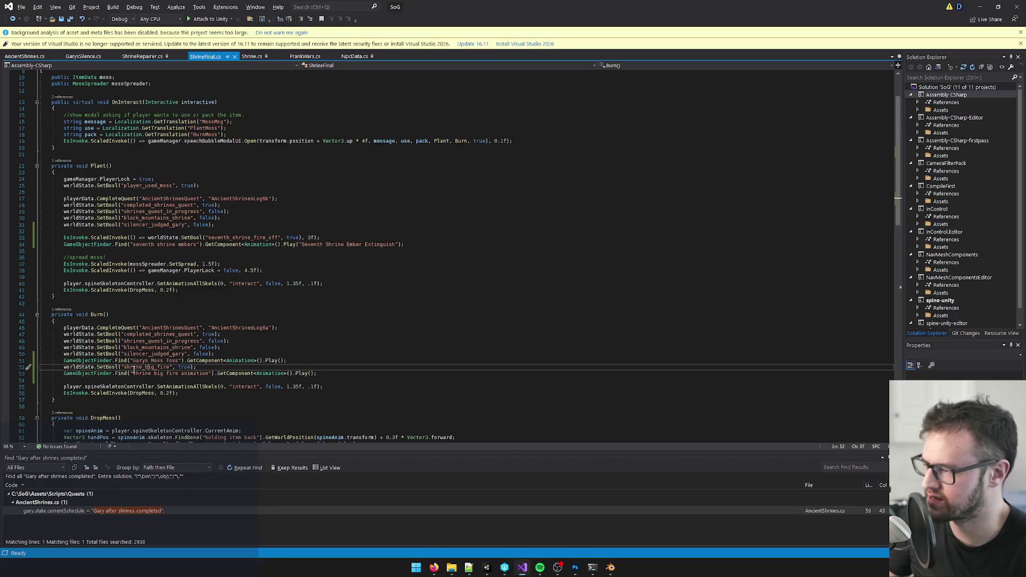
{"action": "key", "text": "ctrl+shift+Left"}
{"action": "key", "text": "ctrl+shift+Left"}
{"action": "key", "text": "ctrl+shift+Left"}
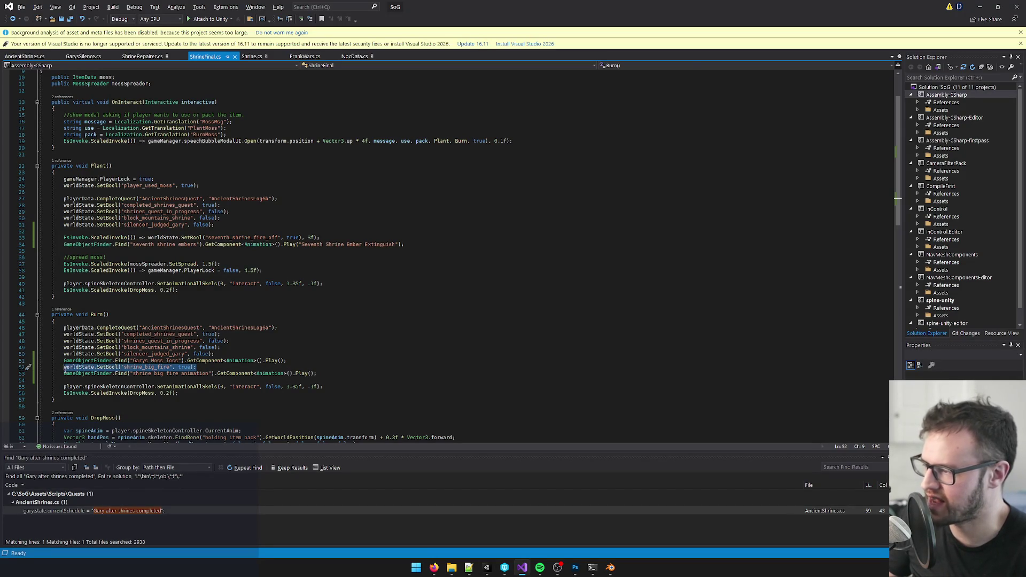
{"action": "key", "text": "alt+Tab"}
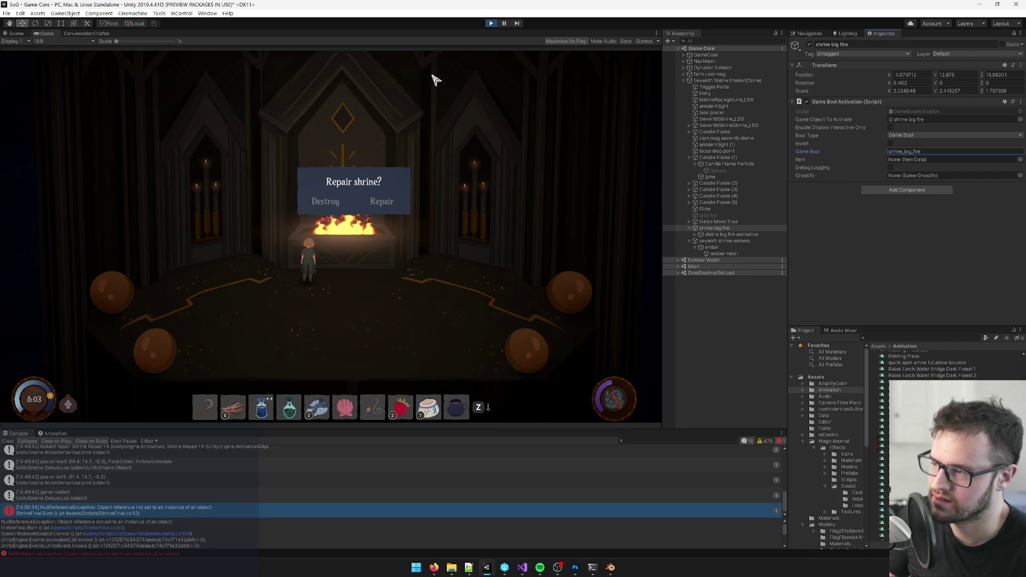
{"action": "left_click", "coordinate": [491, 23]}
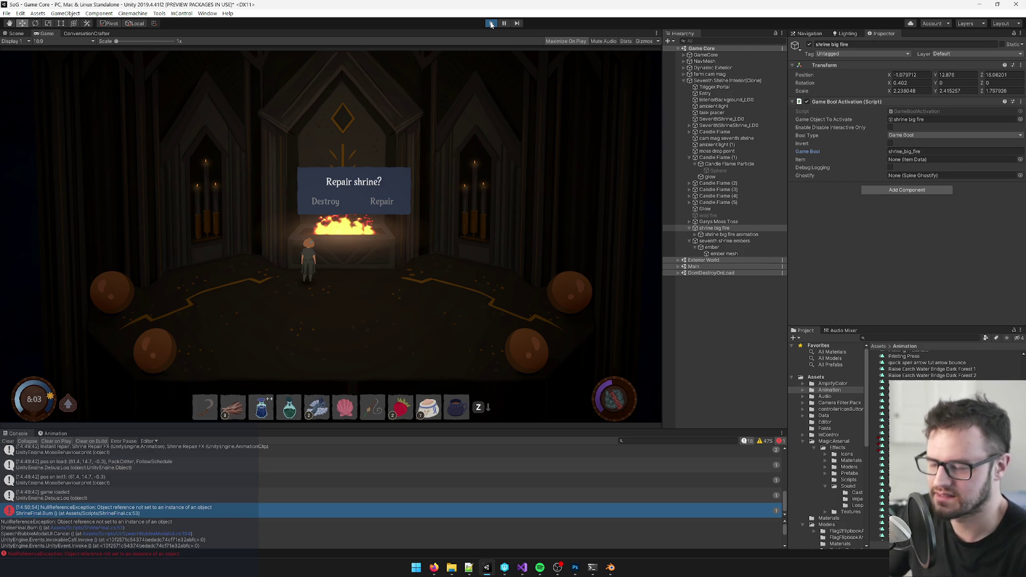
- Exit Play mode and open Seventh Shrine Interior from the Seventh Shrine Data asset
{"action": "left_click", "coordinate": [490, 24]}
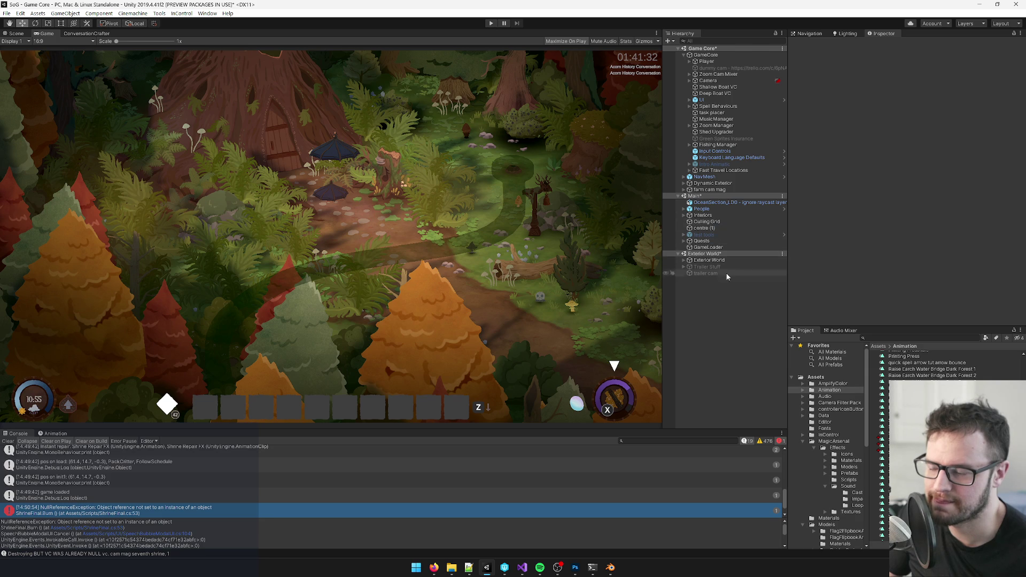
{"action": "left_click", "coordinate": [919, 339]}
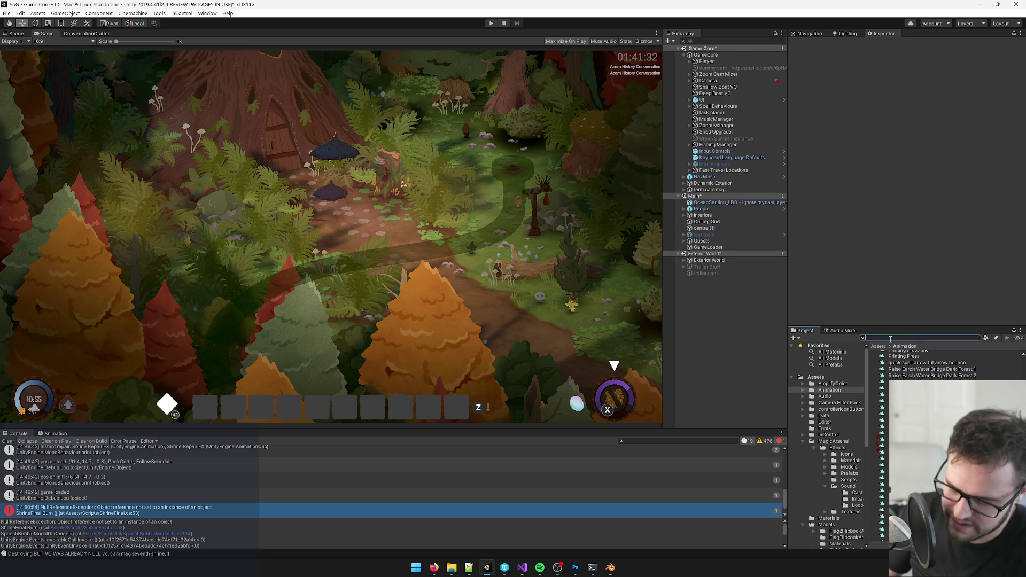
{"action": "type", "text": "seventh shri"}
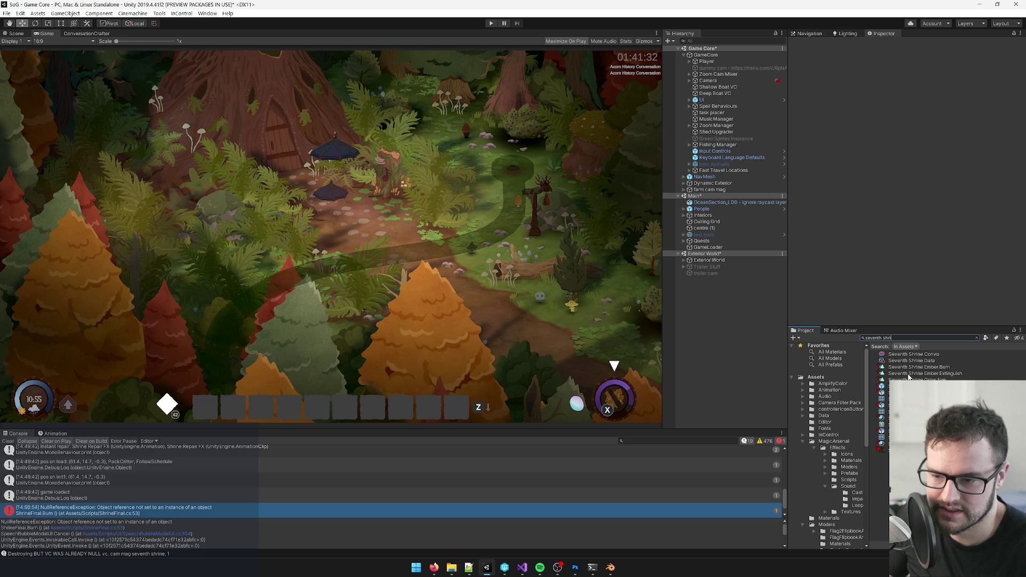
{"action": "left_click", "coordinate": [912, 361]}
{"action": "left_click", "coordinate": [908, 77]}
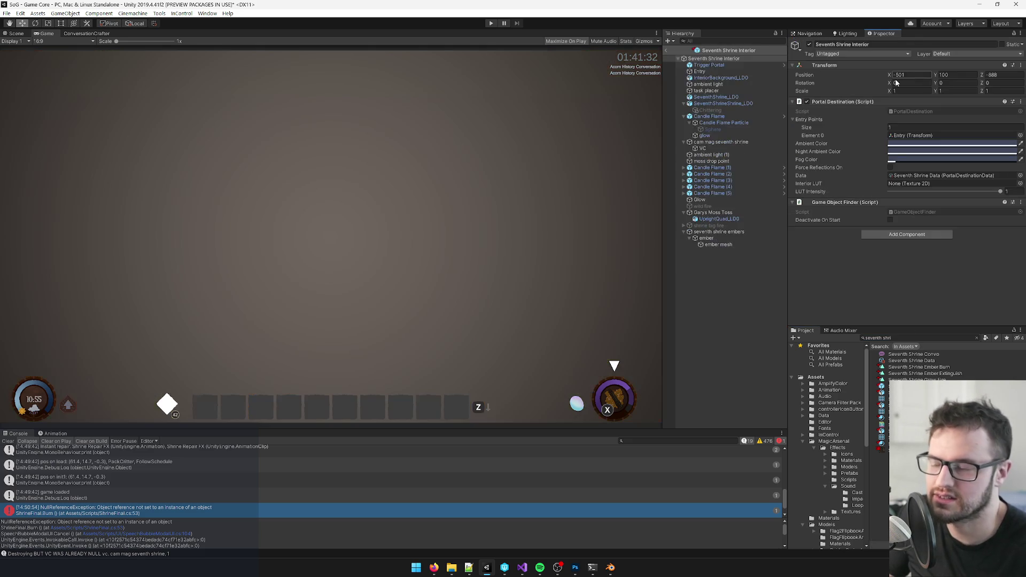
- Frame the Glow object and enable shrine big fire, checking its animation child
{"action": "left_click", "coordinate": [16, 33]}
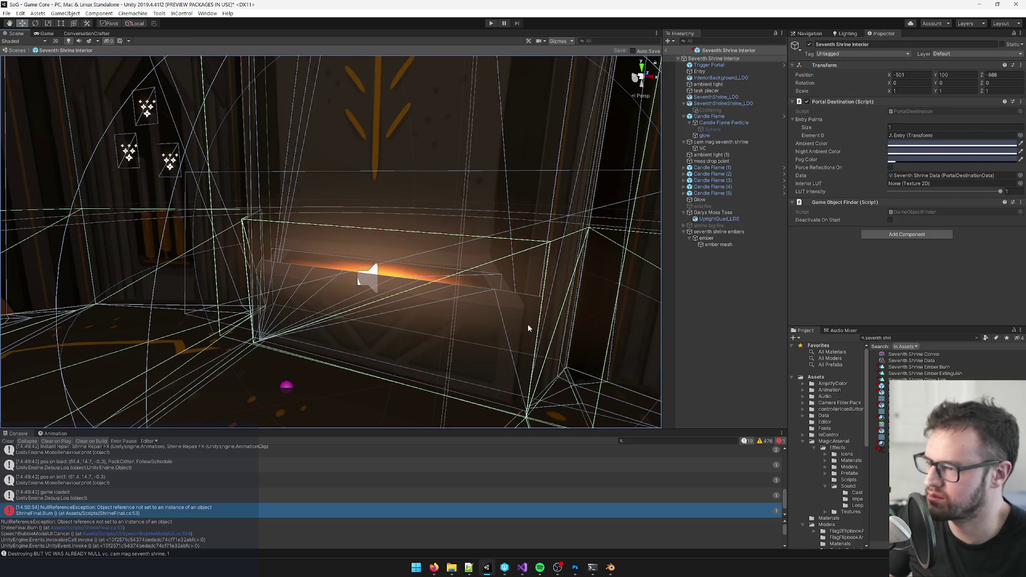
{"action": "left_click", "coordinate": [494, 328]}
{"action": "key", "text": "f"}
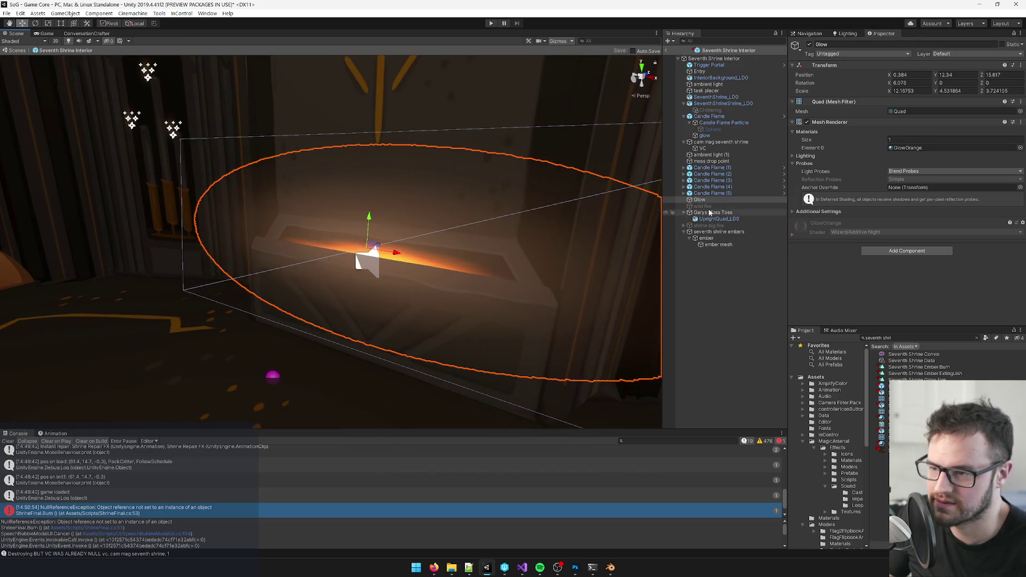
{"action": "left_click", "coordinate": [710, 226]}
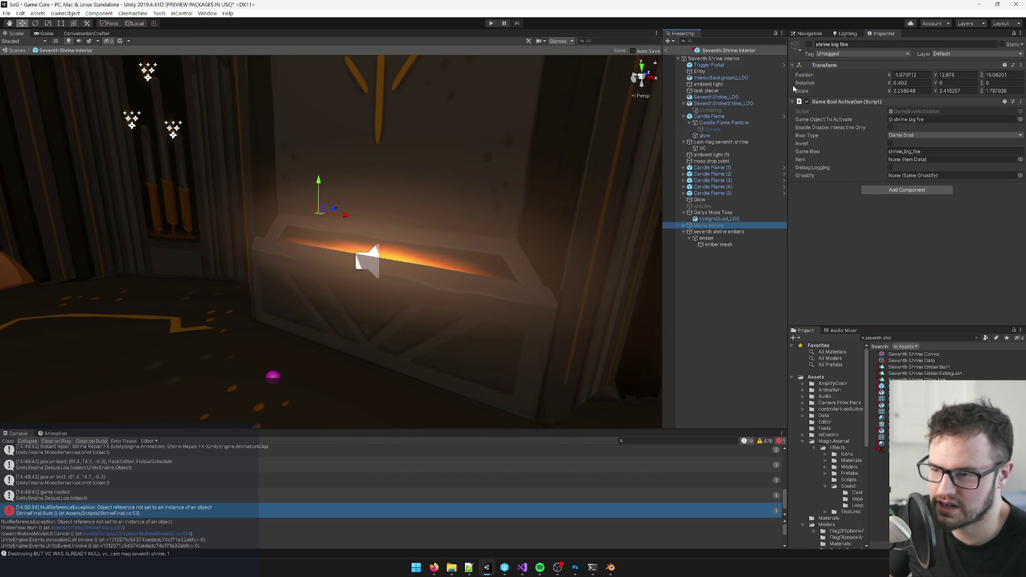
{"action": "left_click", "coordinate": [810, 44]}
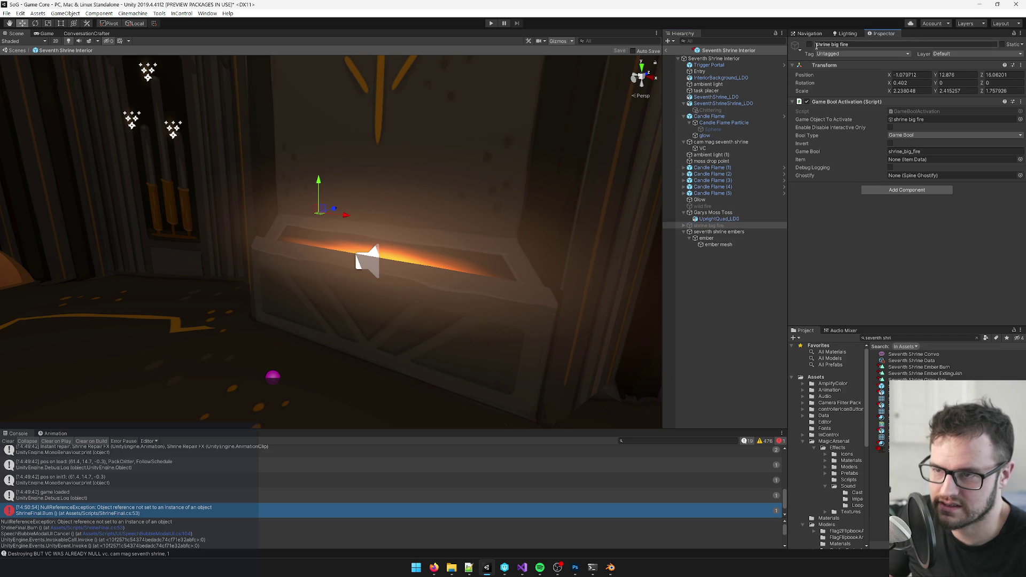
{"action": "left_click", "coordinate": [684, 226]}
{"action": "left_click", "coordinate": [703, 232]}
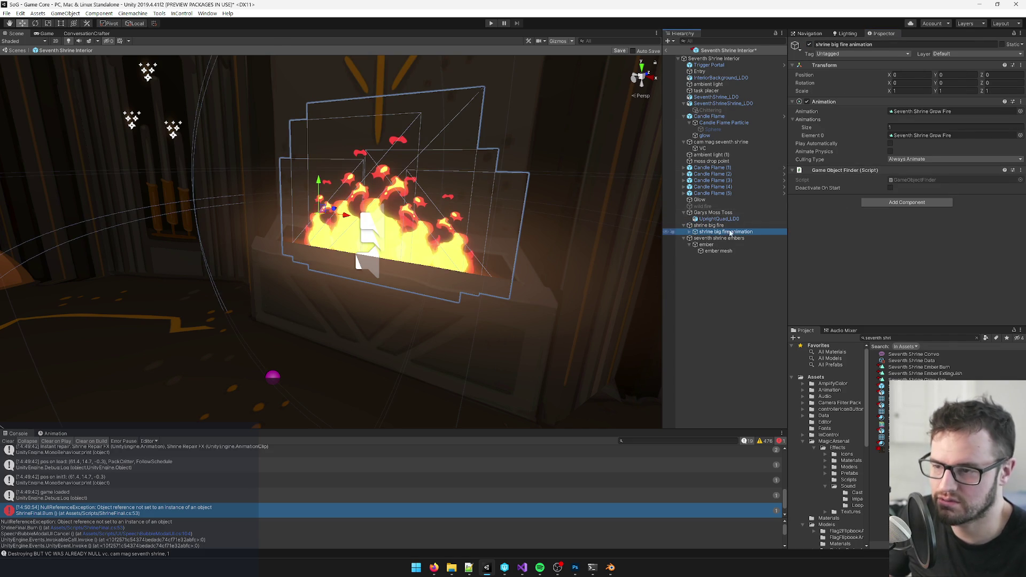
- Enable Deactivate On Start on shrine big fire's Game Object Finder
{"action": "key", "text": "alt+Tab"}
{"action": "key", "text": "alt+Tab"}
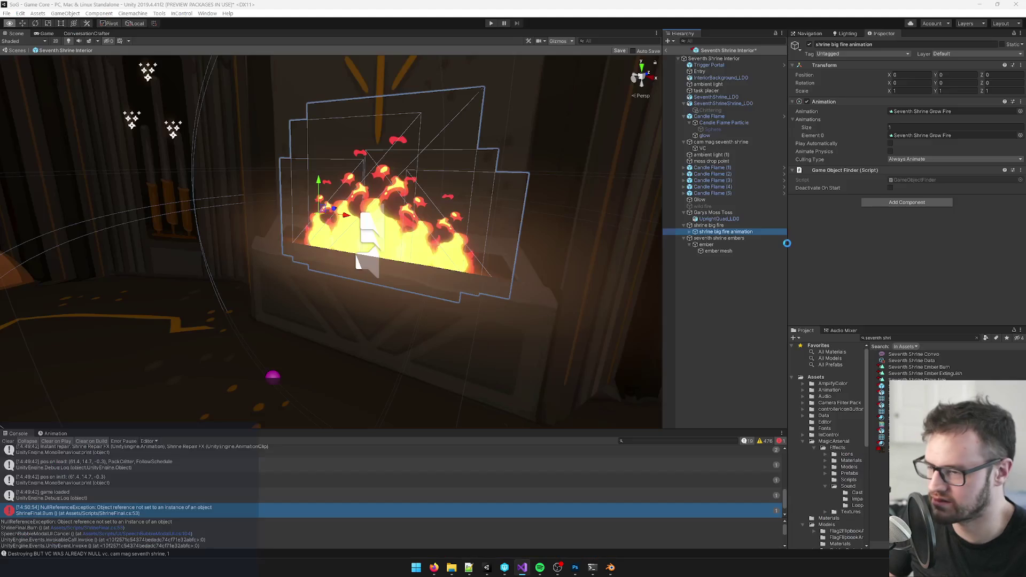
{"action": "left_click", "coordinate": [728, 225]}
{"action": "left_click", "coordinate": [725, 233]}
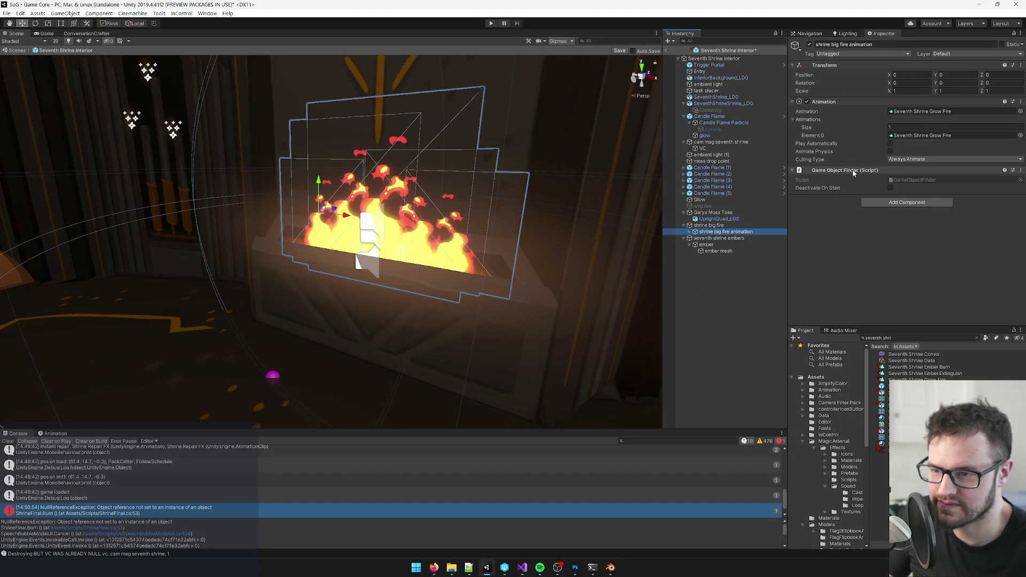
{"action": "left_click", "coordinate": [718, 230], "text": "ctrl"}
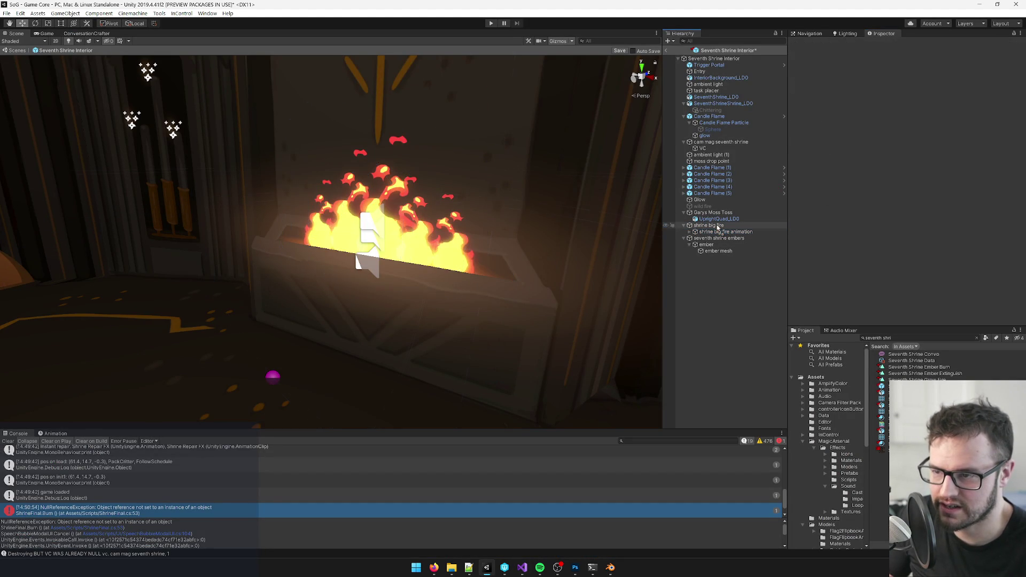
{"action": "left_click", "coordinate": [719, 226]}
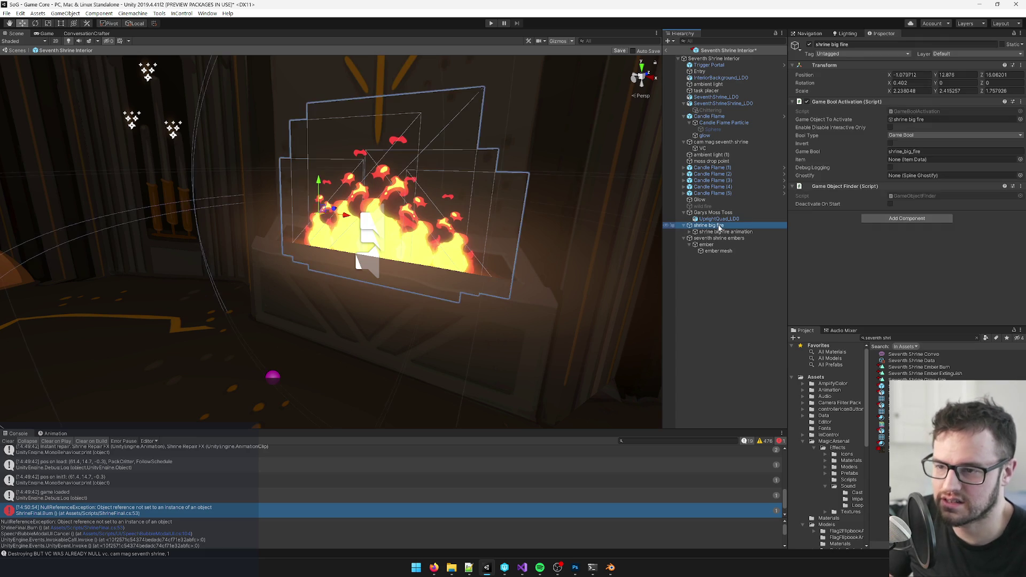
{"action": "left_click", "coordinate": [891, 204]}
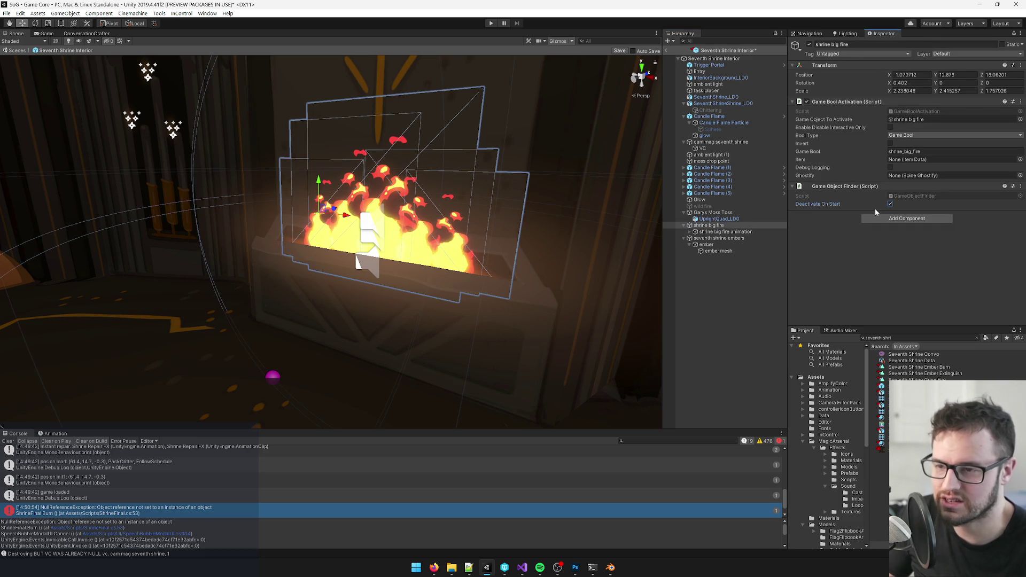
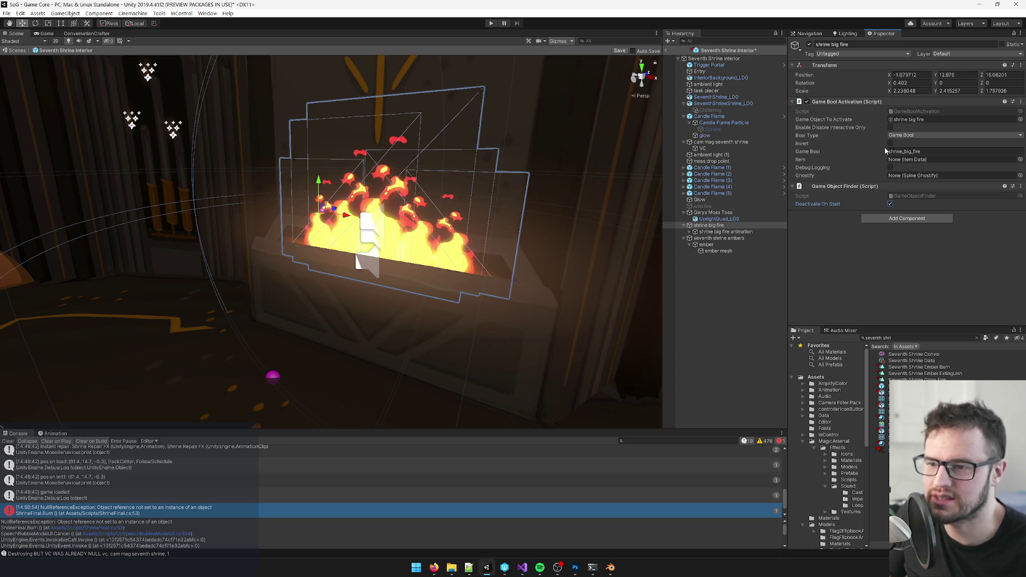
- Check the shrine big fire Game Bool, then select SeventhShrineShrine_LD0 and enlarge the Inspector to show Shrine Final
{"action": "left_click", "coordinate": [928, 152]}
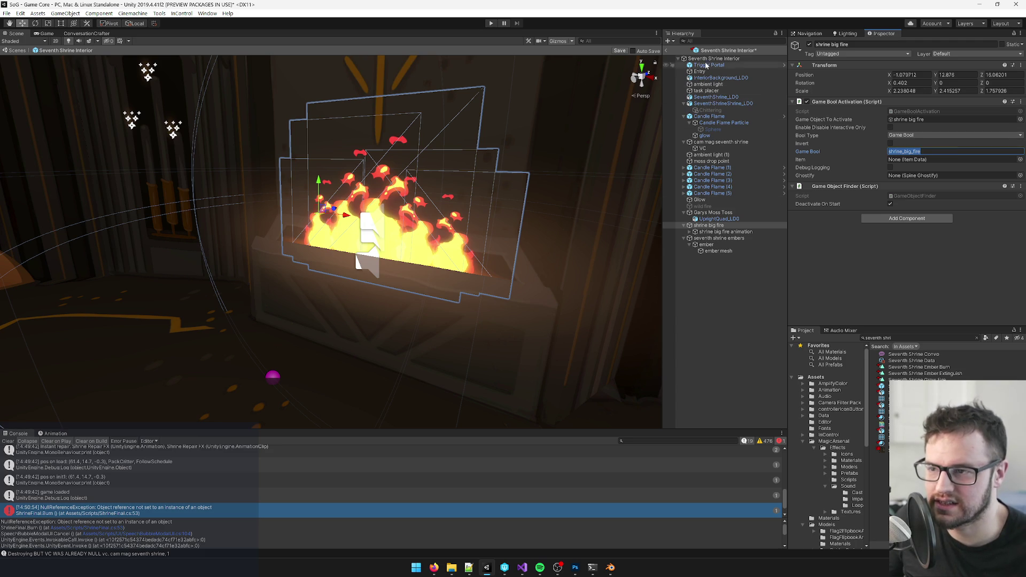
{"action": "left_click", "coordinate": [444, 334]}
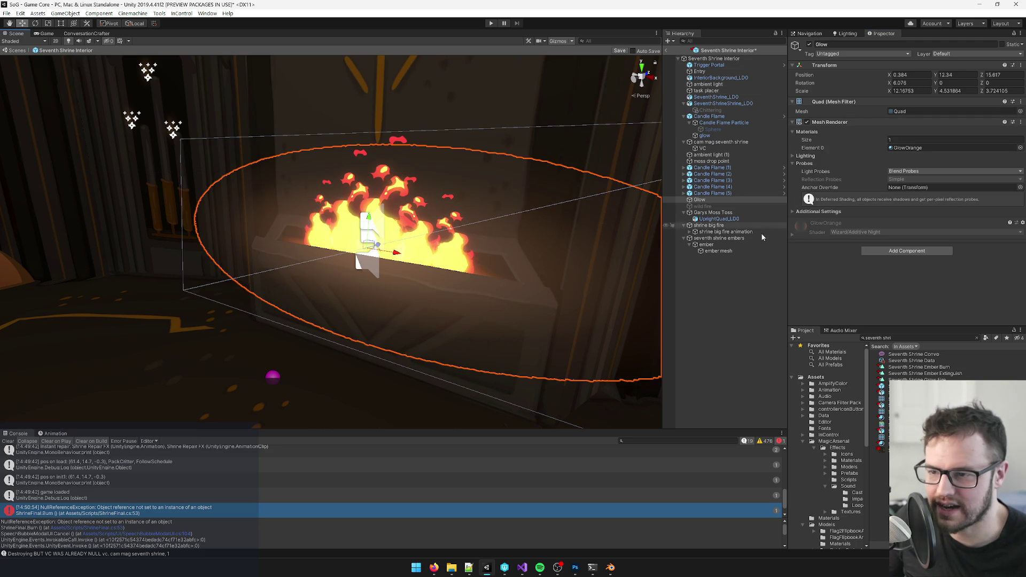
{"action": "left_click", "coordinate": [539, 396]}
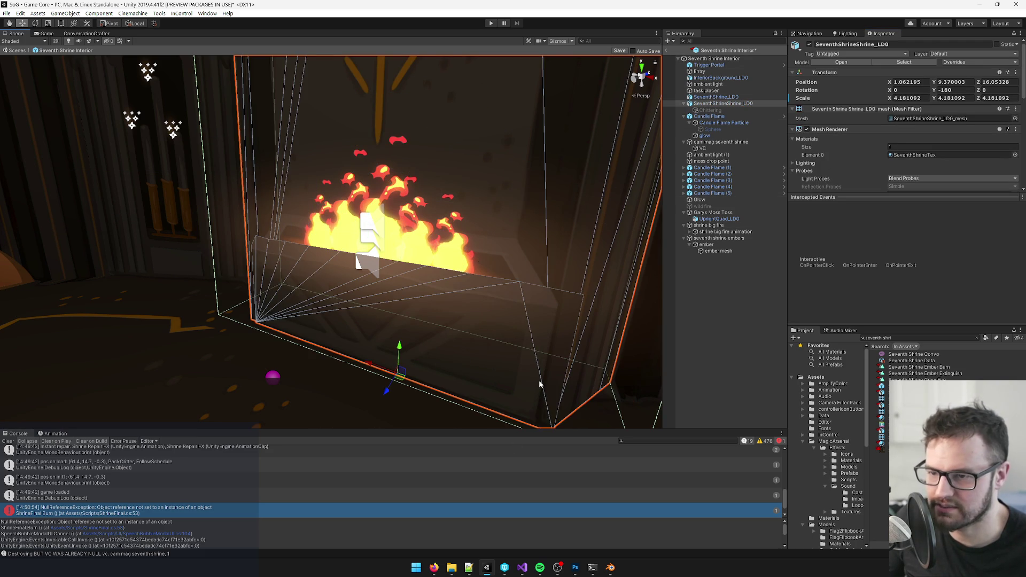
{"action": "scroll", "coordinate": [864, 140], "scroll_direction": "down", "scroll_amount": 10}
{"action": "left_click_drag", "start_coordinate": [866, 197], "coordinate": [869, 293]}
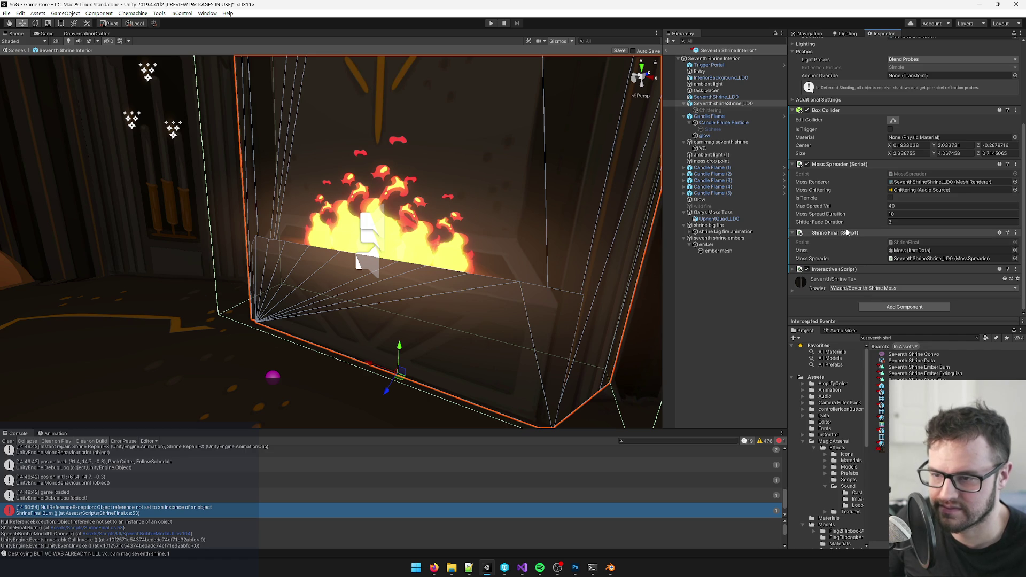
- Open ShrineFinal.cs in Visual Studio with the caret after the mossSpreader field
{"action": "double_click", "coordinate": [904, 242]}
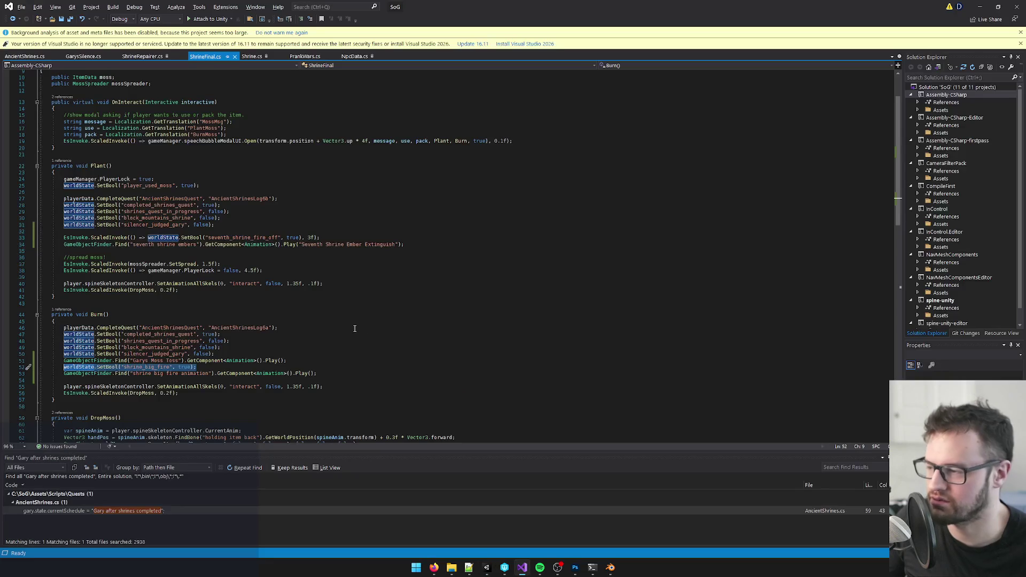
{"action": "scroll", "coordinate": [268, 186], "scroll_direction": "up", "scroll_amount": 3}
{"action": "left_click", "coordinate": [215, 153]}
{"action": "key", "text": "alt+Tab"}
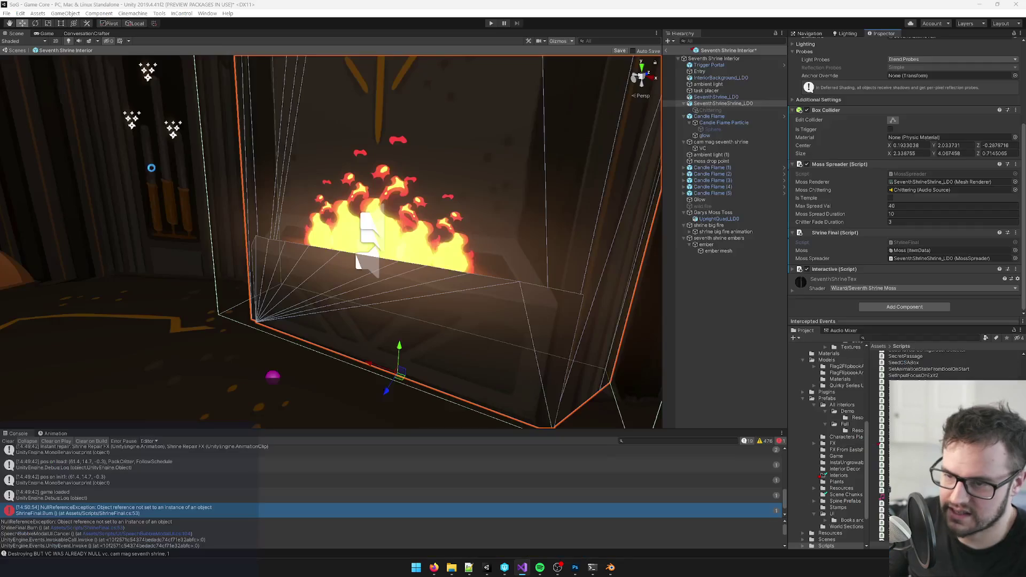
{"action": "double_click", "coordinate": [911, 245]}
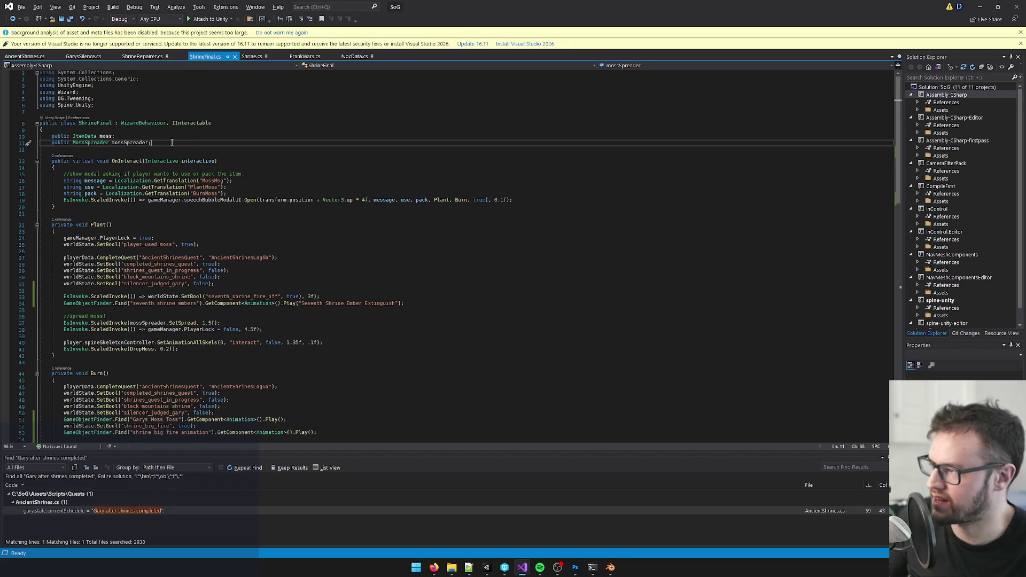
- Declare 'public GameObject ShrineBigFire;' below the mossSpreader field
{"action": "key", "text": "Return"}
{"action": "type", "text": "public animatio"}
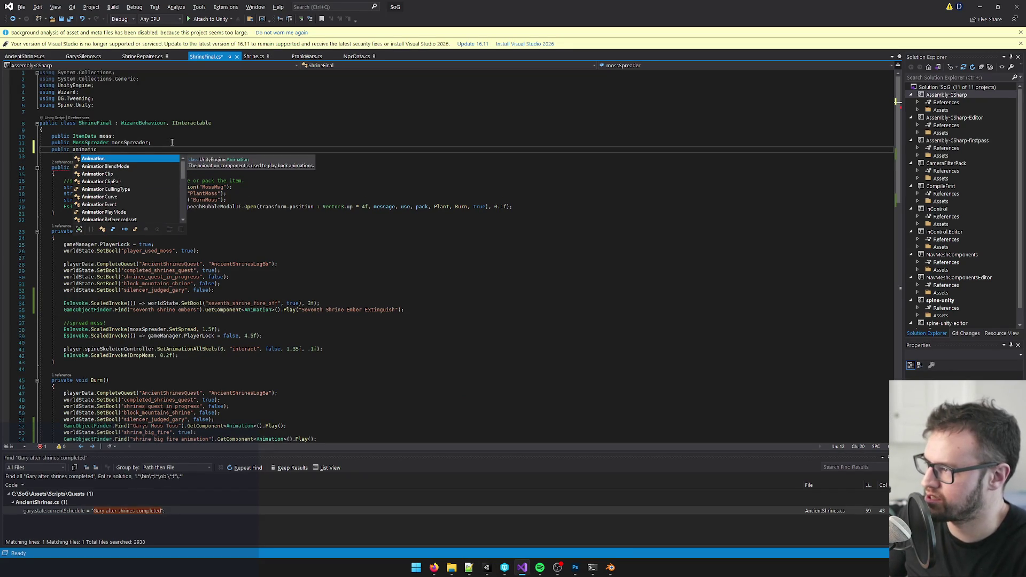
{"action": "key", "text": "space"}
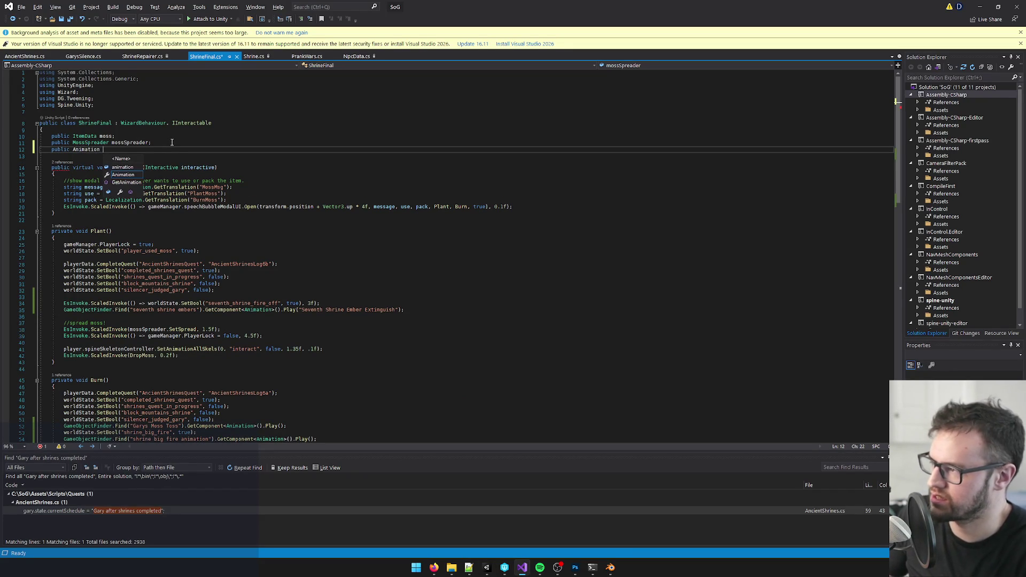
{"action": "type", "text": "Shrine"}
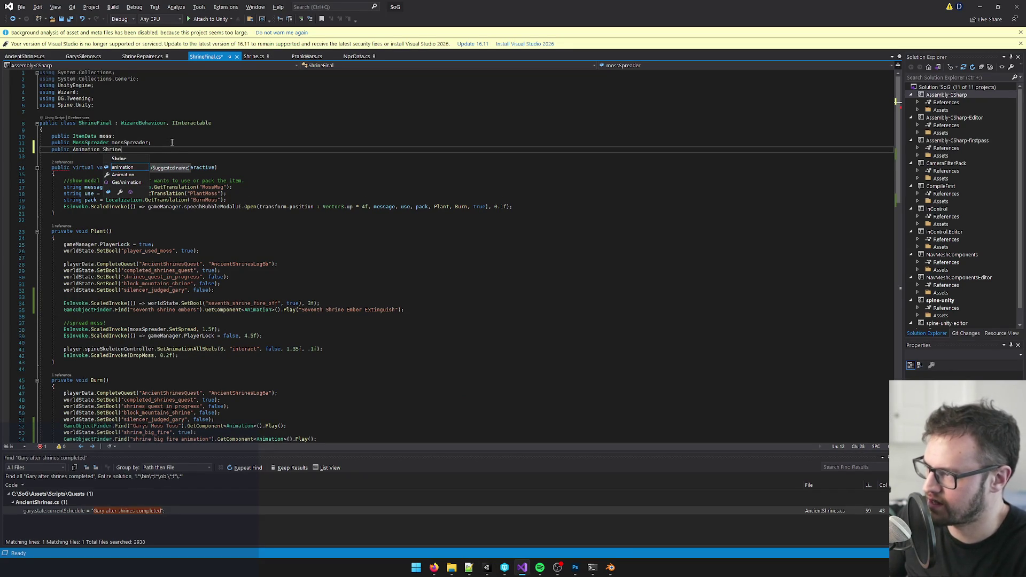
{"action": "type", "text": "BigFire;"}
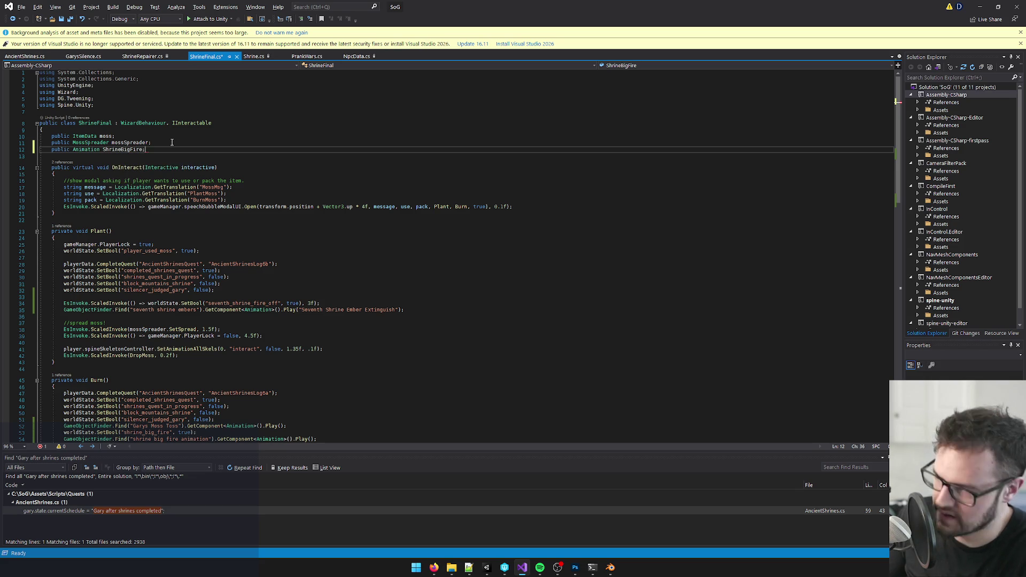
{"action": "key", "text": "Left"}
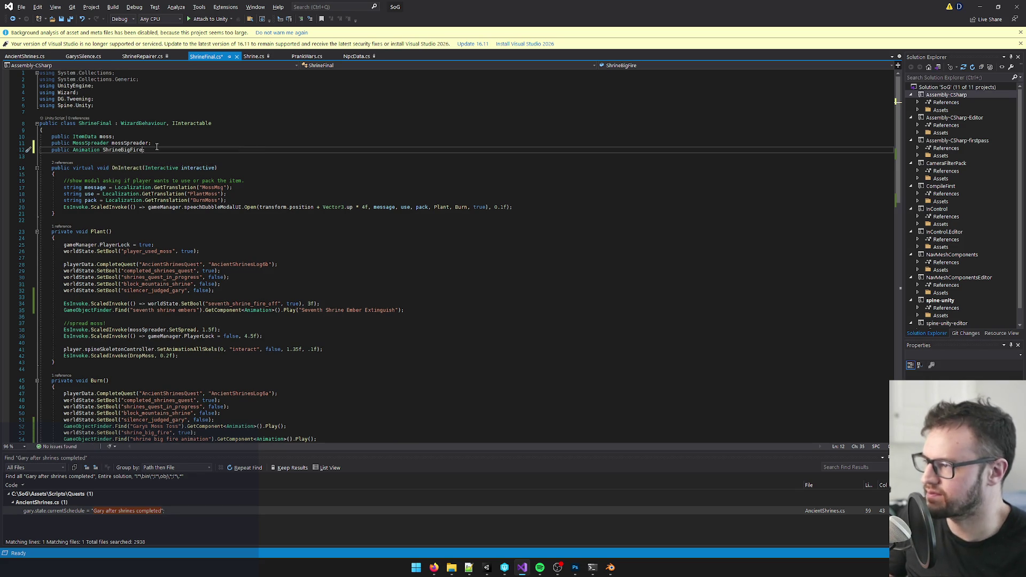
{"action": "type", "text": "Animation"}
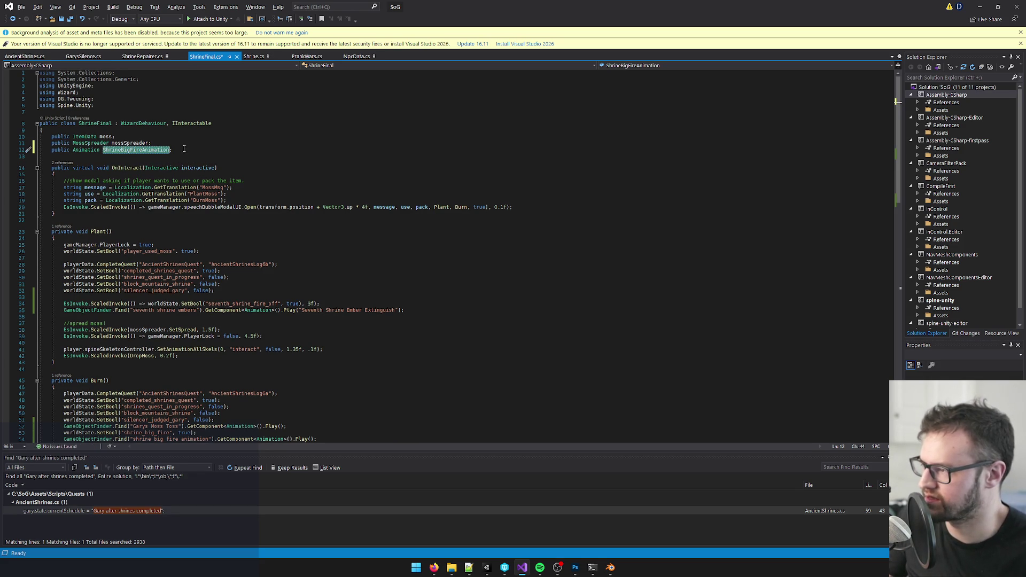
{"action": "left_click", "coordinate": [202, 149]}
{"action": "left_click_drag", "start_coordinate": [144, 150], "coordinate": [172, 149]}
{"action": "key", "text": "BackSpace"}
{"action": "left_click", "coordinate": [151, 151]}
{"action": "double_click", "coordinate": [89, 151]}
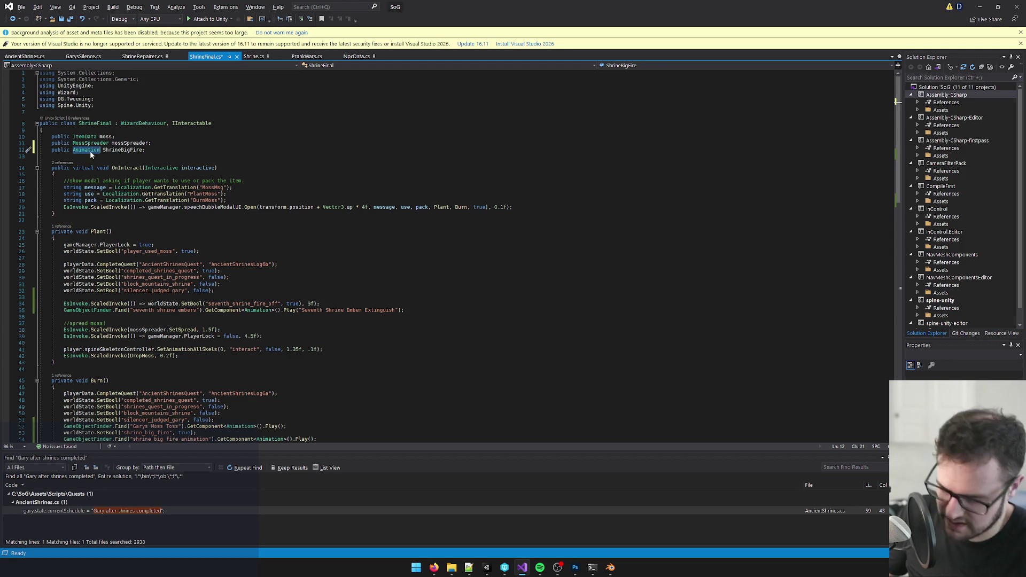
{"action": "type", "text": "GameObj"}
{"action": "key", "text": "Tab"}
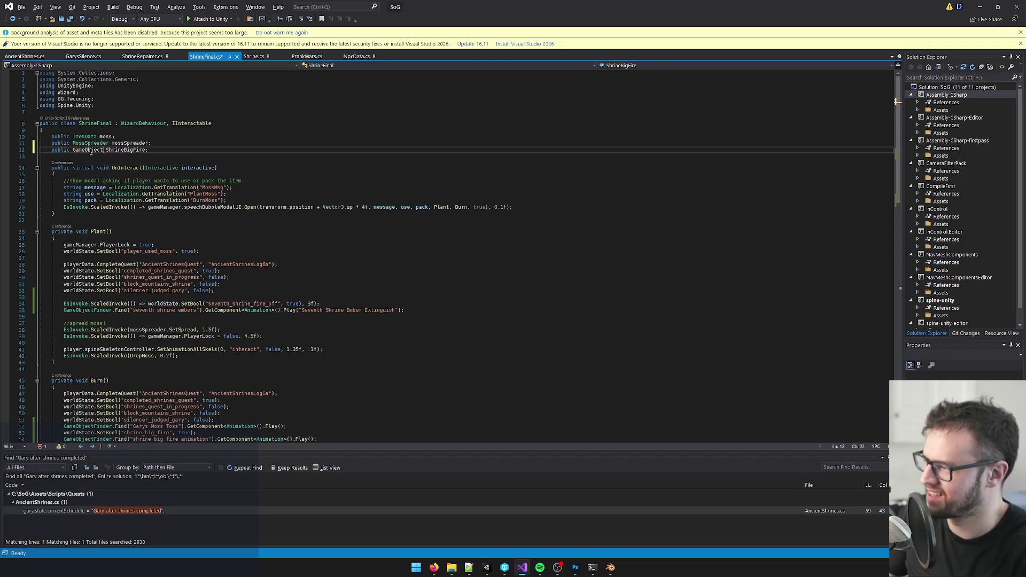
{"action": "left_click", "coordinate": [173, 151]}
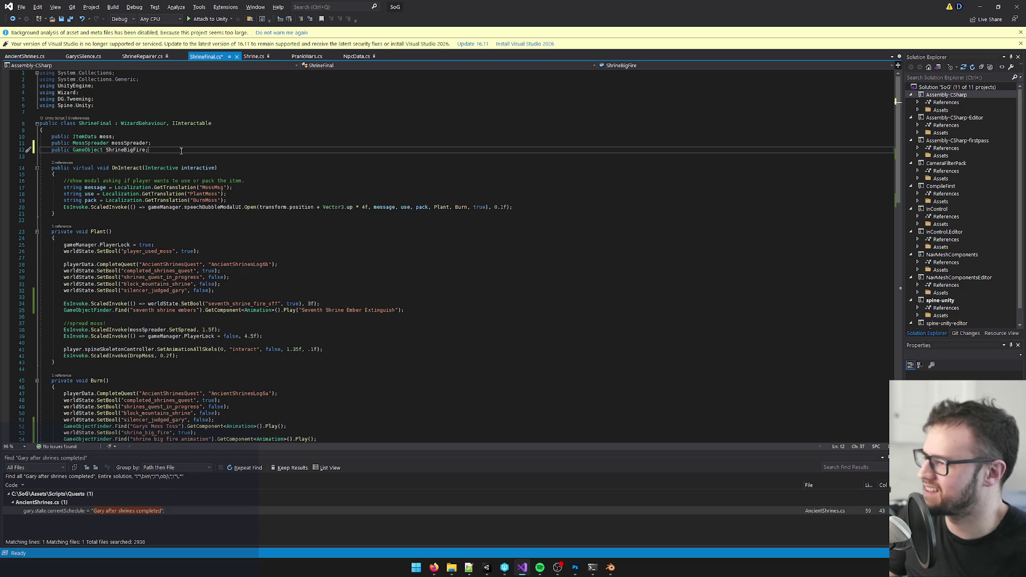
- Duplicate that line into 'public Animation ShrineBigFireAnim;'
{"action": "key", "text": "ctrl+d"}
{"action": "key", "text": "Return"}
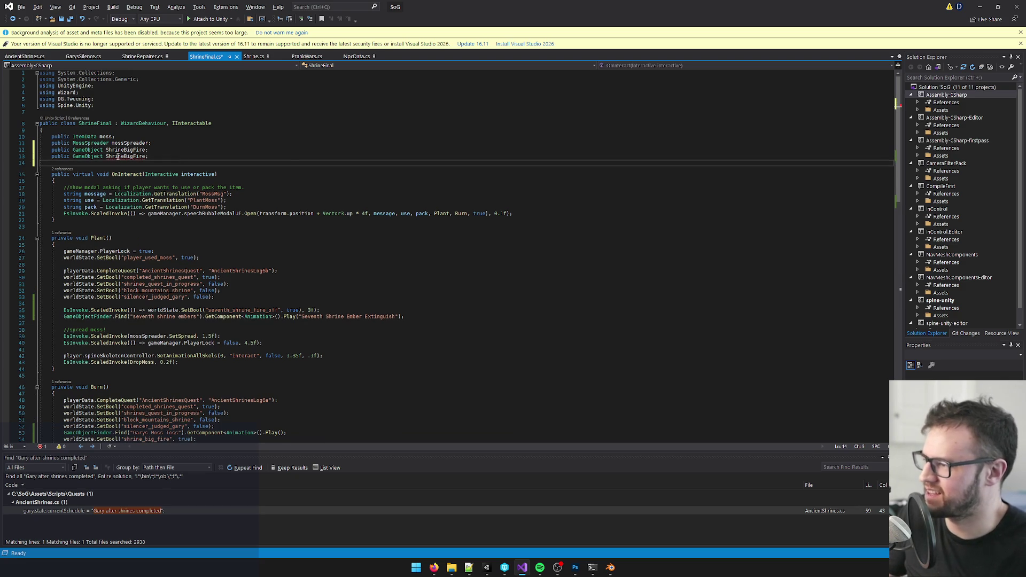
{"action": "double_click", "coordinate": [91, 156]}
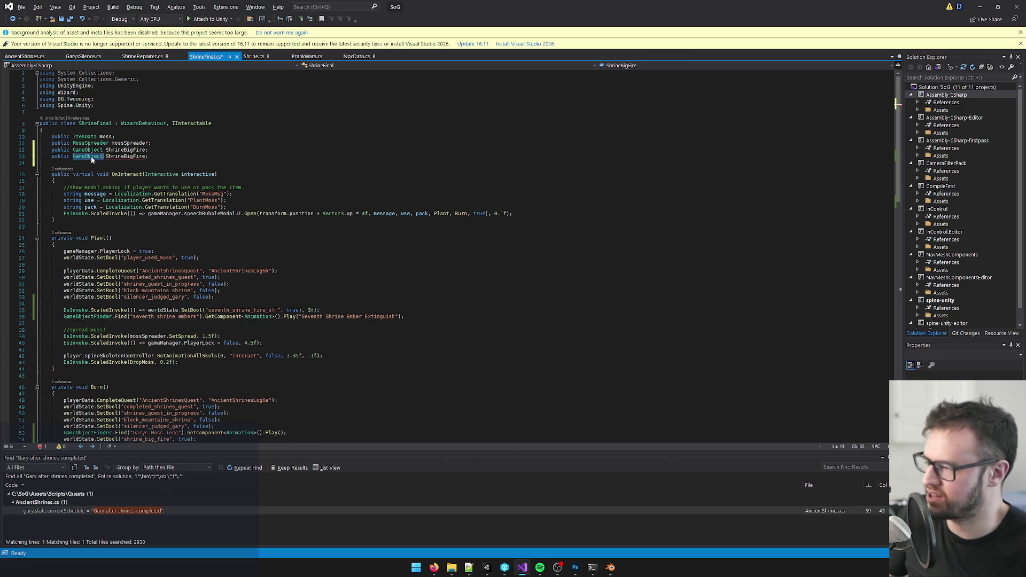
{"action": "type", "text": "Animation"}
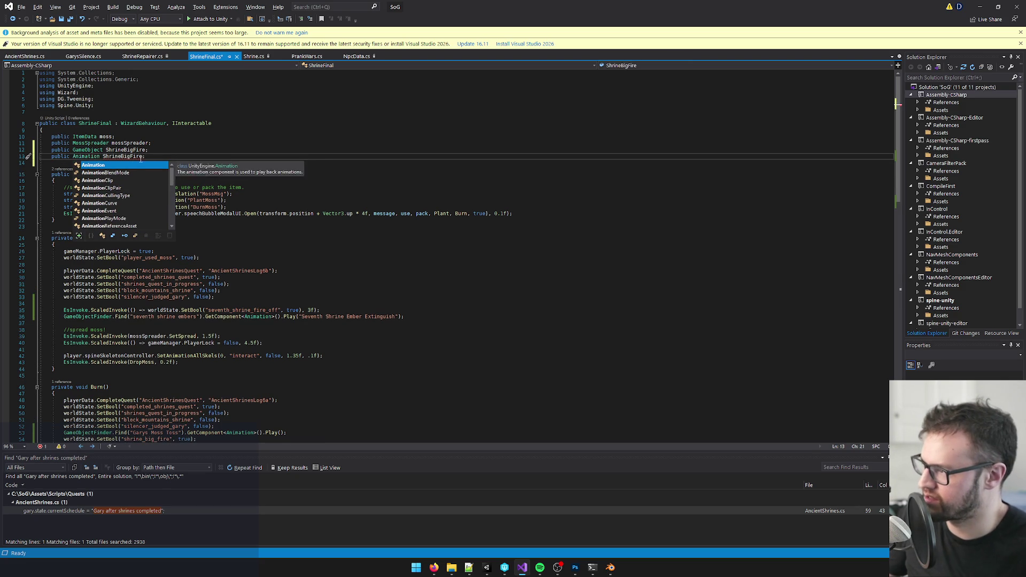
{"action": "left_click", "coordinate": [145, 156]}
{"action": "type", "text": "Anim"}
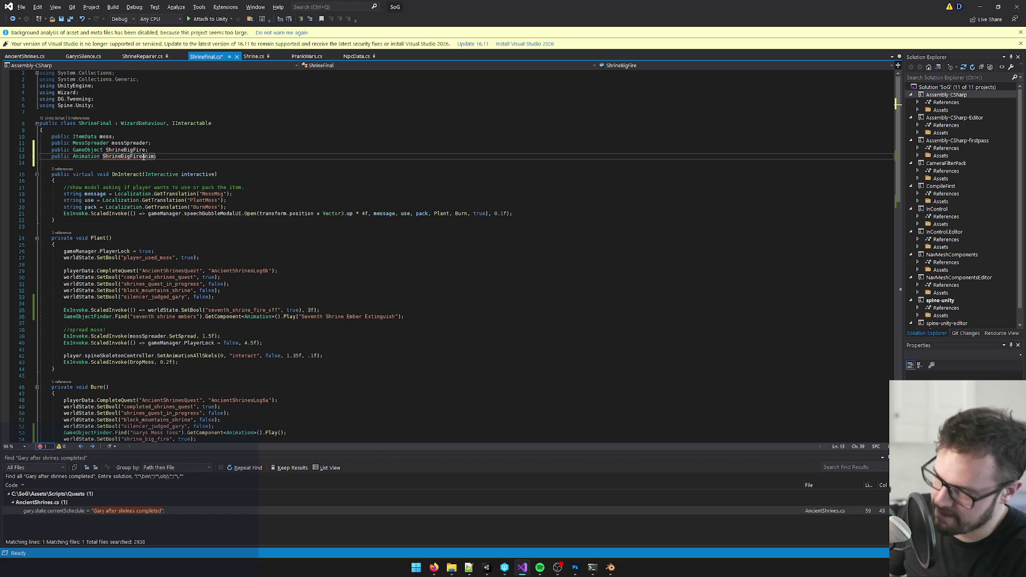
{"action": "left_click", "coordinate": [140, 156]}
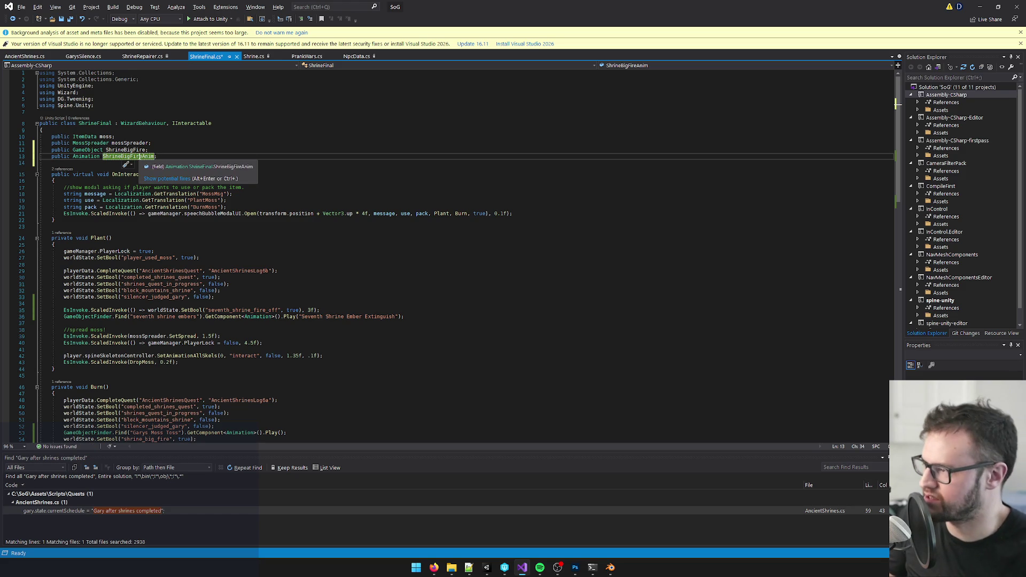
{"action": "scroll", "coordinate": [250, 213], "scroll_direction": "down", "scroll_amount": 20}
{"action": "scroll", "coordinate": [250, 213], "scroll_direction": "up", "scroll_amount": 11}
{"action": "key", "text": "alt+Tab"}
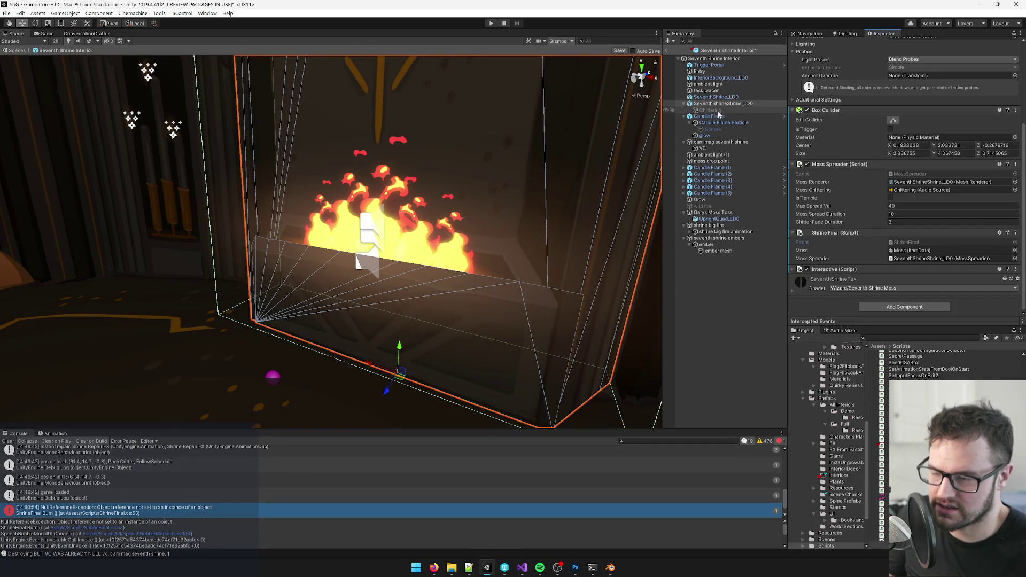
- Uncheck Deactivate On Start on shrine big fire animation's Game Object Finder, then reselect the shrine model
{"action": "left_click", "coordinate": [716, 226]}
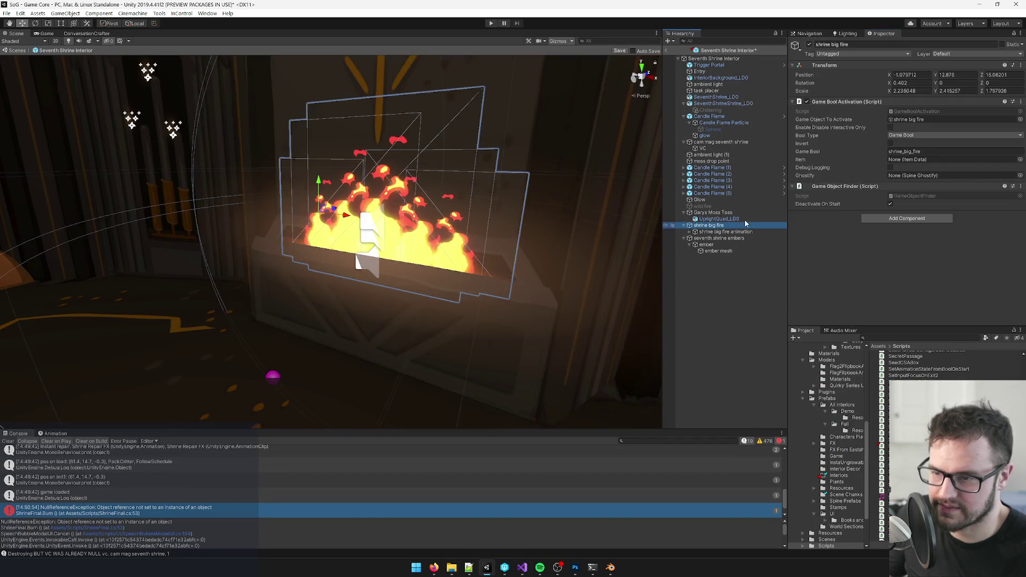
{"action": "left_click", "coordinate": [739, 232]}
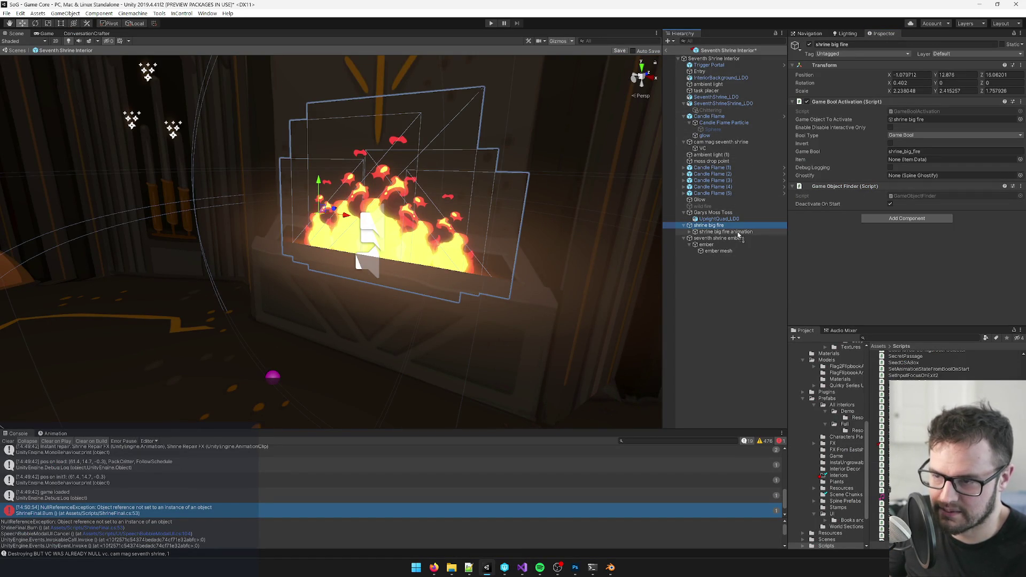
{"action": "left_click", "coordinate": [890, 188]}
{"action": "left_click", "coordinate": [715, 226]}
{"action": "left_click", "coordinate": [715, 233]}
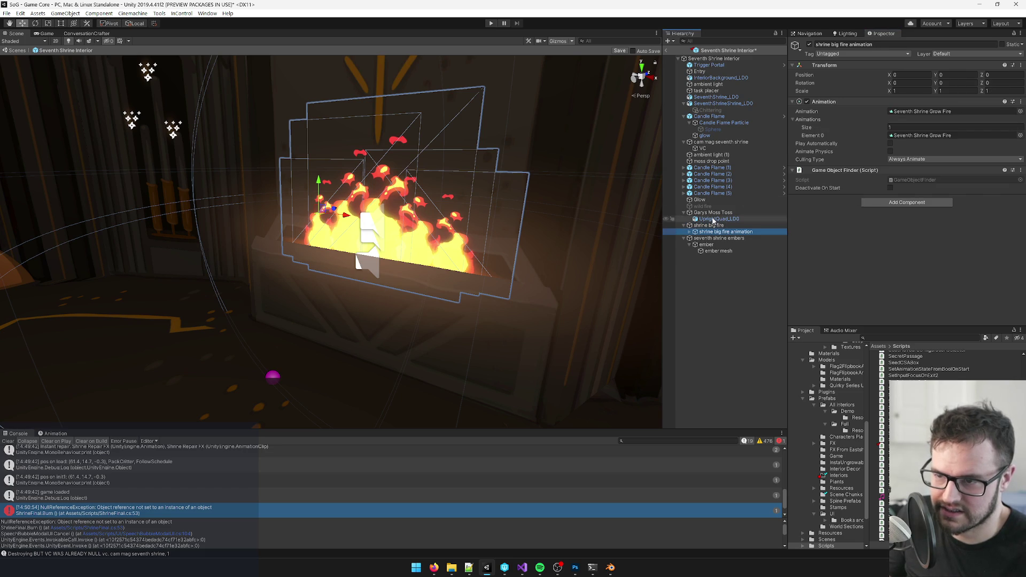
{"action": "left_click", "coordinate": [708, 226]}
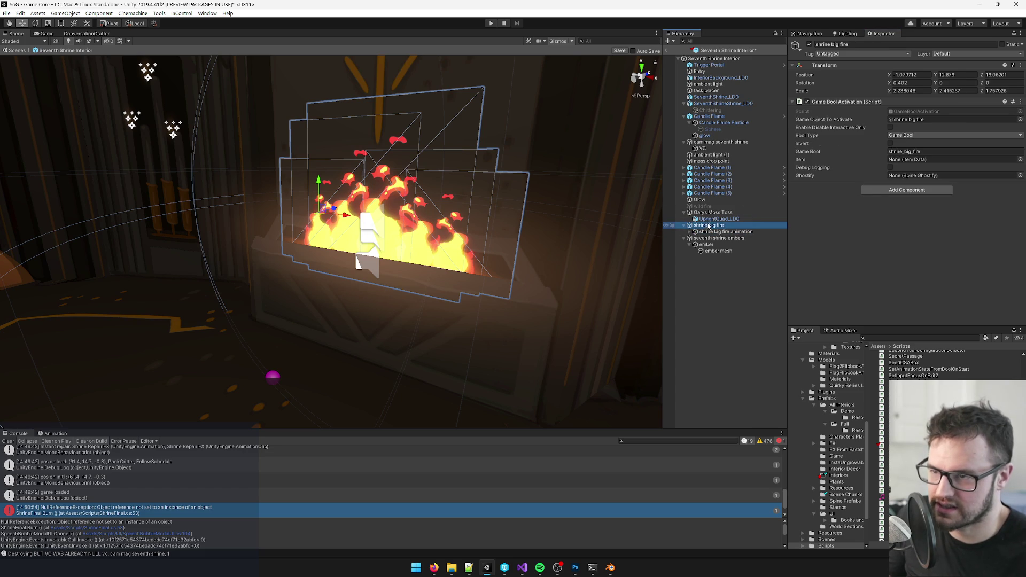
{"action": "left_click", "coordinate": [554, 141]}
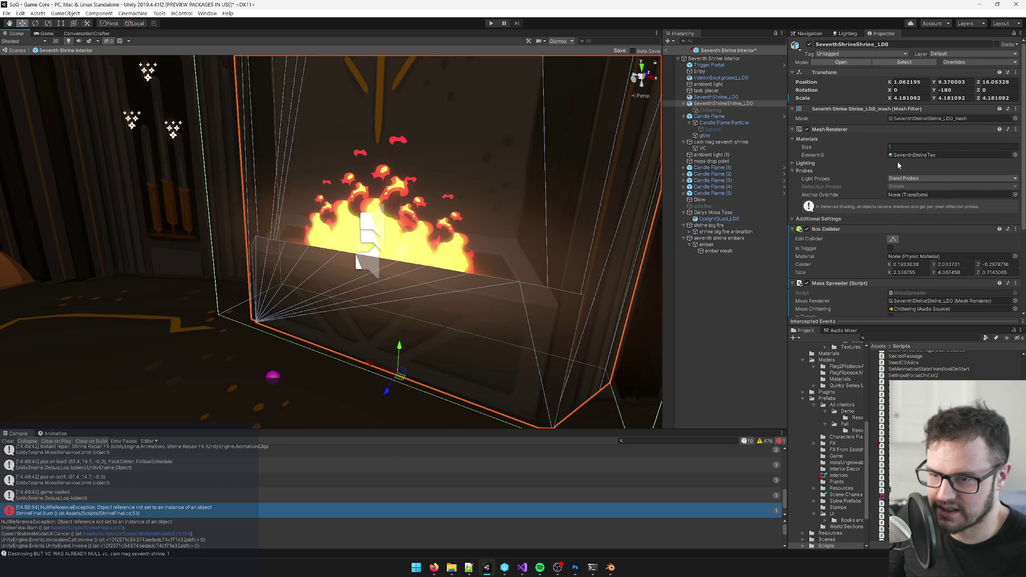
{"action": "scroll", "coordinate": [936, 182], "scroll_direction": "down", "scroll_amount": 4}
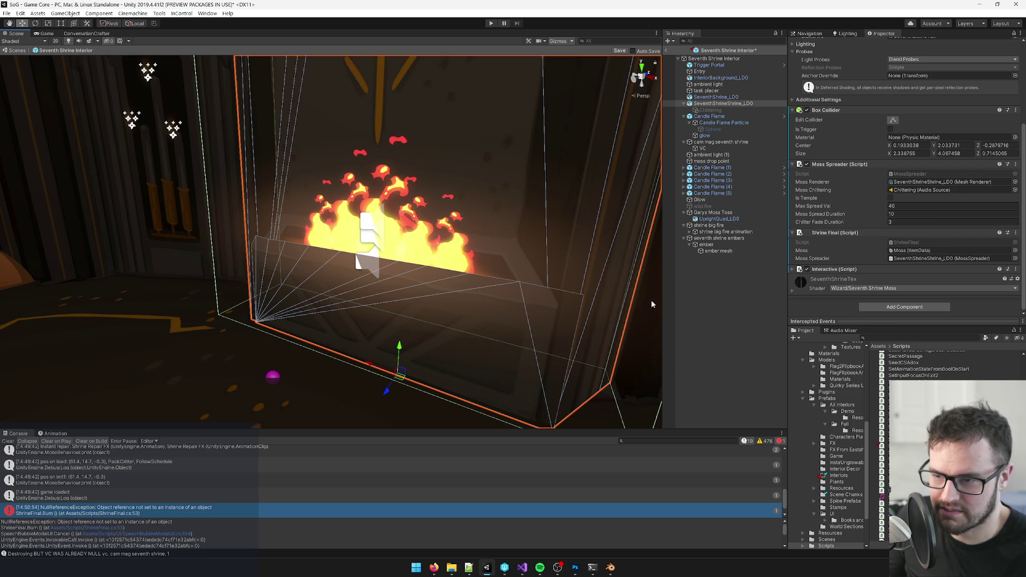
{"action": "key", "text": "alt+Tab"}
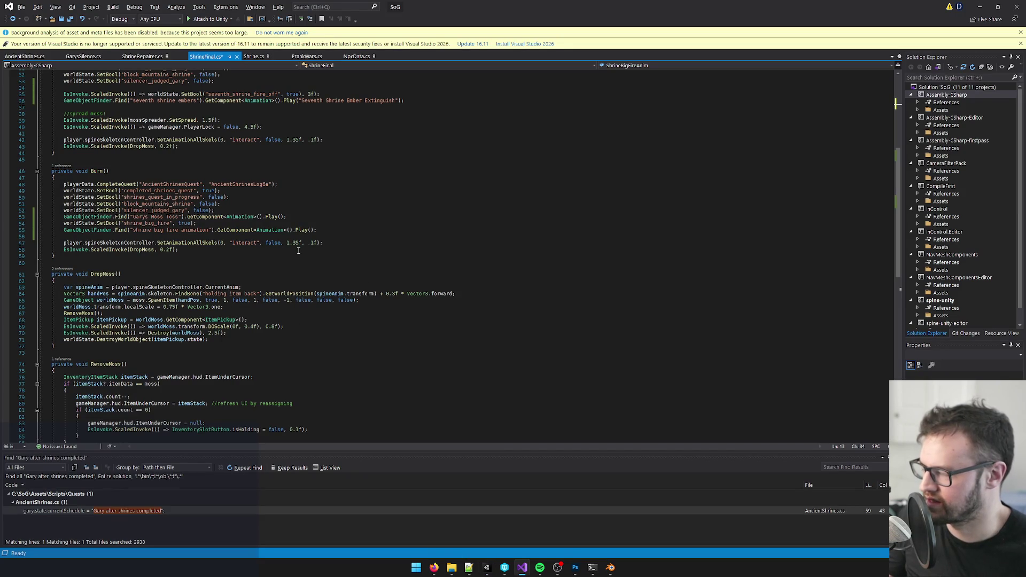
- Add 'ShrineBigFire.SetActive(true)' below the big fire flag line in Burn()
{"action": "left_click", "coordinate": [213, 217]}
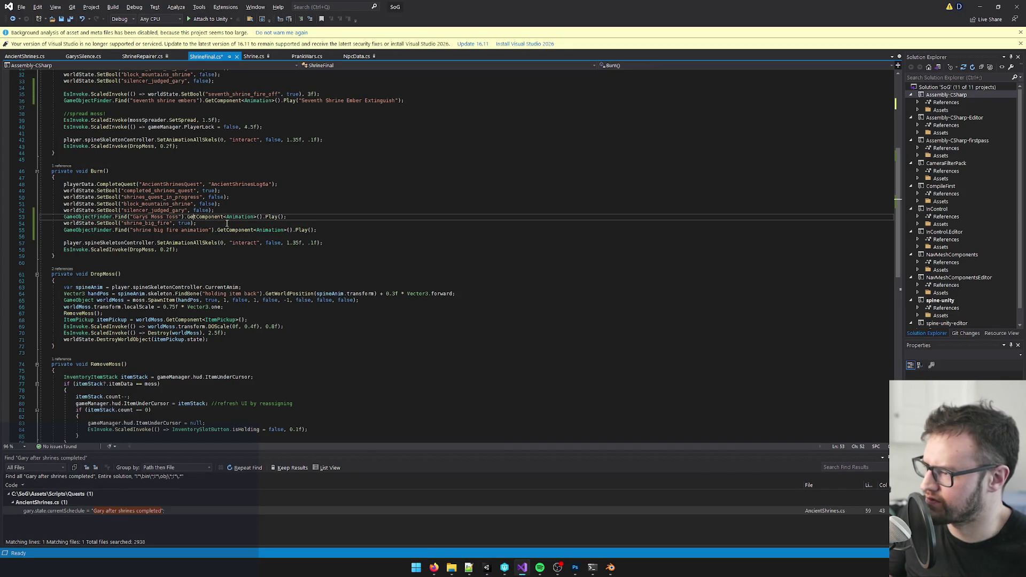
{"action": "key", "text": "Down"}
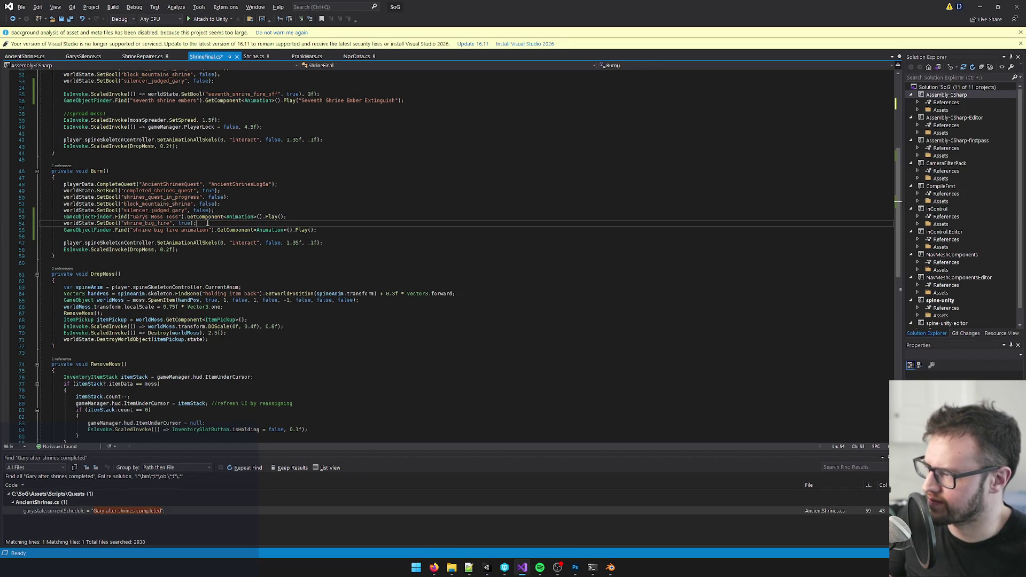
{"action": "key", "text": "Return"}
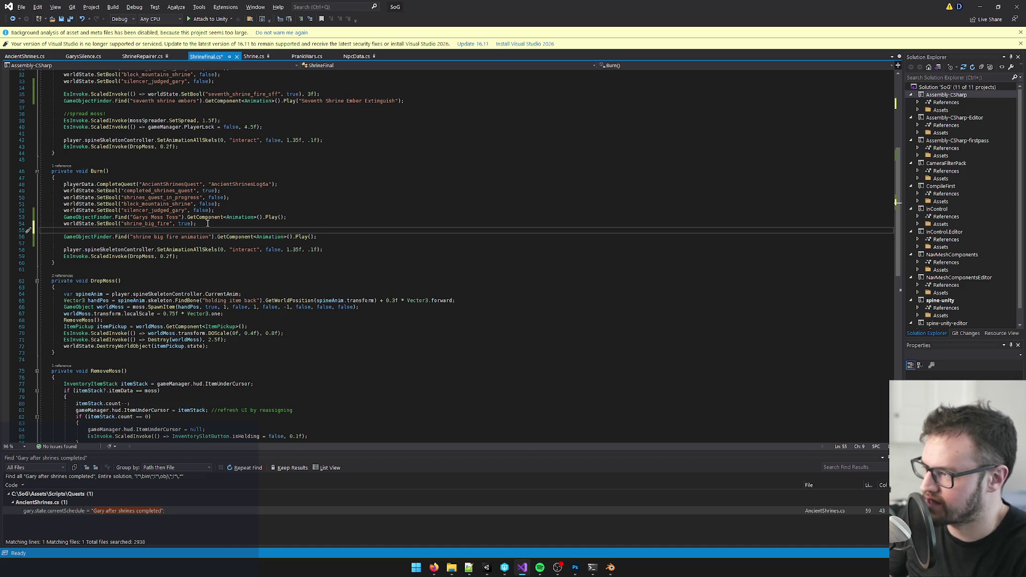
{"action": "type", "text": "ShrineBigFire.SetActive"}
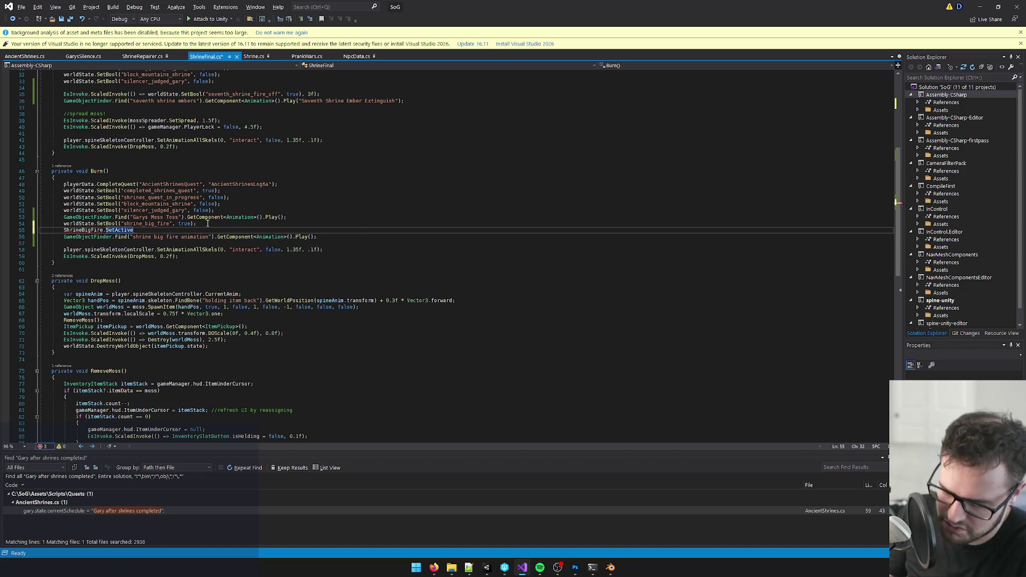
{"action": "type", "text": "(true);"}
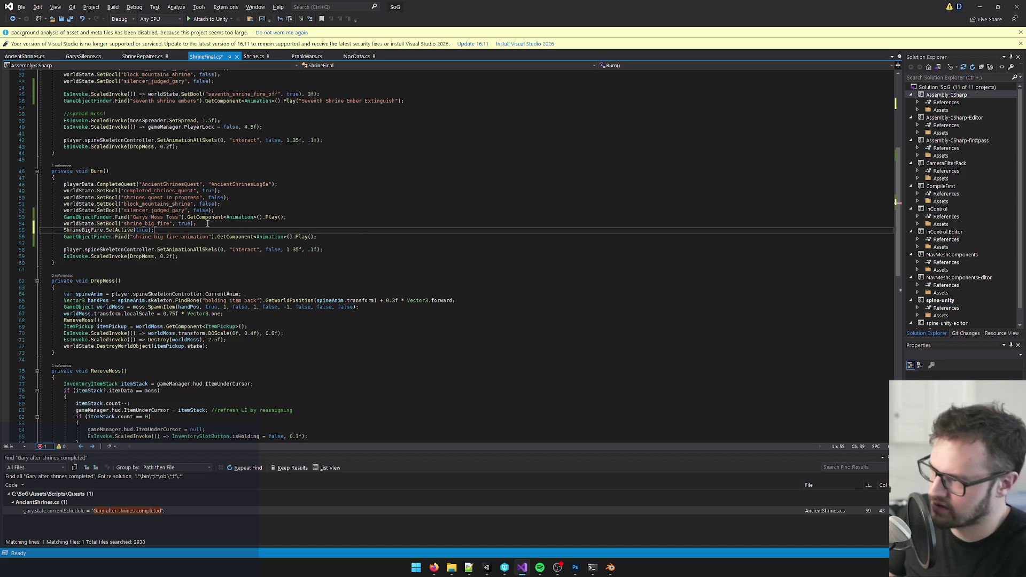
- Remove the Game Object Finder component from the shrine big fire animation object
{"action": "key", "text": "alt+Tab"}
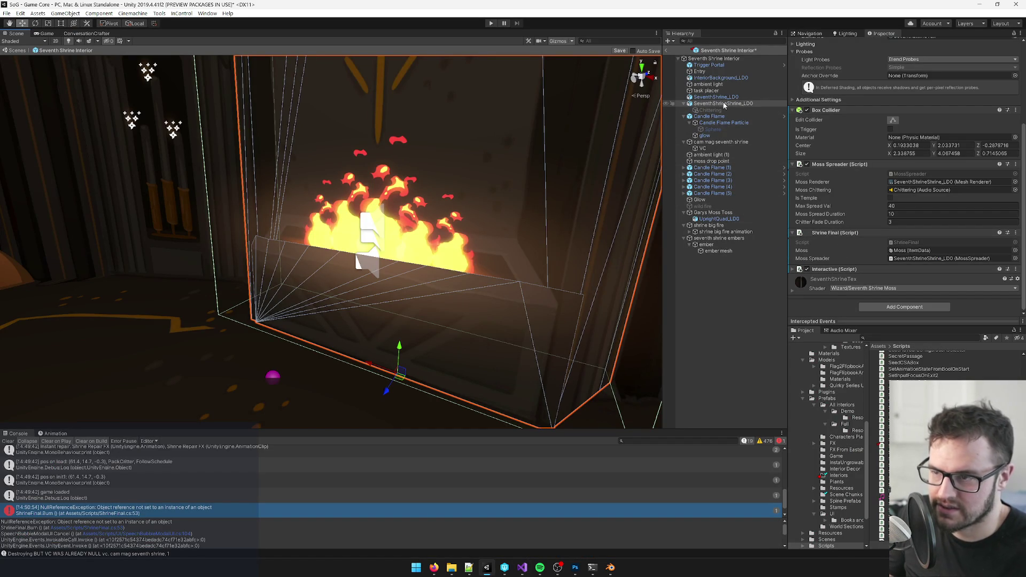
{"action": "left_click", "coordinate": [726, 232]}
{"action": "right_click", "coordinate": [859, 172]}
{"action": "left_click", "coordinate": [897, 207]}
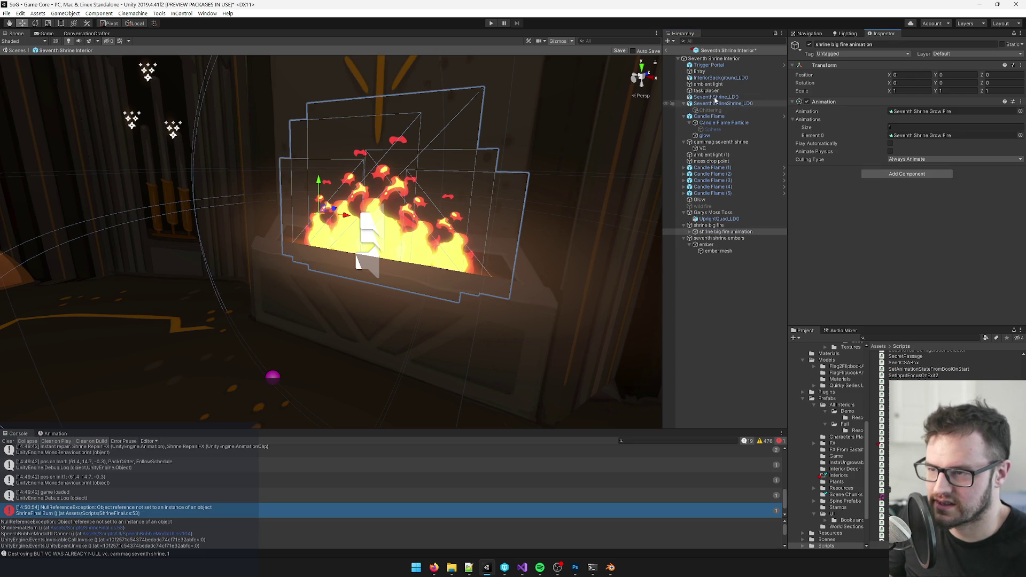
{"action": "key", "text": "alt+Tab"}
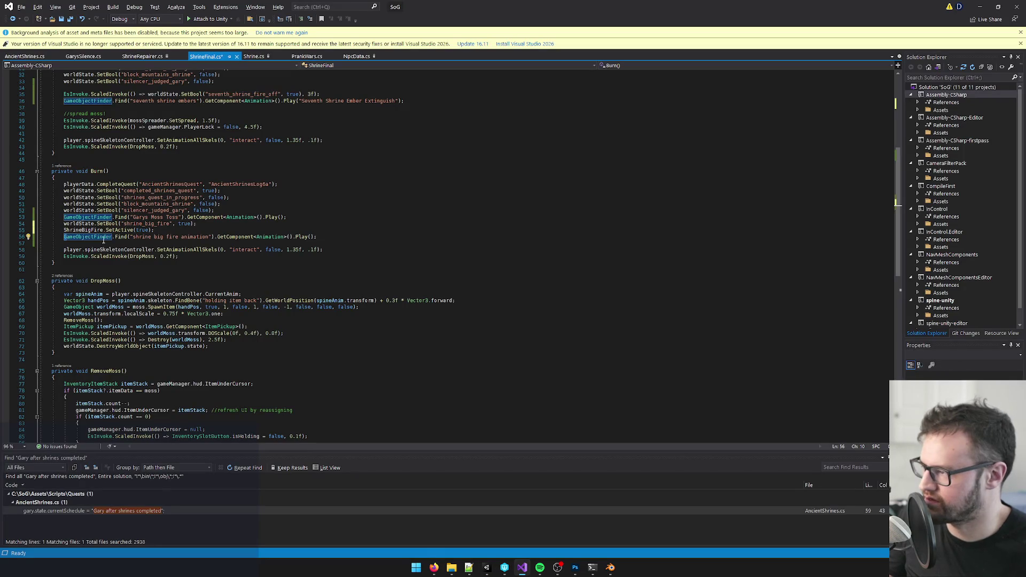
- Replace the GameObjectFinder.Find(...).GetComponent<Animation>() call with ShrineBigFireAnim and save ShrineFinal.cs
{"action": "left_click", "coordinate": [107, 245]}
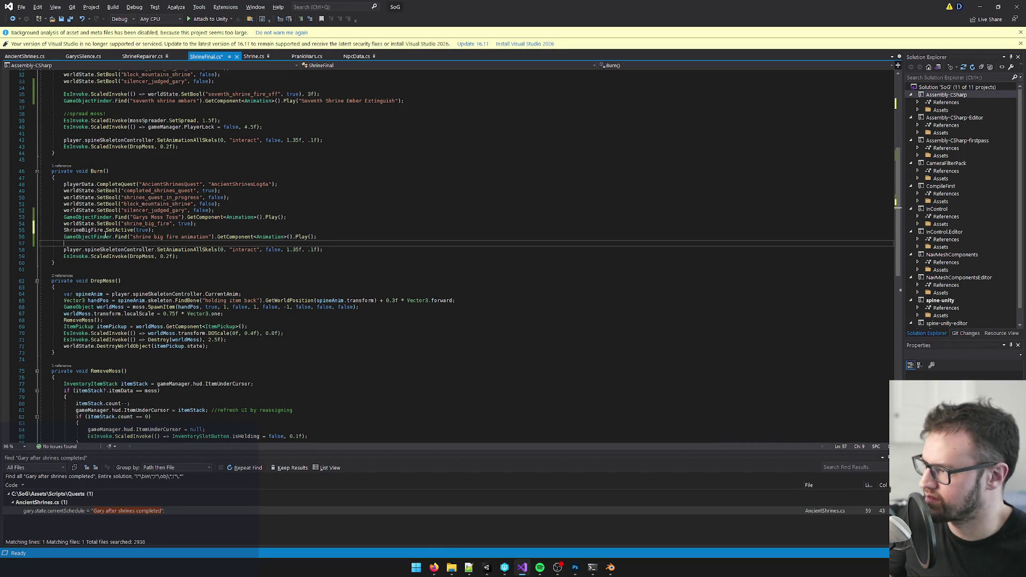
{"action": "left_click", "coordinate": [167, 231]}
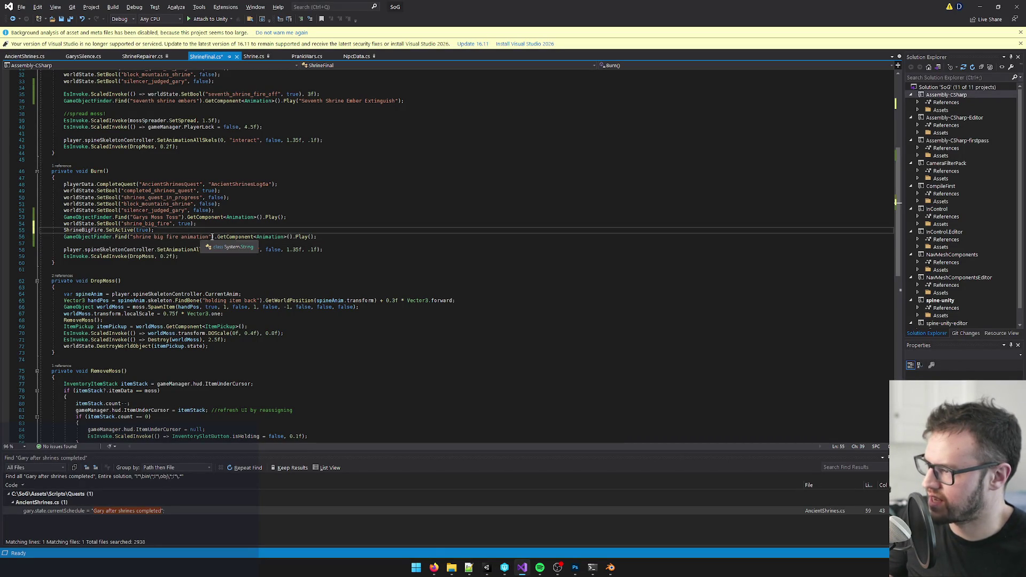
{"action": "left_click_drag", "start_coordinate": [64, 238], "coordinate": [285, 239]}
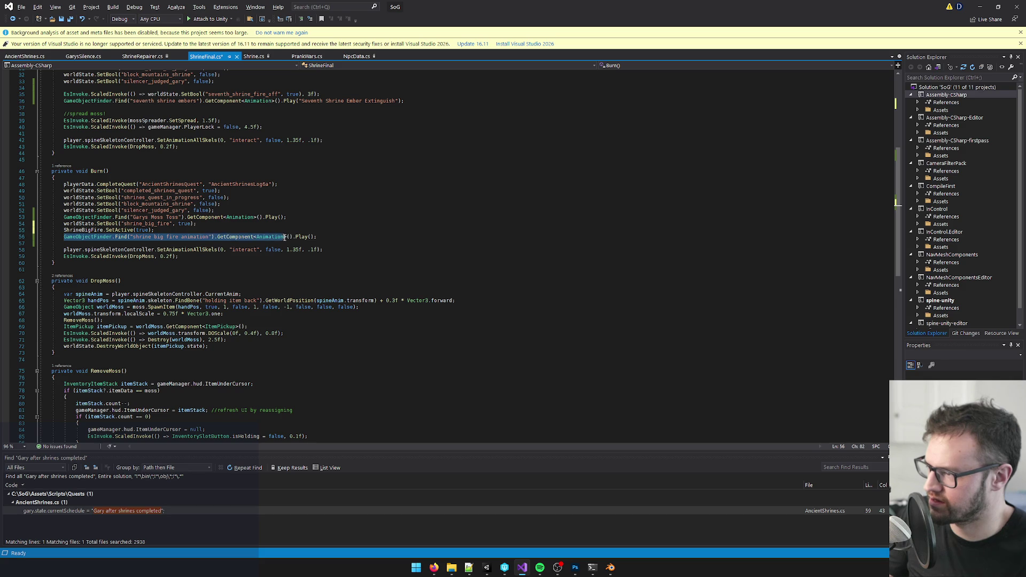
{"action": "type", "text": "sh"}
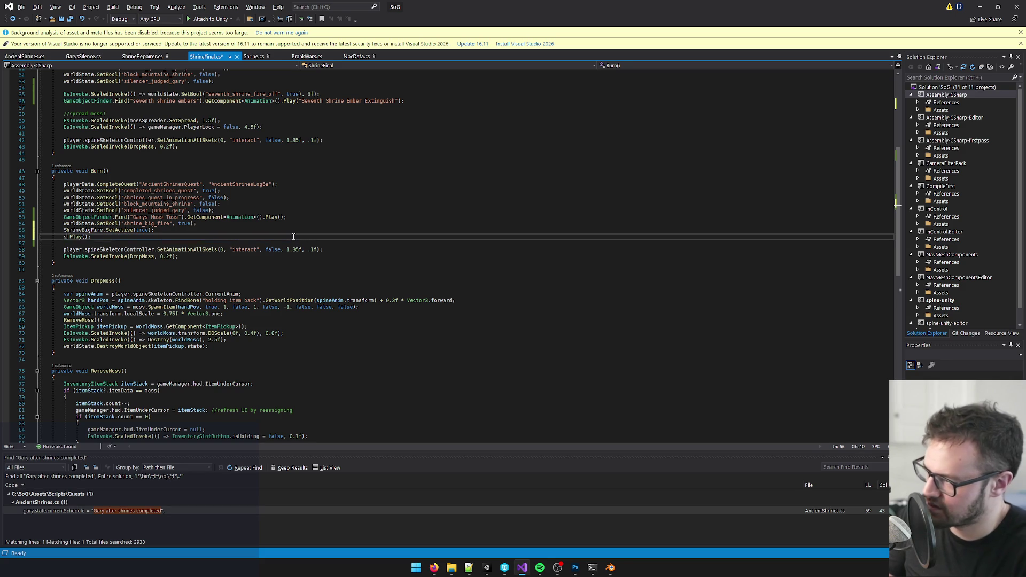
{"action": "type", "text": "rinebi"}
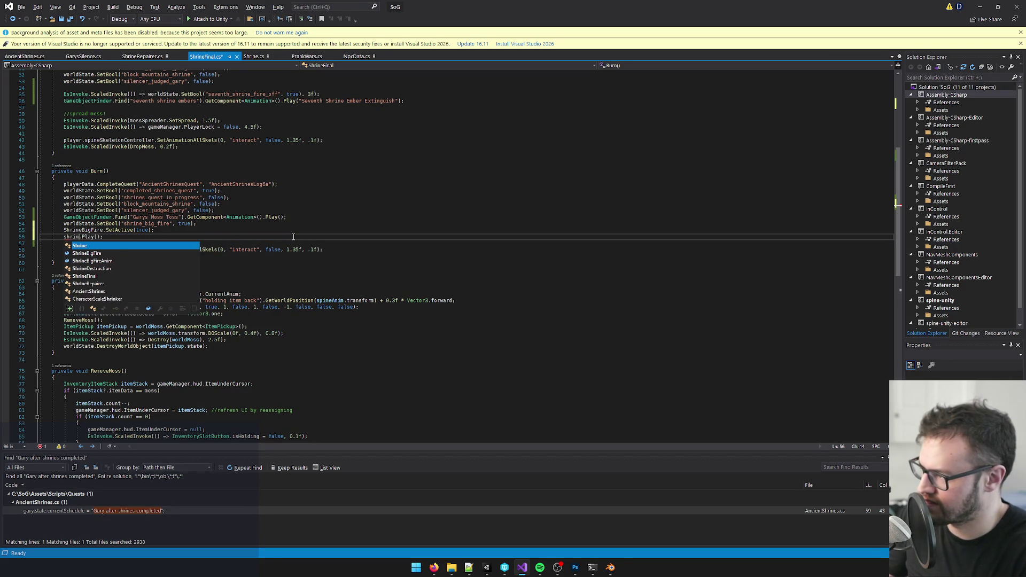
{"action": "key", "text": "Down"}
{"action": "key", "text": "Tab"}
{"action": "left_click", "coordinate": [178, 238]}
{"action": "key", "text": "ctrl+s"}
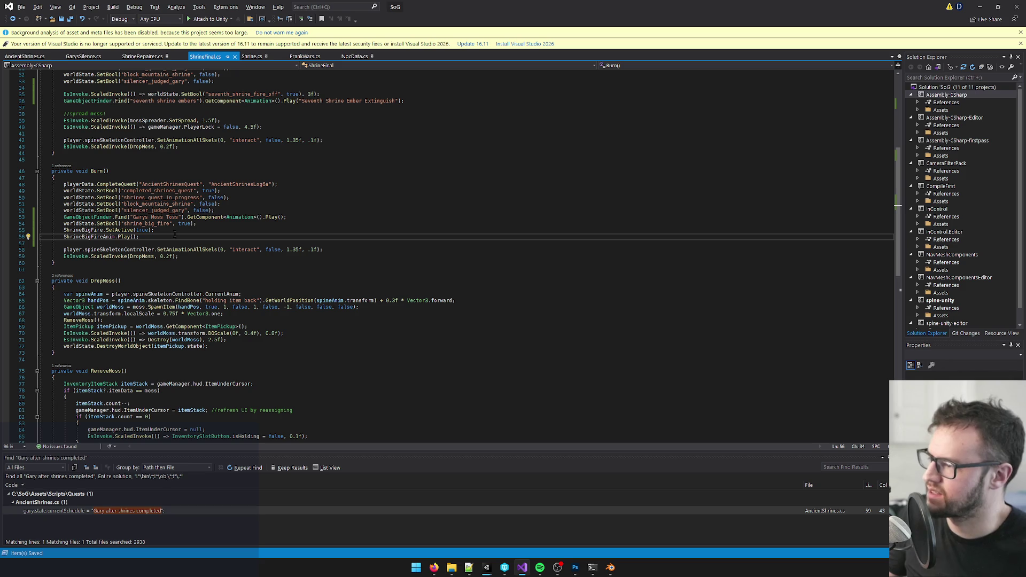
{"action": "key", "text": "alt+Tab"}
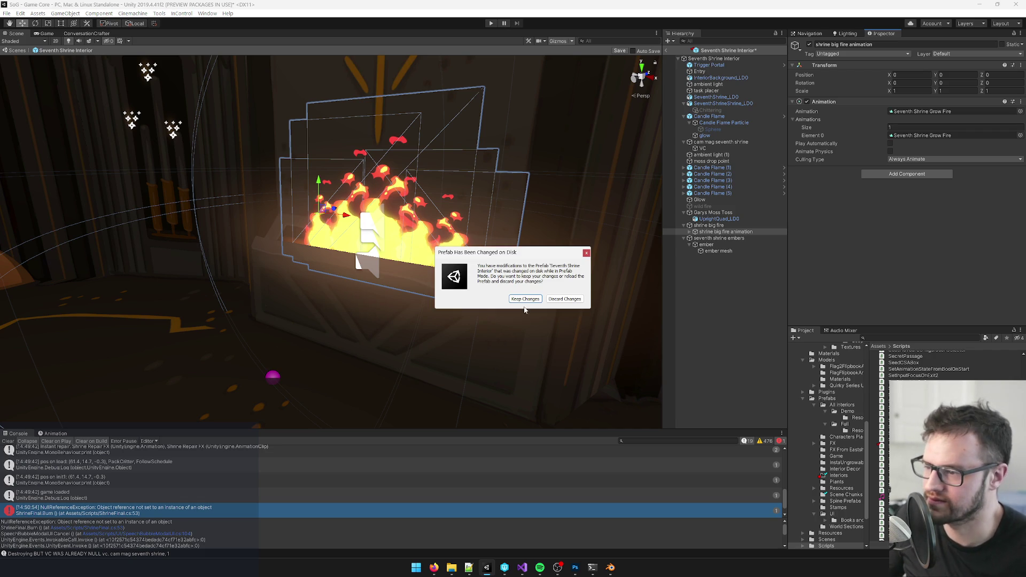
- Choose Keep Changes in the 'Prefab Has Been Changed on Disk' prompt after recompiling
{"action": "left_click", "coordinate": [524, 300]}
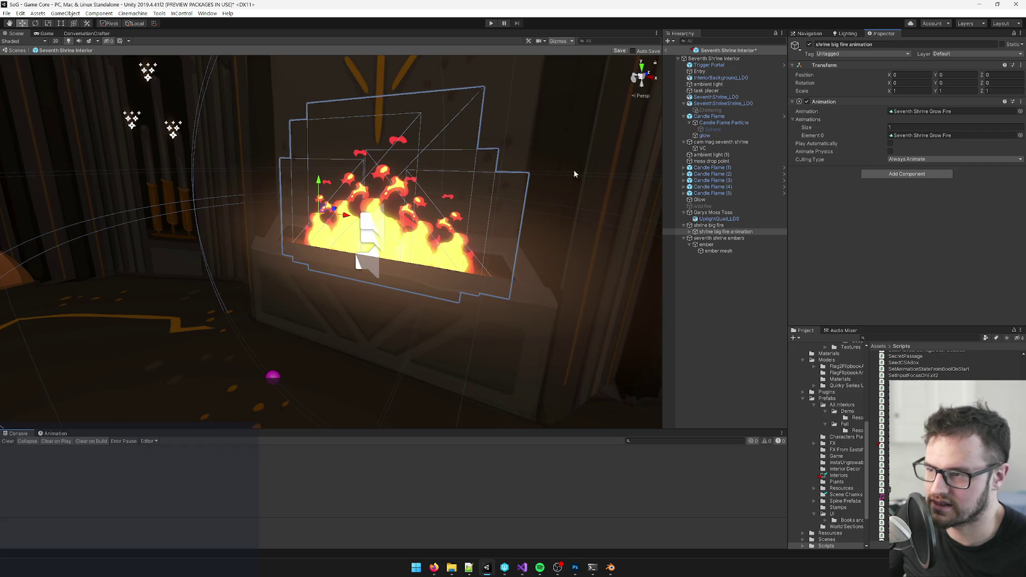
- Assign shrine big fire and shrine big fire animation to Shrine Final's ShrineBigFire and ShrineBigFireAnim fields
{"action": "left_click", "coordinate": [555, 259]}
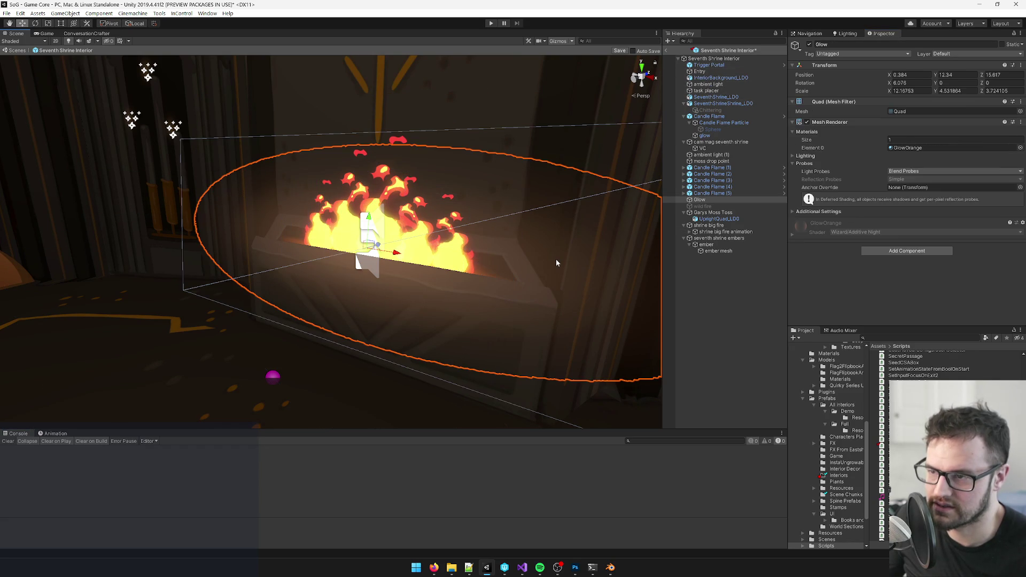
{"action": "left_click", "coordinate": [536, 393]}
{"action": "left_click_drag", "start_coordinate": [374, 256], "coordinate": [428, 251]}
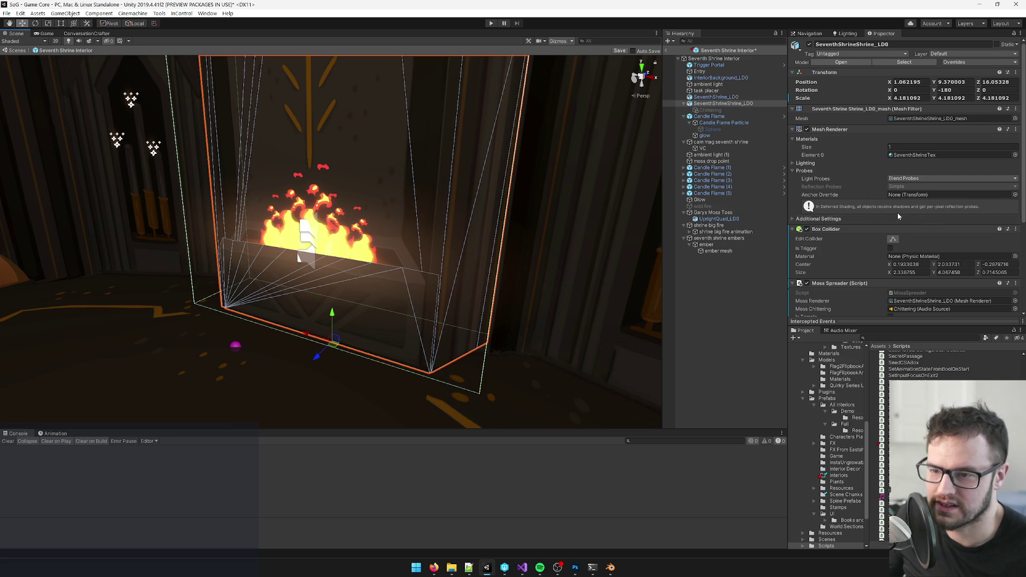
{"action": "scroll", "coordinate": [896, 213], "scroll_direction": "down", "scroll_amount": 5}
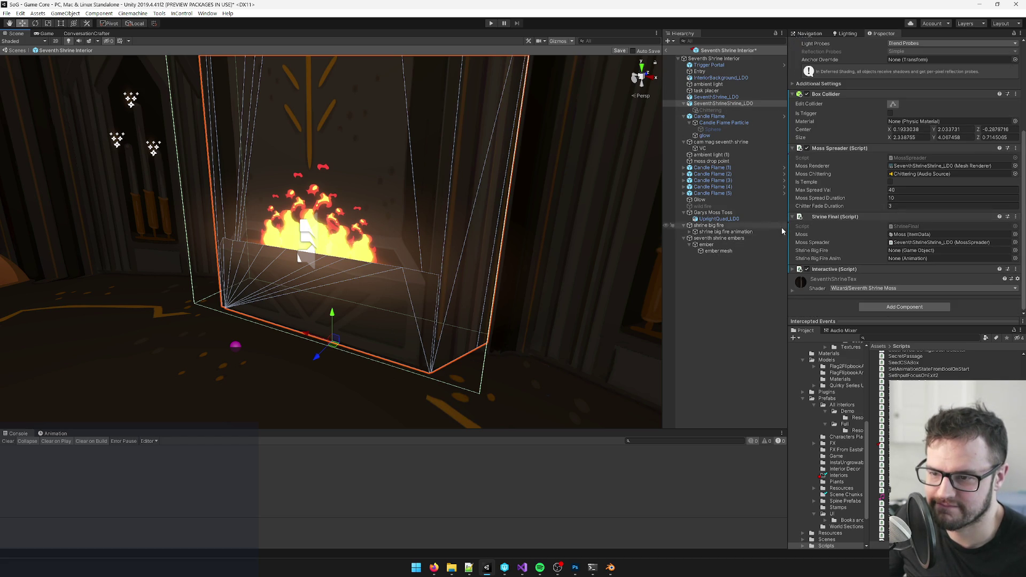
{"action": "mouse_move", "coordinate": [726, 232]}
{"action": "left_mouse_down"}
{"action": "mouse_move", "coordinate": [856, 245]}
{"action": "mouse_move", "coordinate": [897, 261]}
{"action": "mouse_move", "coordinate": [716, 227]}
{"action": "mouse_move", "coordinate": [909, 250]}
{"action": "left_mouse_up"}
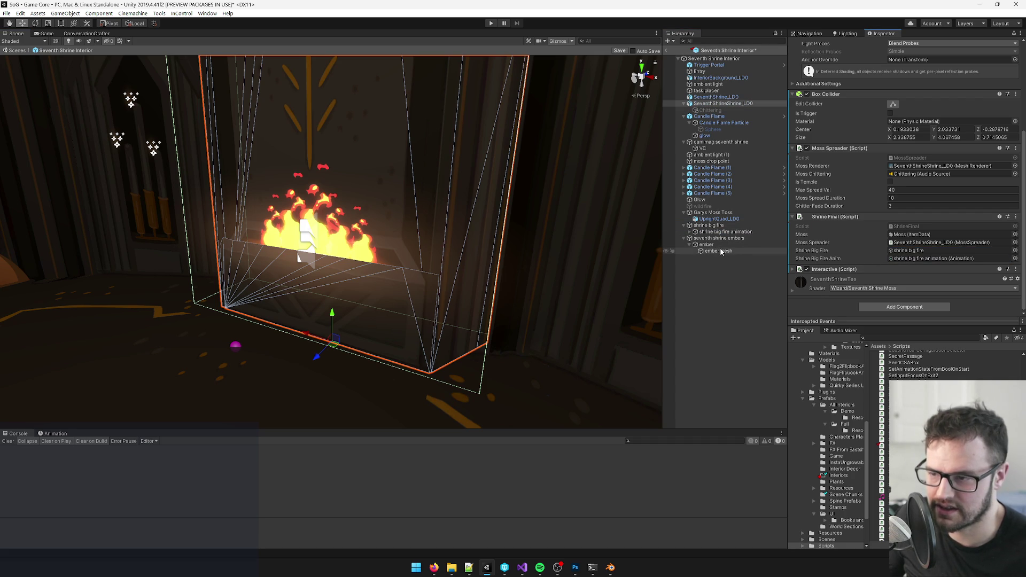
{"action": "left_click", "coordinate": [717, 201]}
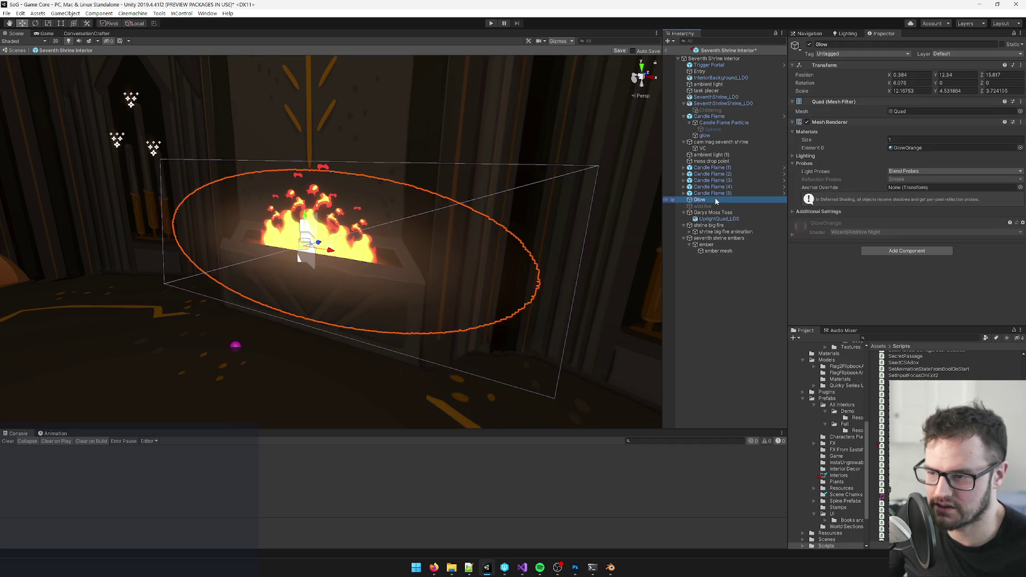
- Move Glow under seventh shrine embers and open the Seventh Shrine Ember Extinguish clip
{"action": "left_click_drag", "start_coordinate": [711, 203], "coordinate": [714, 251]}
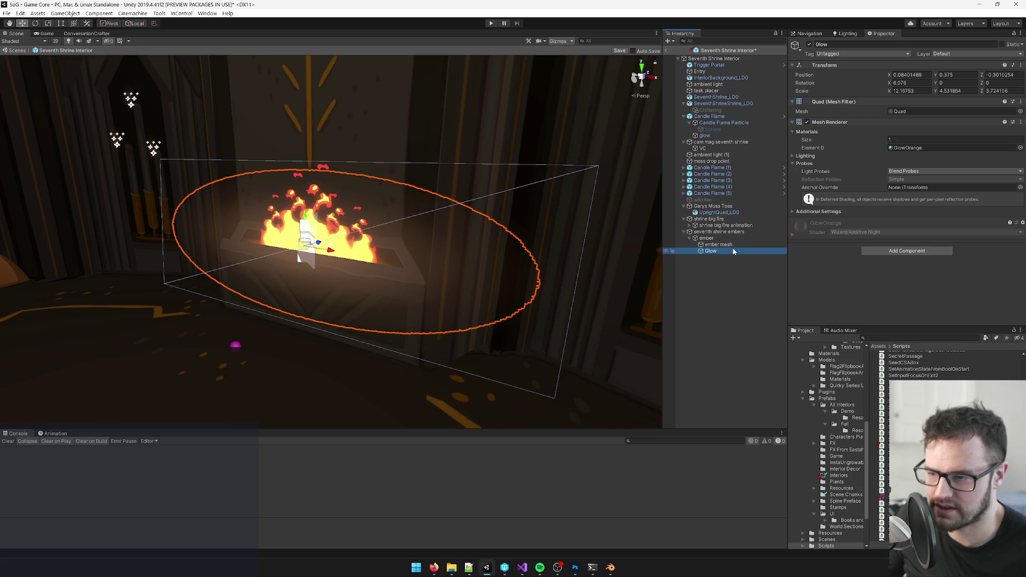
{"action": "left_click", "coordinate": [718, 232]}
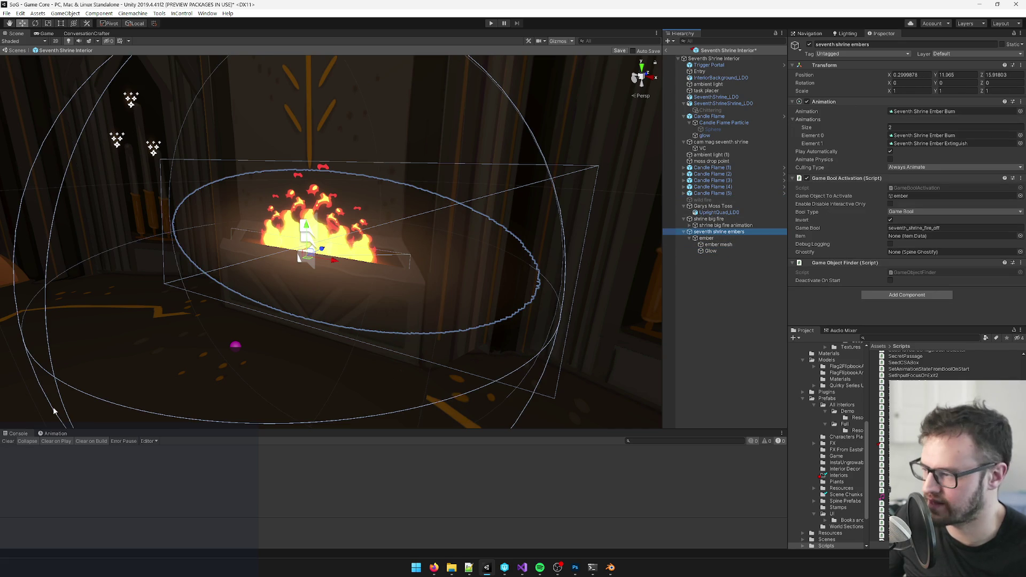
{"action": "left_click", "coordinate": [52, 434]}
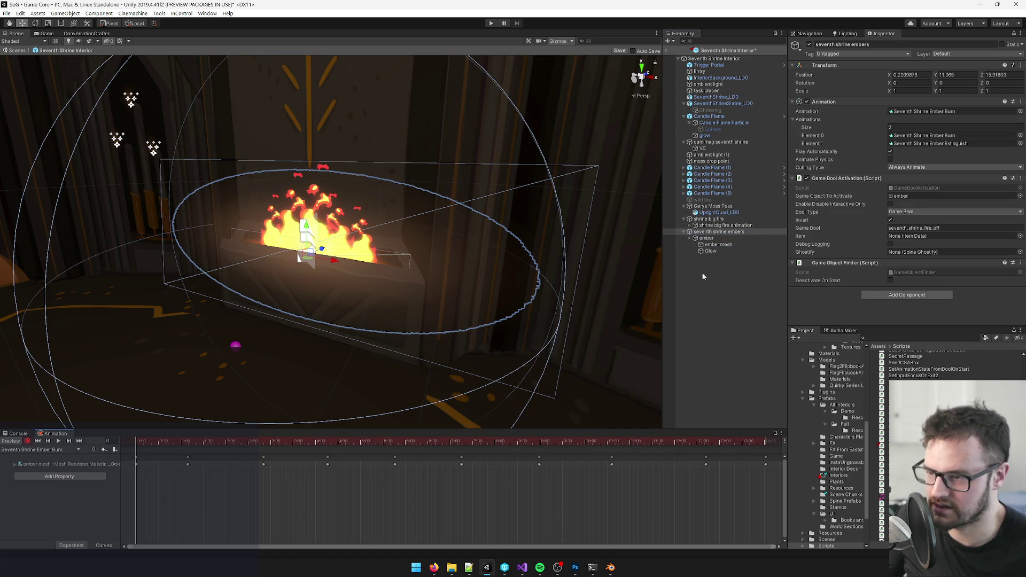
{"action": "left_click", "coordinate": [710, 251]}
{"action": "left_click_drag", "start_coordinate": [411, 307], "coordinate": [369, 312]}
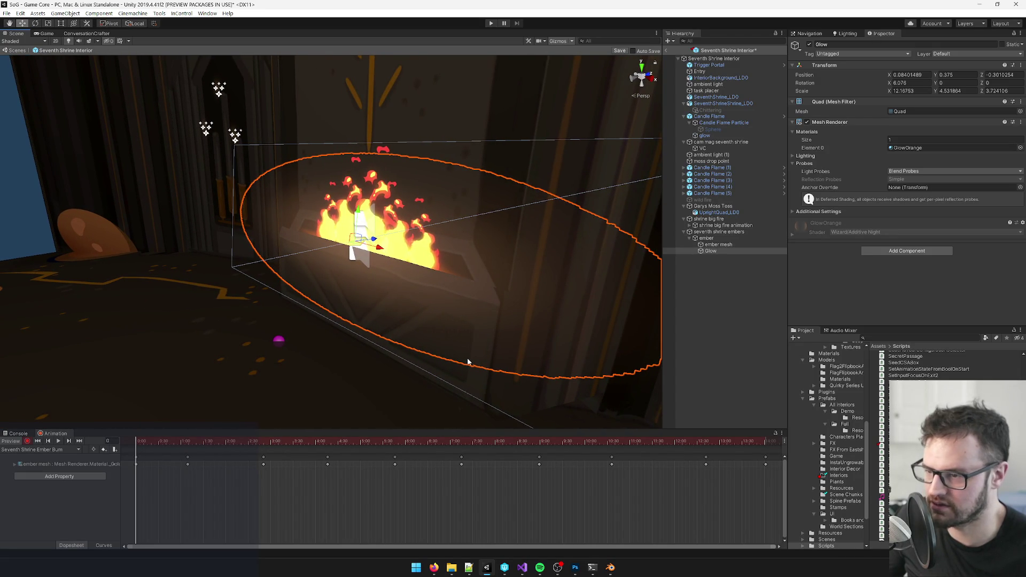
{"action": "left_click", "coordinate": [31, 450]}
{"action": "left_click", "coordinate": [43, 463]}
- With recording on, key Glow's Scale X at 12.16753, then scale 0.01, 0.01, 0.01 later in the clip
{"action": "left_click", "coordinate": [912, 92]}
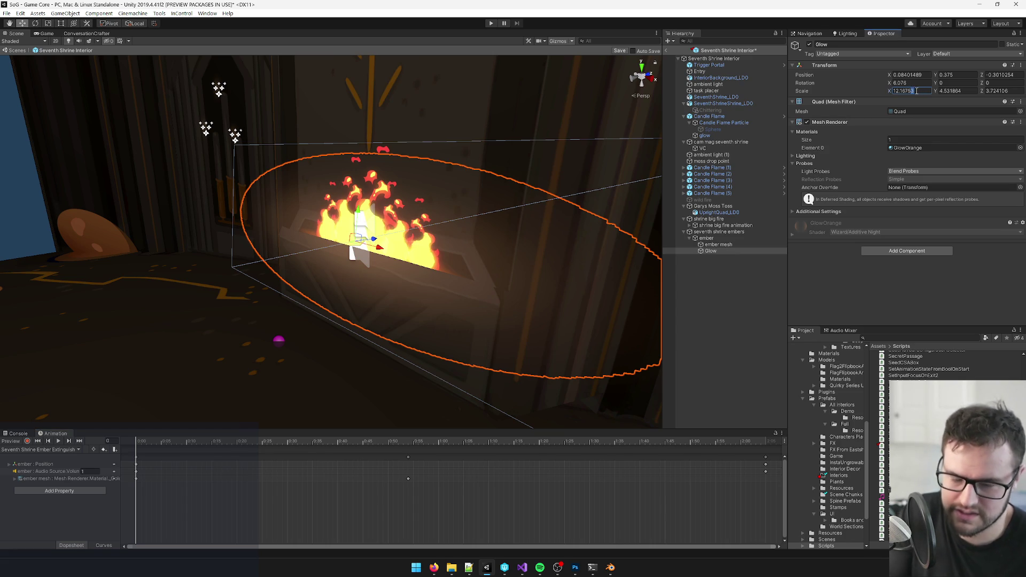
{"action": "left_click_drag", "start_coordinate": [455, 248], "coordinate": [467, 251]}
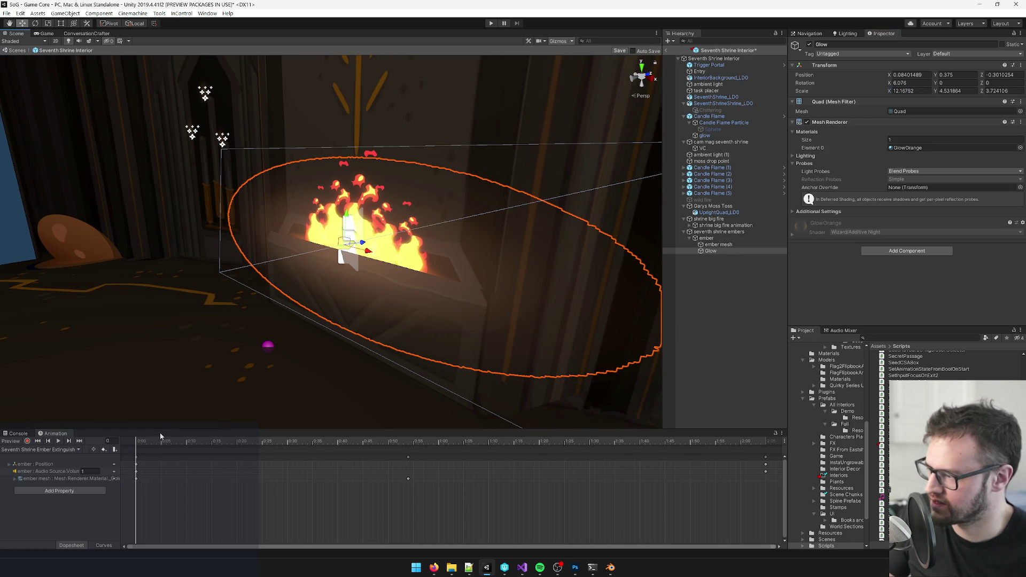
{"action": "left_click", "coordinate": [27, 441]}
{"action": "left_click", "coordinate": [915, 92]}
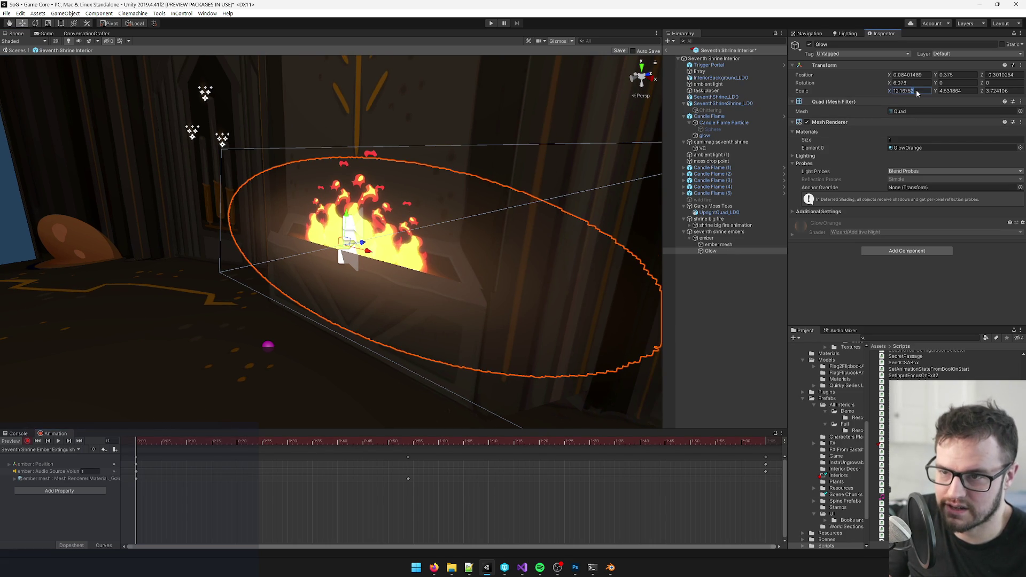
{"action": "type", "text": "12.16753"}
{"action": "left_click_drag", "start_coordinate": [202, 449], "coordinate": [766, 442]}
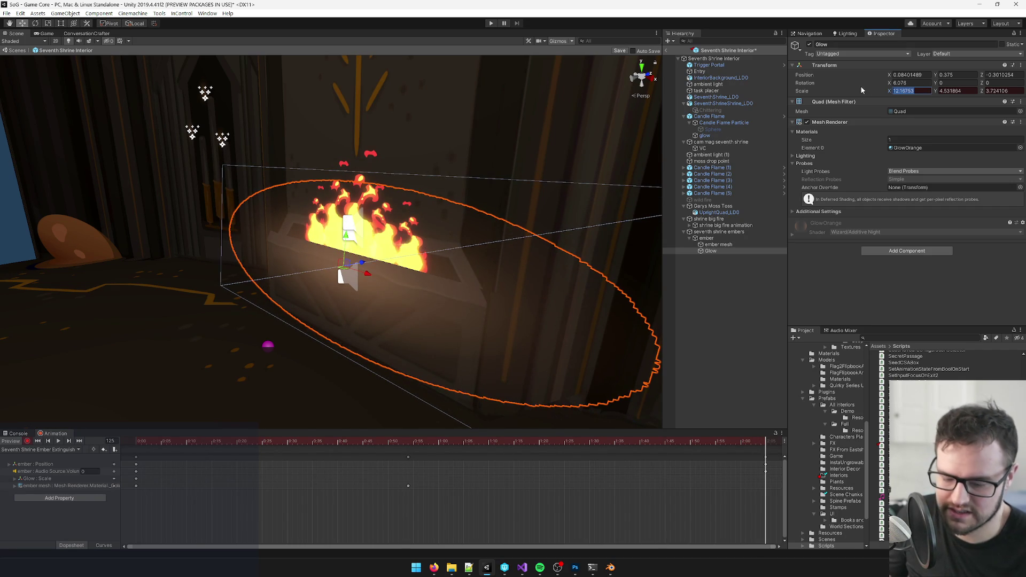
{"action": "type", "text": ".01"}
{"action": "key", "text": "Tab"}
{"action": "type", "text": ".01"}
{"action": "key", "text": "Tab"}
{"action": "type", "text": ".01"}
{"action": "key", "text": "Return"}
- Key Glow's position raised higher above the brazier around frame 121
{"action": "mouse_move", "coordinate": [345, 242]}
{"action": "left_mouse_down"}
{"action": "mouse_move", "coordinate": [337, 217]}
{"action": "mouse_move", "coordinate": [356, 262]}
{"action": "mouse_move", "coordinate": [421, 271]}
{"action": "mouse_move", "coordinate": [425, 197]}
{"action": "left_mouse_up"}
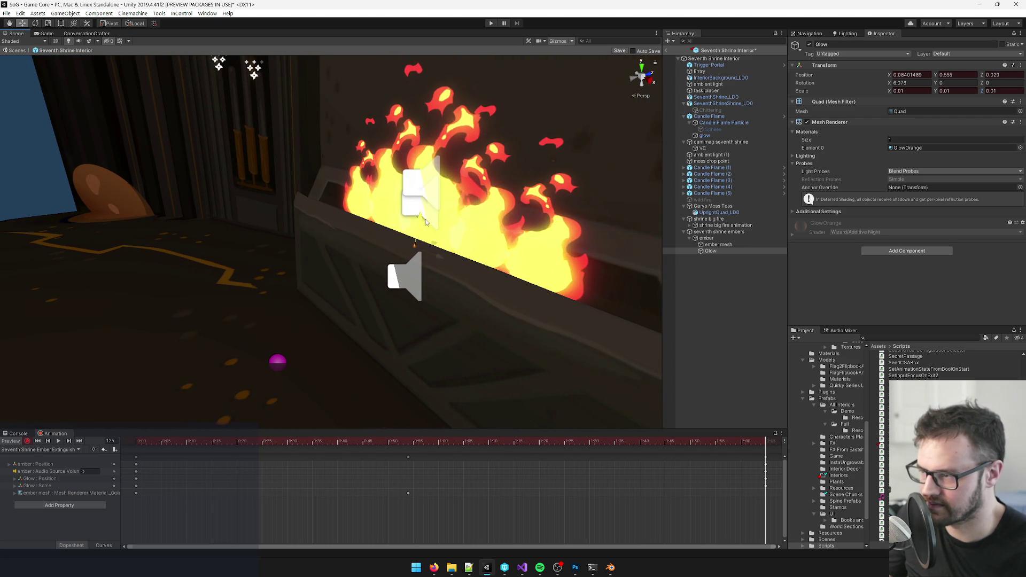
{"action": "key", "text": "ctrl+z"}
{"action": "left_click_drag", "start_coordinate": [444, 401], "coordinate": [417, 373]}
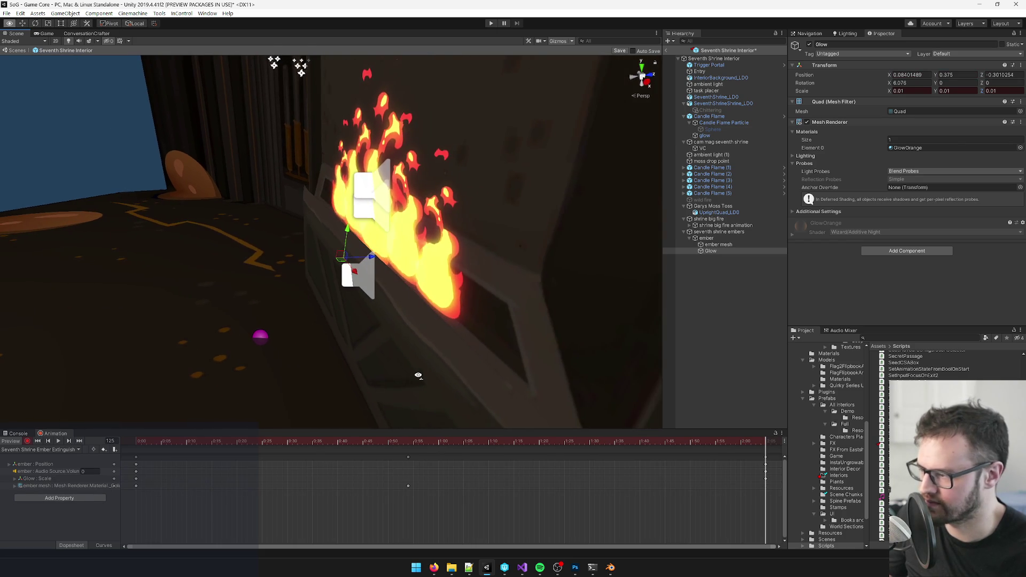
{"action": "left_click", "coordinate": [743, 442]}
{"action": "mouse_move", "coordinate": [743, 443]}
{"action": "left_mouse_down"}
{"action": "mouse_move", "coordinate": [251, 460]}
{"action": "mouse_move", "coordinate": [765, 480]}
{"action": "left_mouse_up"}
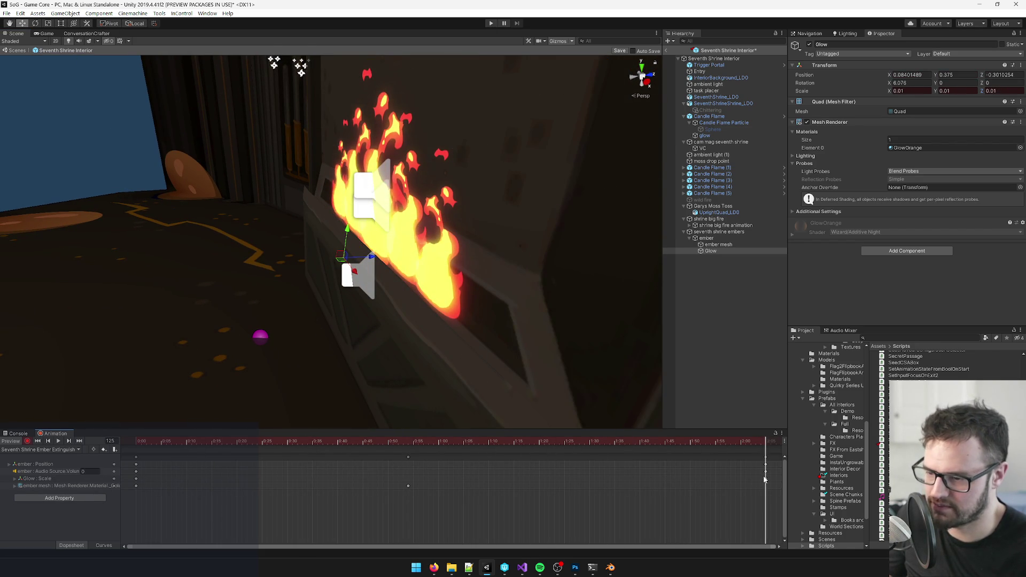
{"action": "mouse_move", "coordinate": [347, 231]}
{"action": "left_mouse_down"}
{"action": "mouse_move", "coordinate": [360, 210]}
{"action": "mouse_move", "coordinate": [379, 207]}
{"action": "mouse_move", "coordinate": [369, 230]}
{"action": "left_mouse_up"}
- Scrub the Extinguish clip to preview the glow shrinking and growing, ending on the first frame
{"action": "left_click_drag", "start_coordinate": [746, 441], "coordinate": [363, 441]}
{"action": "mouse_move", "coordinate": [268, 460]}
{"action": "left_mouse_down"}
{"action": "mouse_move", "coordinate": [261, 464]}
{"action": "mouse_move", "coordinate": [768, 467]}
{"action": "left_mouse_up"}
{"action": "left_click_drag", "start_coordinate": [496, 318], "coordinate": [469, 302]}
{"action": "key", "text": "f"}
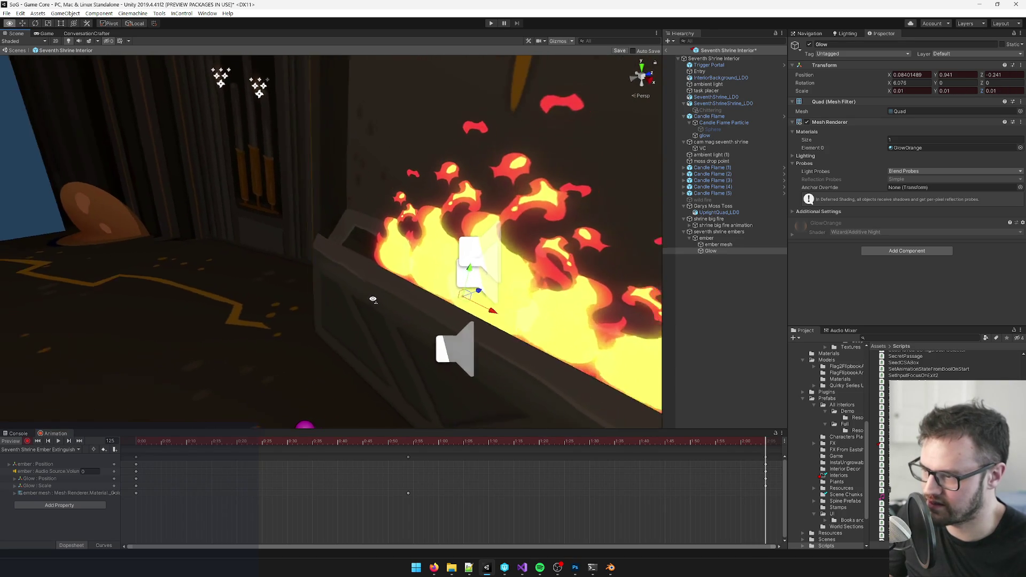
{"action": "mouse_move", "coordinate": [422, 306]}
{"action": "left_mouse_down"}
{"action": "mouse_move", "coordinate": [545, 311]}
{"action": "mouse_move", "coordinate": [432, 246]}
{"action": "mouse_move", "coordinate": [395, 259]}
{"action": "left_mouse_up"}
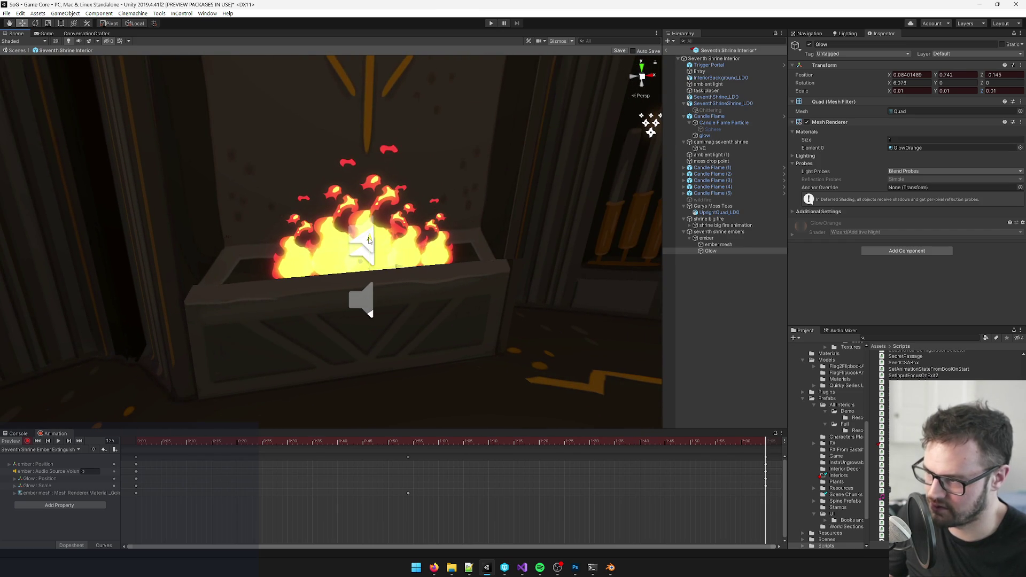
{"action": "left_click", "coordinate": [726, 441]}
{"action": "mouse_move", "coordinate": [717, 446]}
{"action": "left_mouse_down"}
{"action": "mouse_move", "coordinate": [246, 454]}
{"action": "mouse_move", "coordinate": [710, 486]}
{"action": "mouse_move", "coordinate": [588, 479]}
{"action": "left_mouse_up"}
{"action": "left_click", "coordinate": [37, 442]}
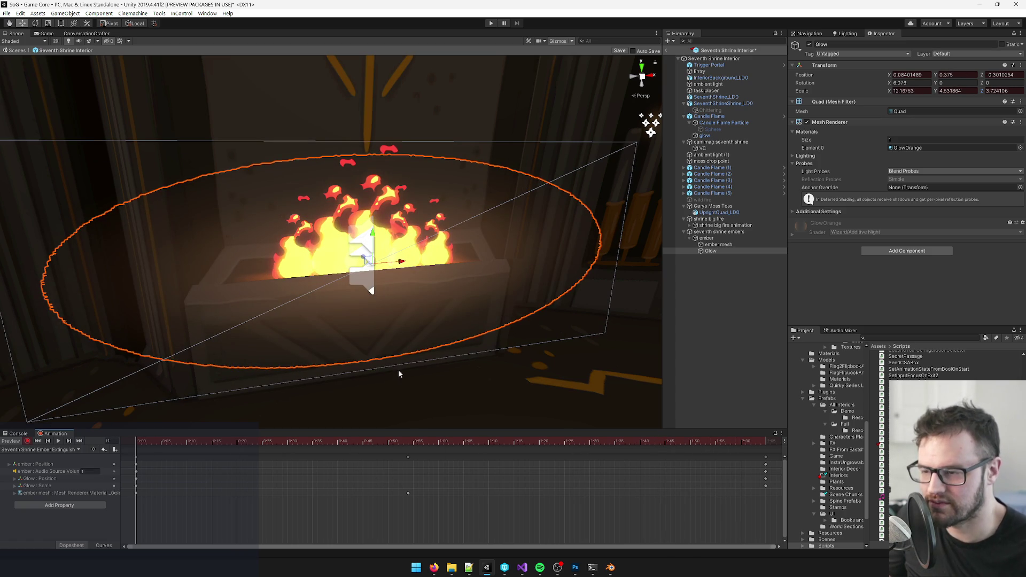
{"action": "left_click", "coordinate": [711, 232]}
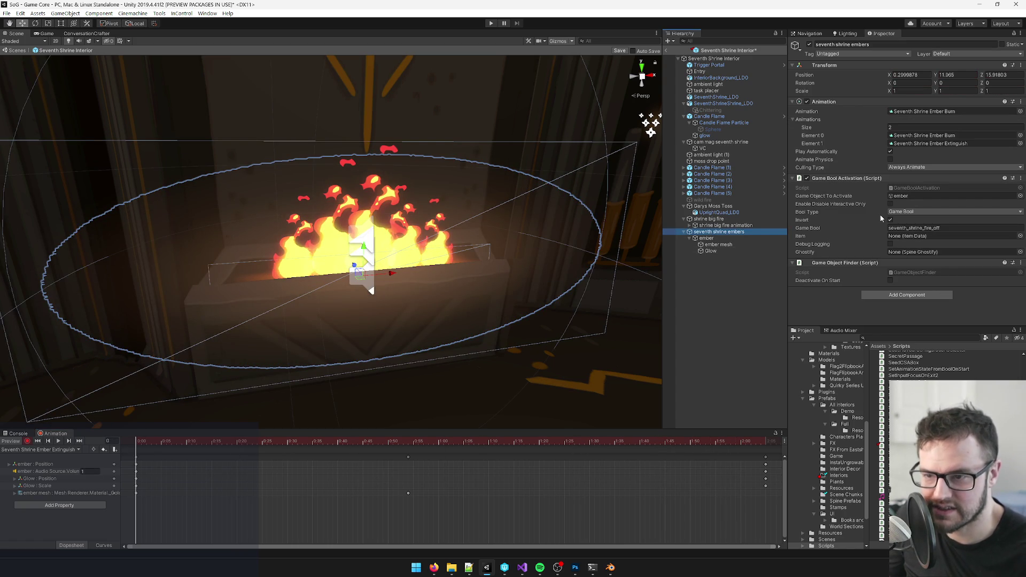
- Save the Seventh Shrine Interior prefab, select the ember and turn off animation recording
{"action": "left_click_drag", "start_coordinate": [406, 198], "coordinate": [470, 195]}
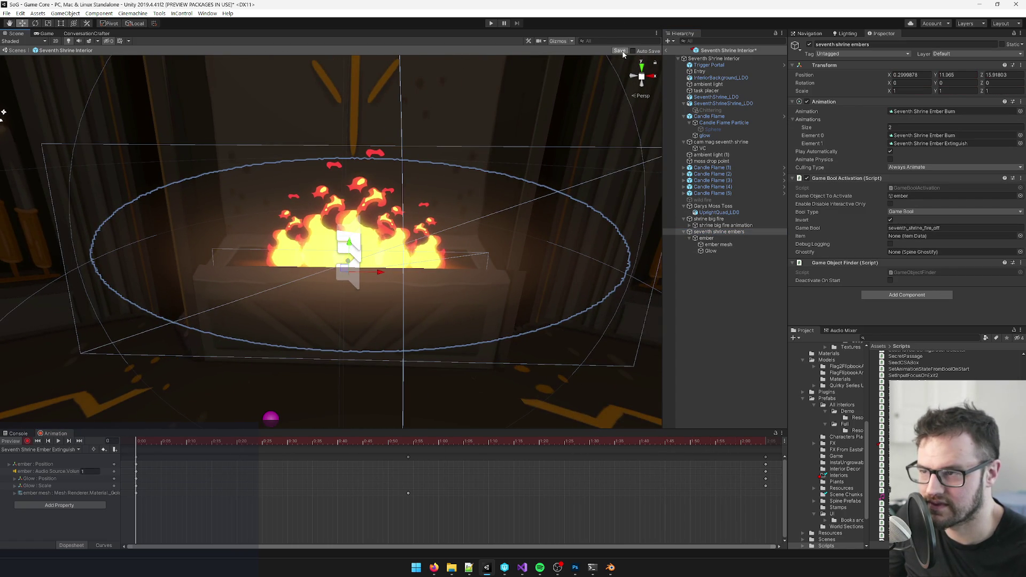
{"action": "left_click", "coordinate": [620, 50]}
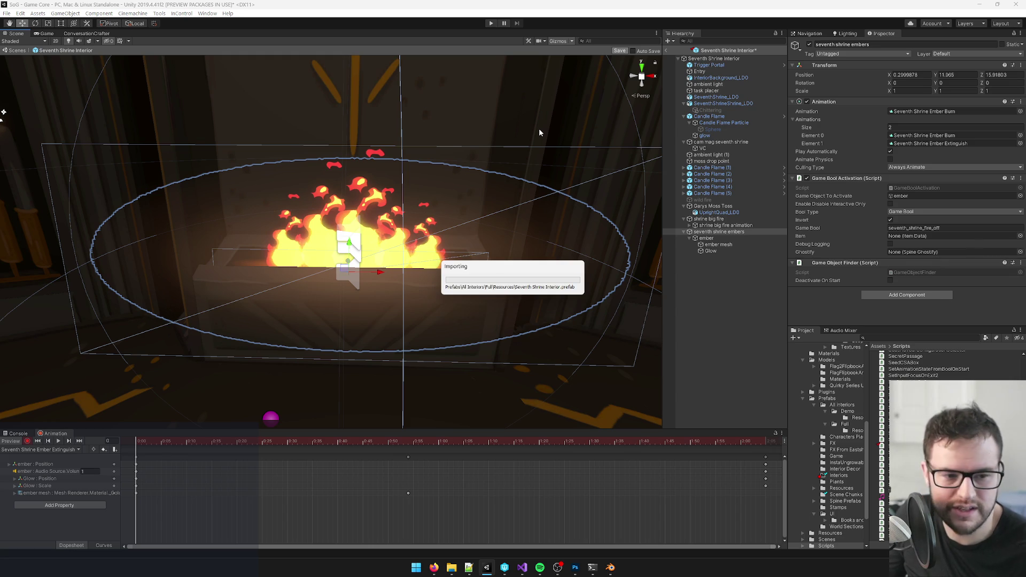
{"action": "left_click", "coordinate": [711, 238]}
{"action": "scroll", "coordinate": [953, 155], "scroll_direction": "down", "scroll_amount": 5}
{"action": "scroll", "coordinate": [951, 168], "scroll_direction": "up", "scroll_amount": 4}
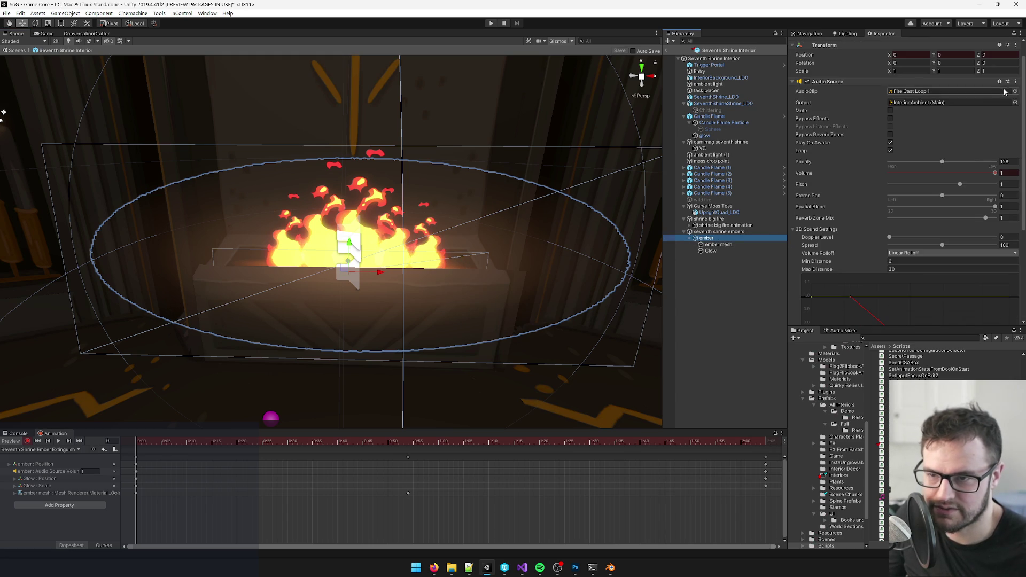
{"action": "left_click", "coordinate": [1015, 91]}
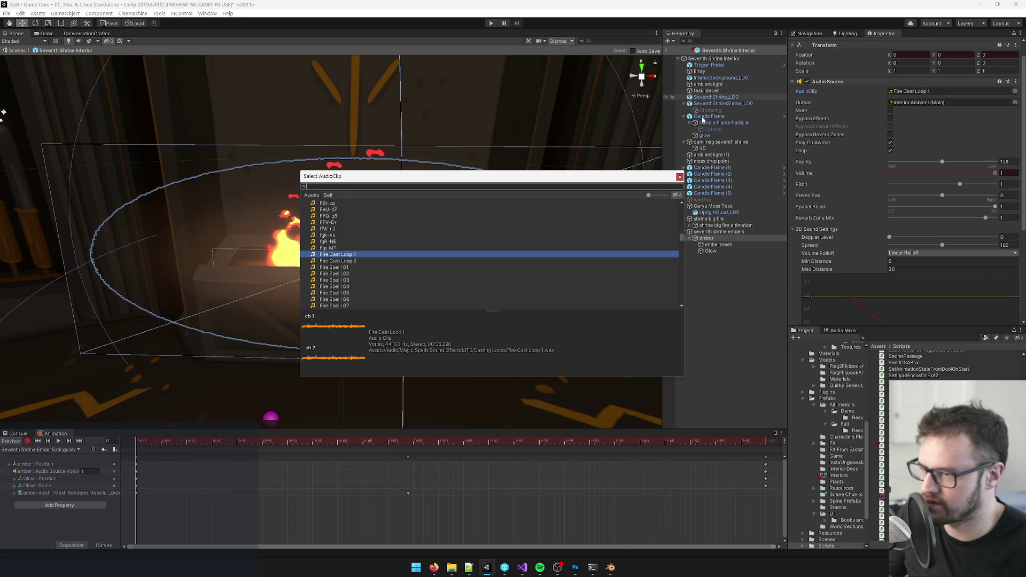
{"action": "key", "text": "Return"}
{"action": "left_click", "coordinate": [28, 442]}
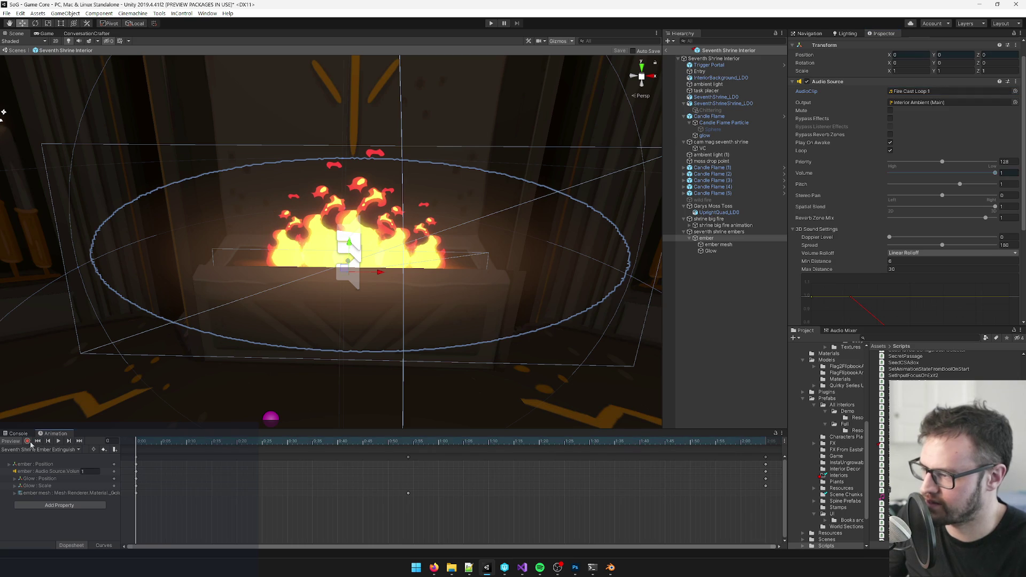
- Set the ember's Audio Source clip to Fire01, save the prefab and exit prefab mode
{"action": "left_click", "coordinate": [1015, 91]}
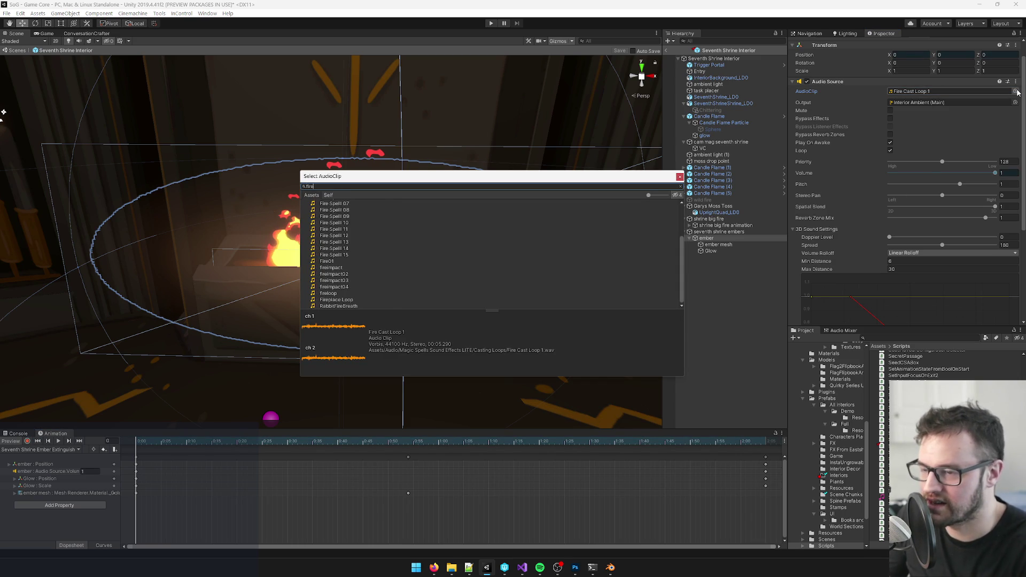
{"action": "scroll", "coordinate": [425, 256], "scroll_direction": "up", "scroll_amount": 3}
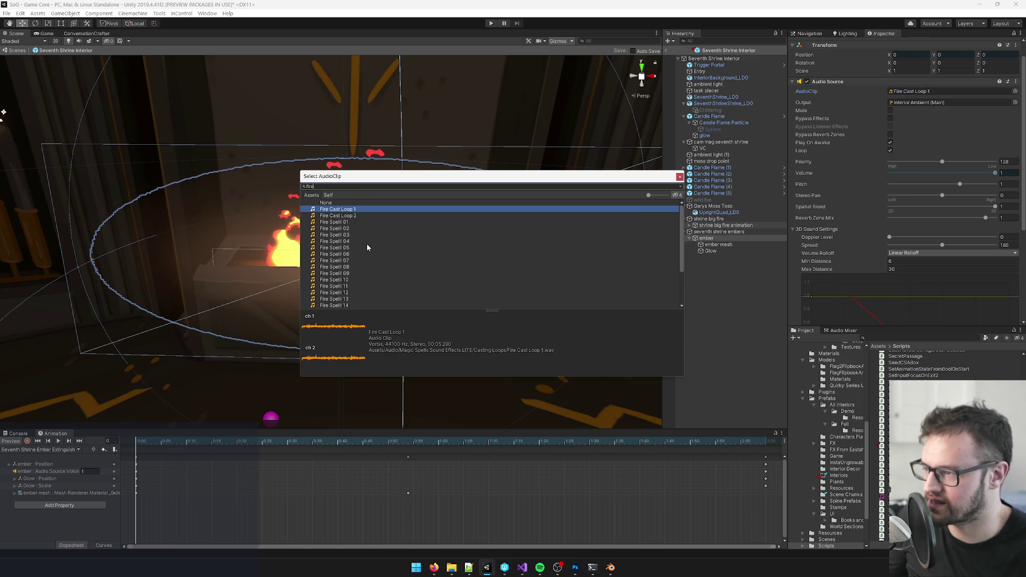
{"action": "scroll", "coordinate": [368, 247], "scroll_direction": "down", "scroll_amount": 5}
{"action": "double_click", "coordinate": [331, 262]}
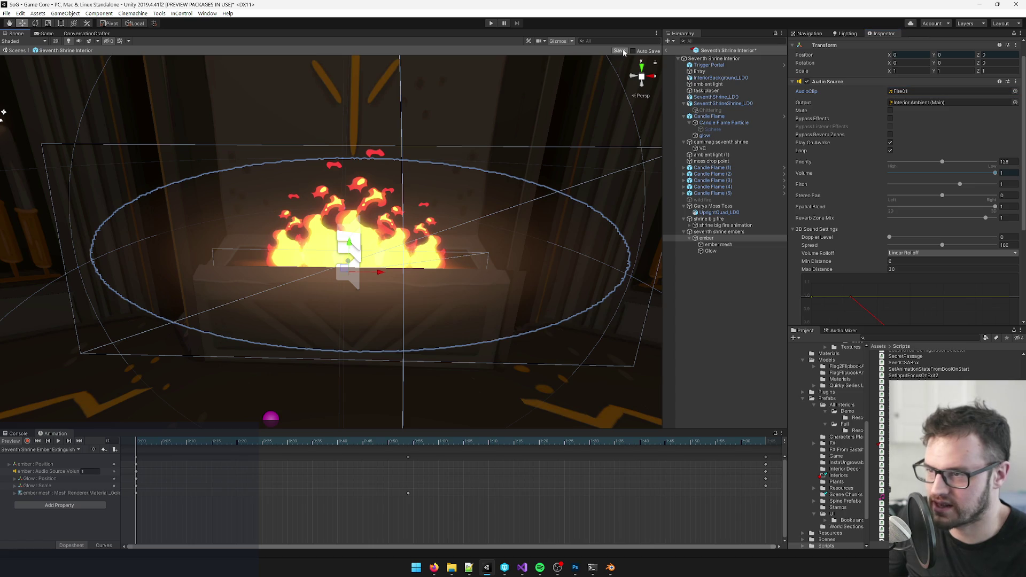
{"action": "left_click", "coordinate": [620, 50]}
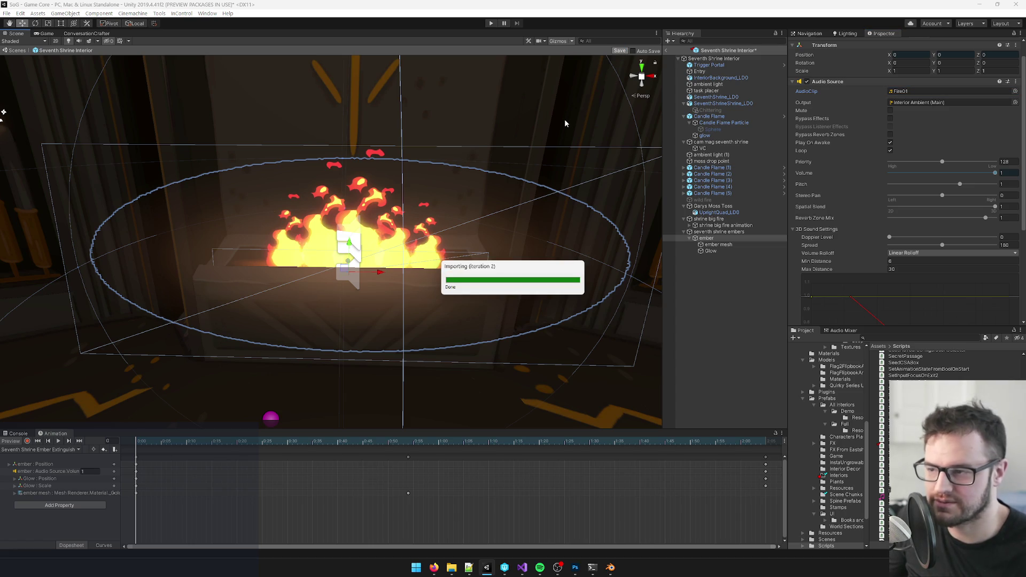
{"action": "left_click", "coordinate": [667, 50]}
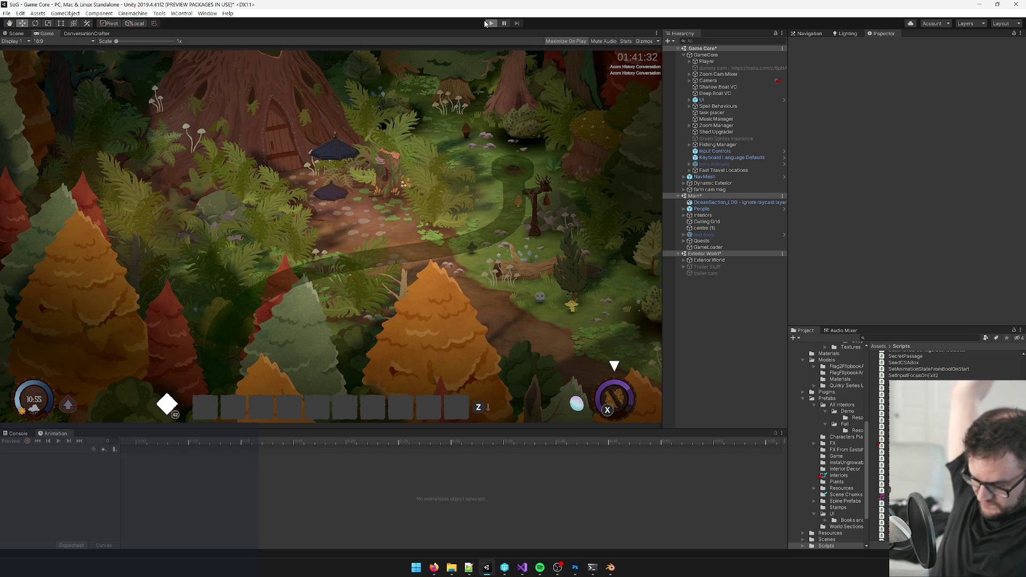
- Enter Play mode, exit to the main menu and load the 'at 7th shrine' save
{"action": "left_click", "coordinate": [485, 23]}
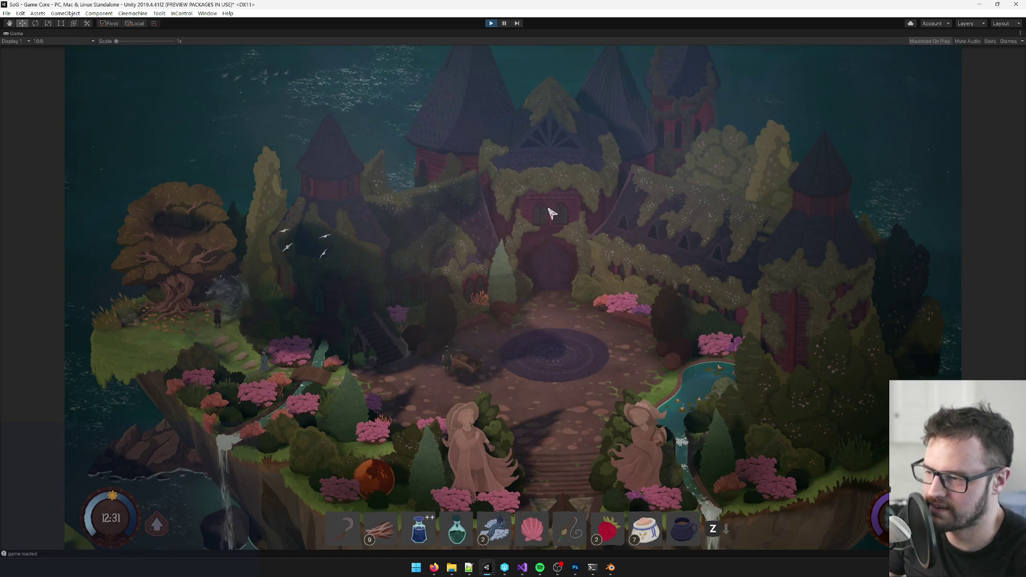
{"action": "key", "text": "Escape"}
{"action": "left_click", "coordinate": [466, 368]}
{"action": "key", "text": "Escape"}
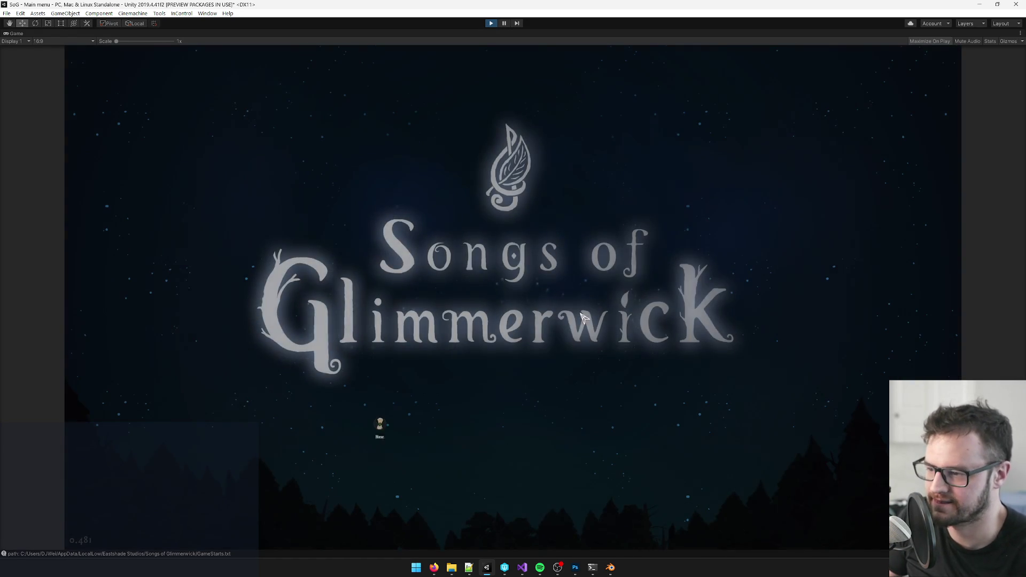
{"action": "left_click", "coordinate": [469, 425]}
{"action": "left_click", "coordinate": [478, 192]}
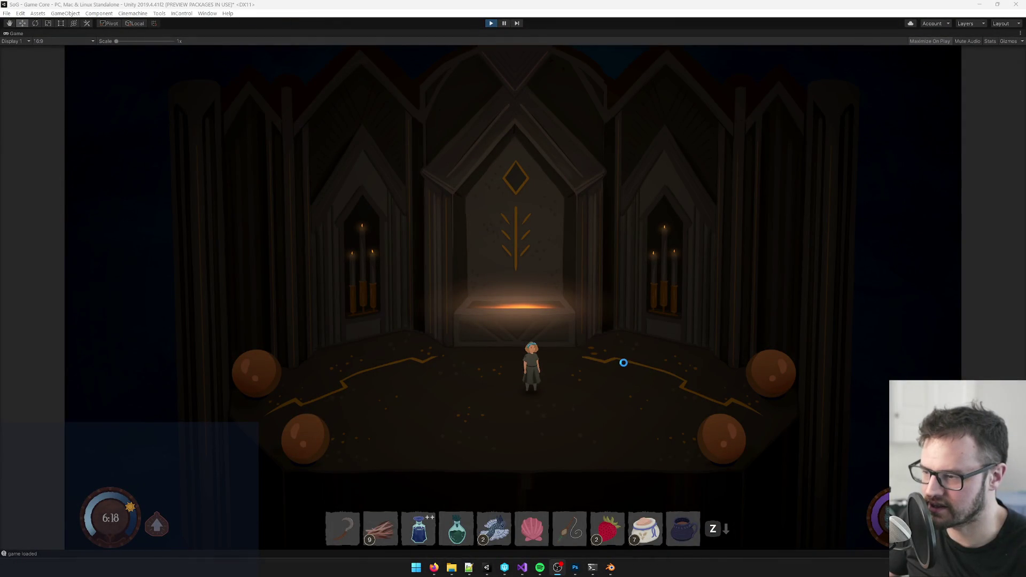
- Walk to the shrine's brazier, interact and choose Repair in the 'Repair shrine?' dialog
{"action": "key", "text": "w"}
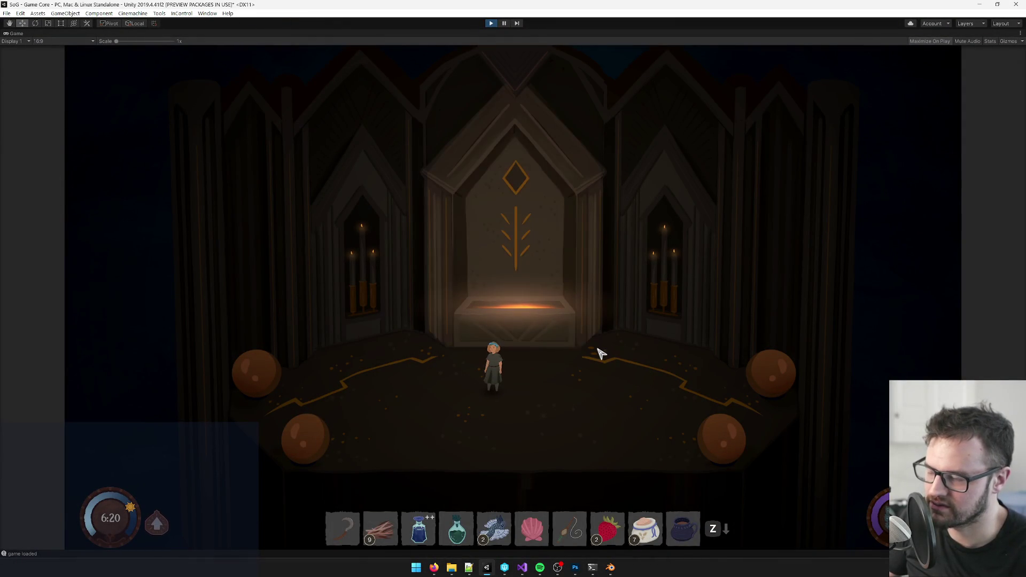
{"action": "key", "text": "w"}
{"action": "key", "text": "e"}
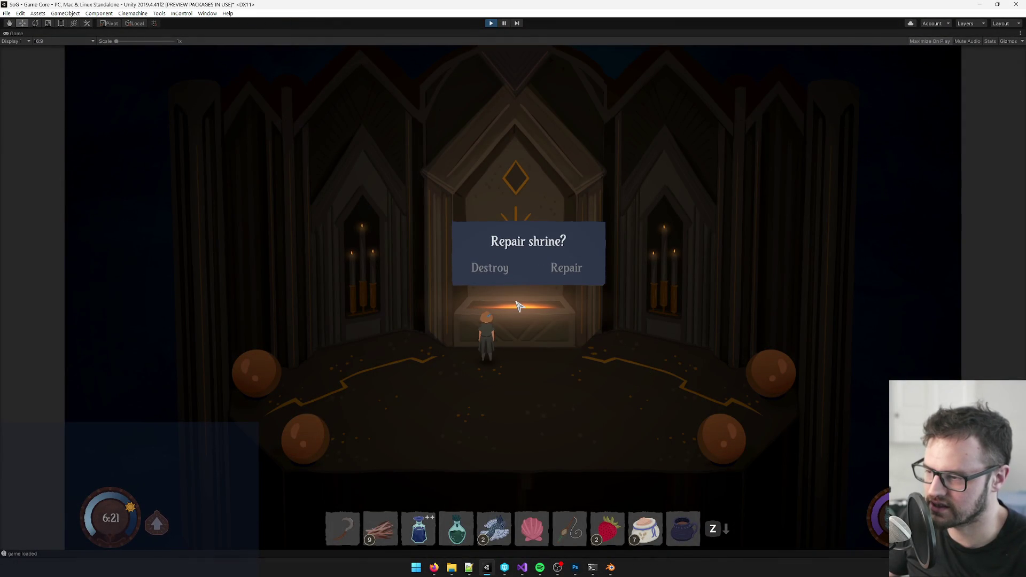
{"action": "left_click", "coordinate": [576, 273]}
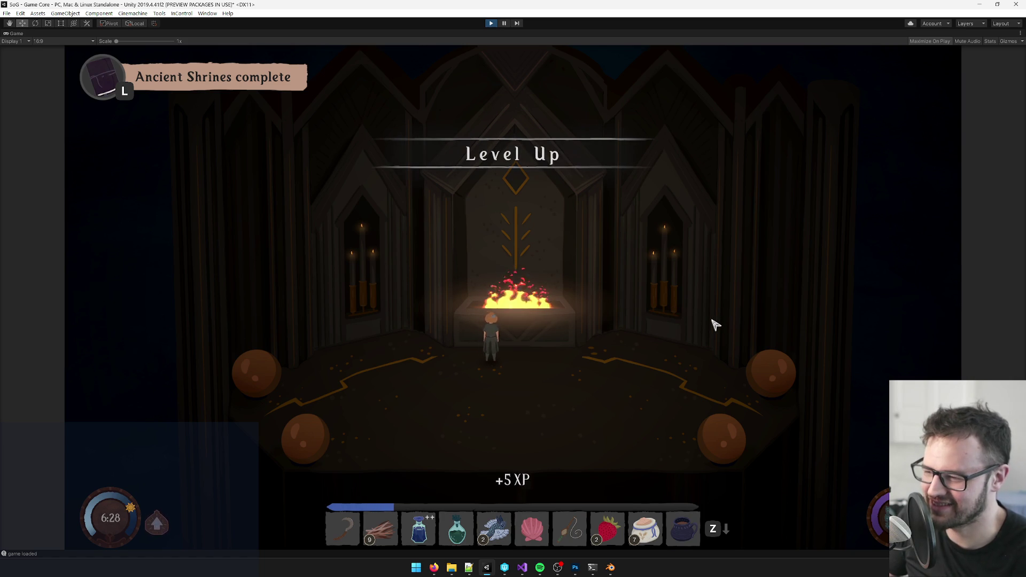
- Walk the character around the brazier to watch the big fire blaze
{"action": "key", "text": "s"}
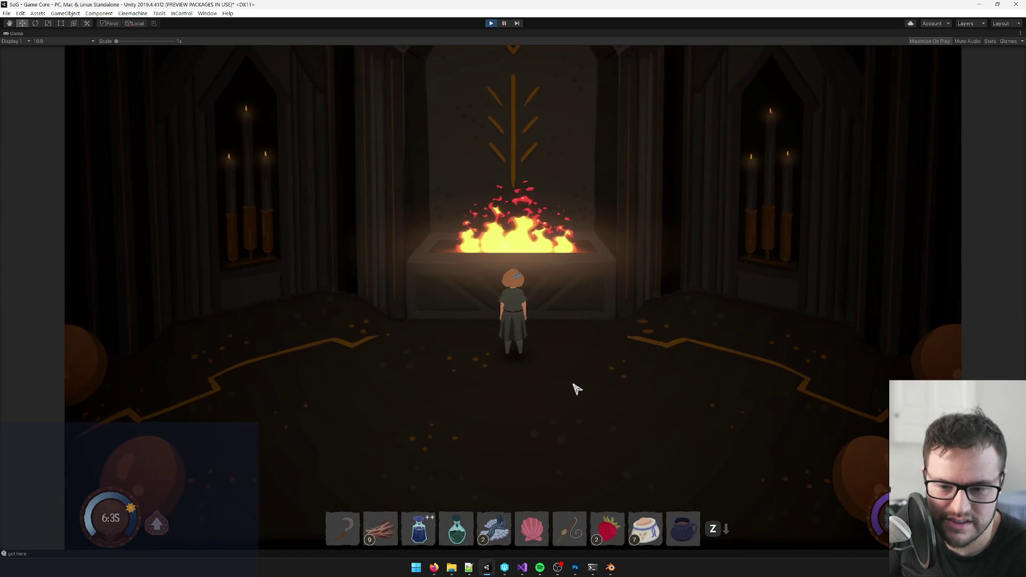
{"action": "key", "text": "s"}
{"action": "key", "text": "w"}
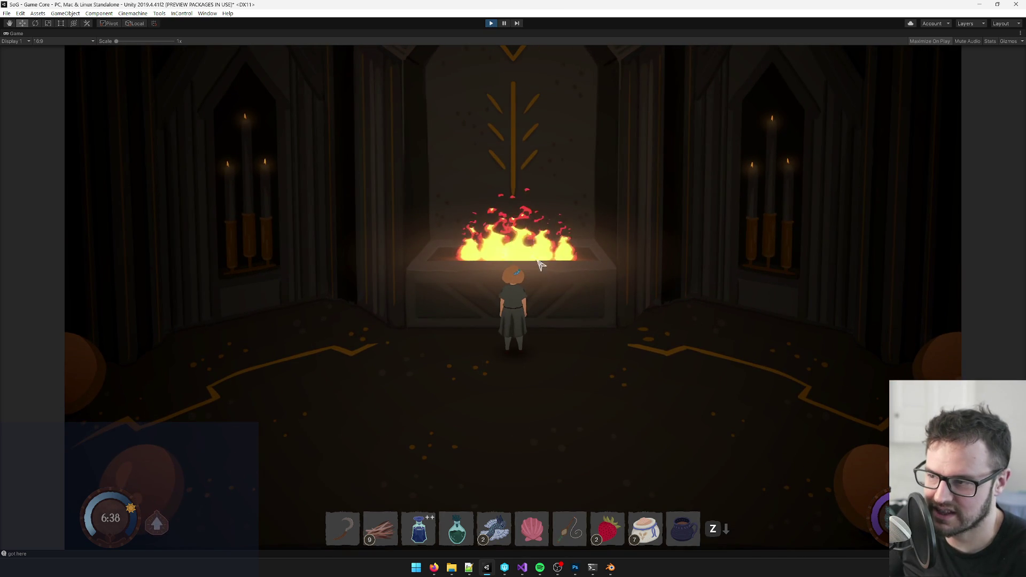
{"action": "key", "text": "s"}
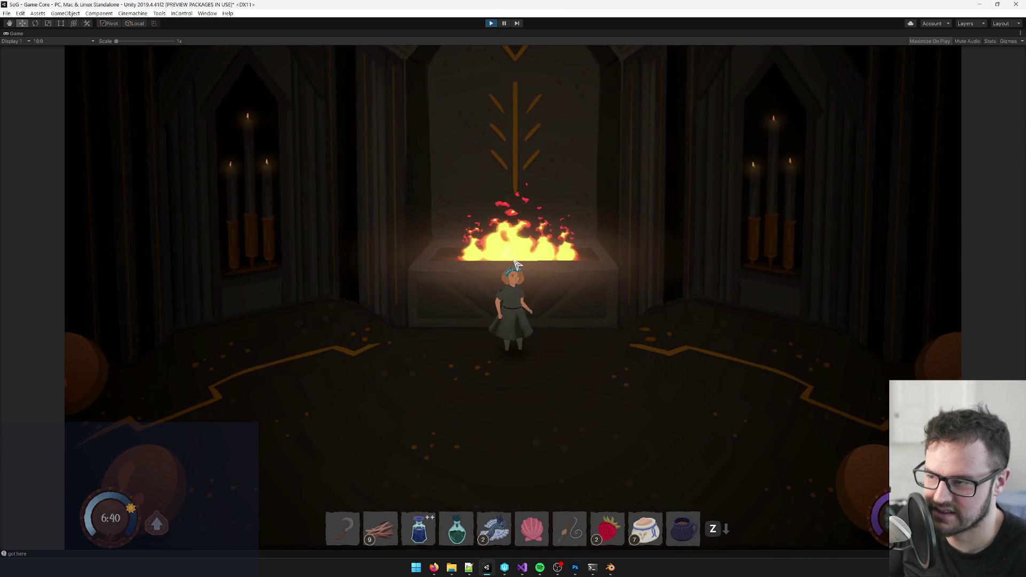
{"action": "right_click", "coordinate": [16, 33]}
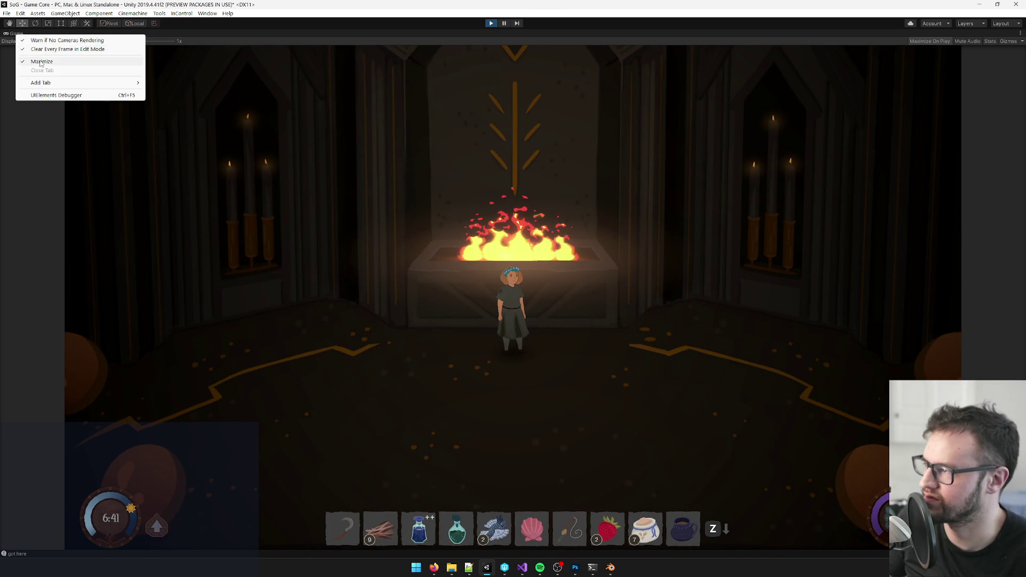
- Restore the editor panels and select big fire loop under Seventh Shrine Interior(Clone) > shrine big fire
{"action": "left_click", "coordinate": [41, 62]}
{"action": "left_click", "coordinate": [680, 49]}
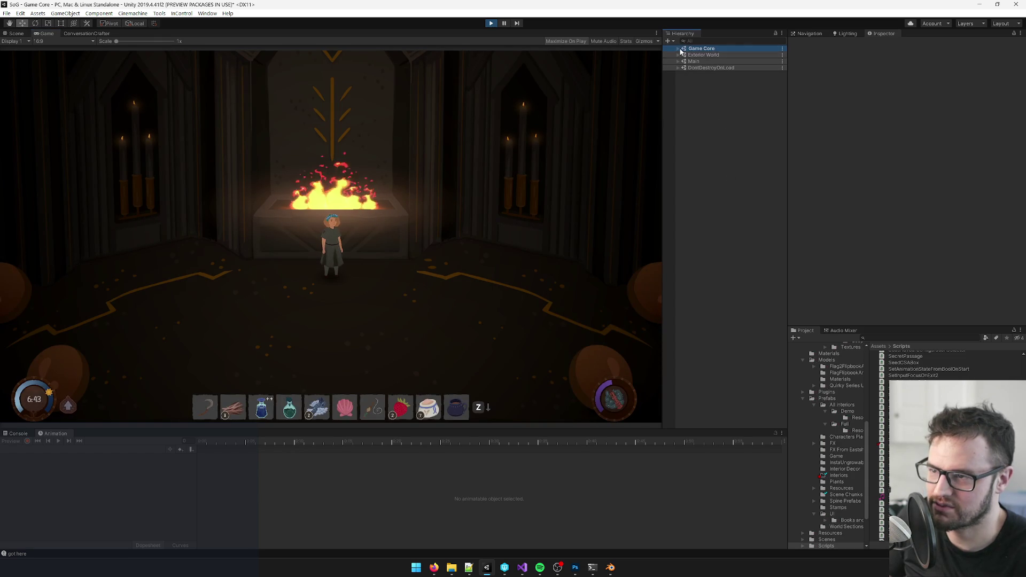
{"action": "left_click", "coordinate": [678, 48]}
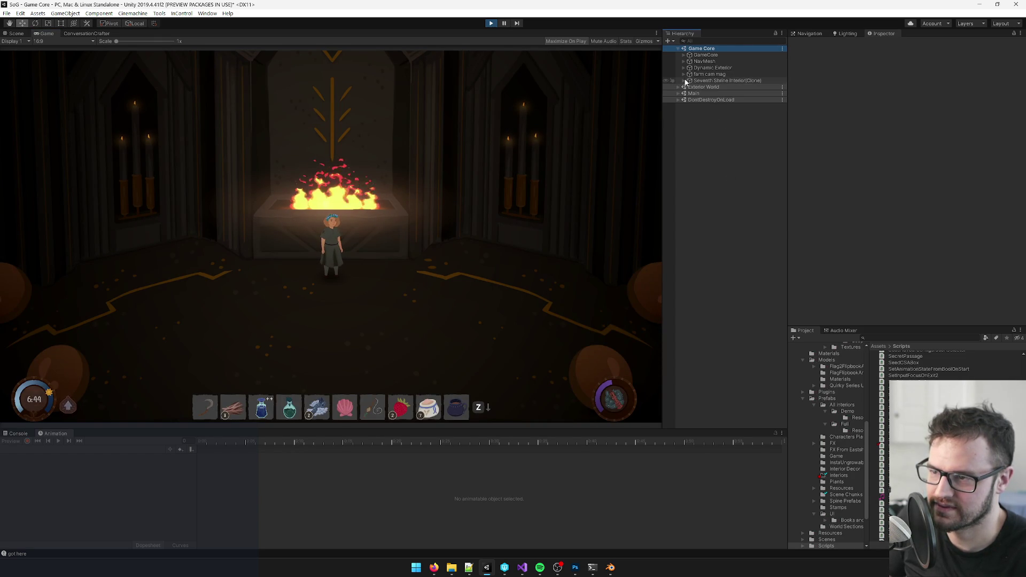
{"action": "left_click", "coordinate": [684, 81]}
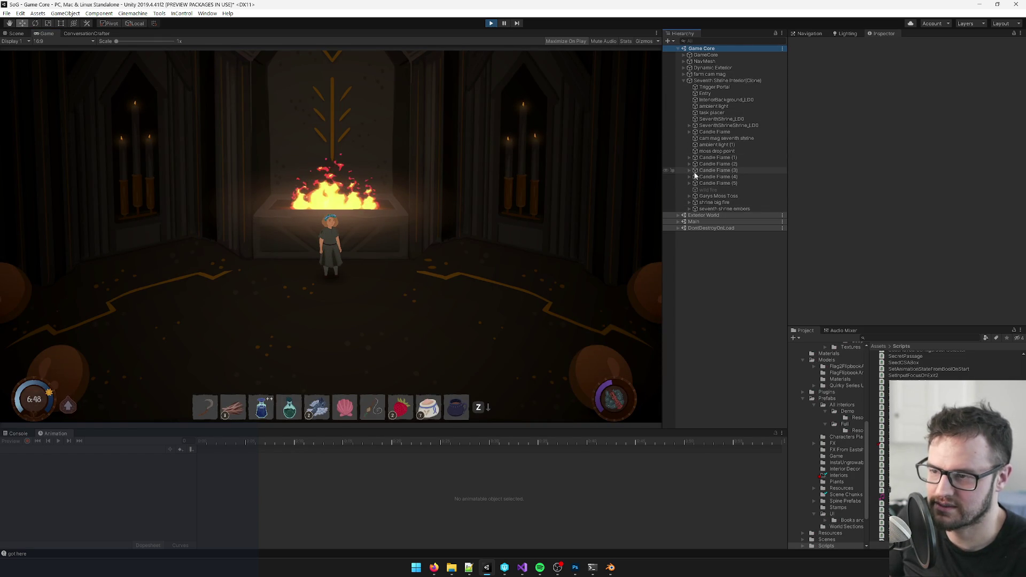
{"action": "left_click", "coordinate": [689, 202]}
{"action": "left_click", "coordinate": [700, 209]}
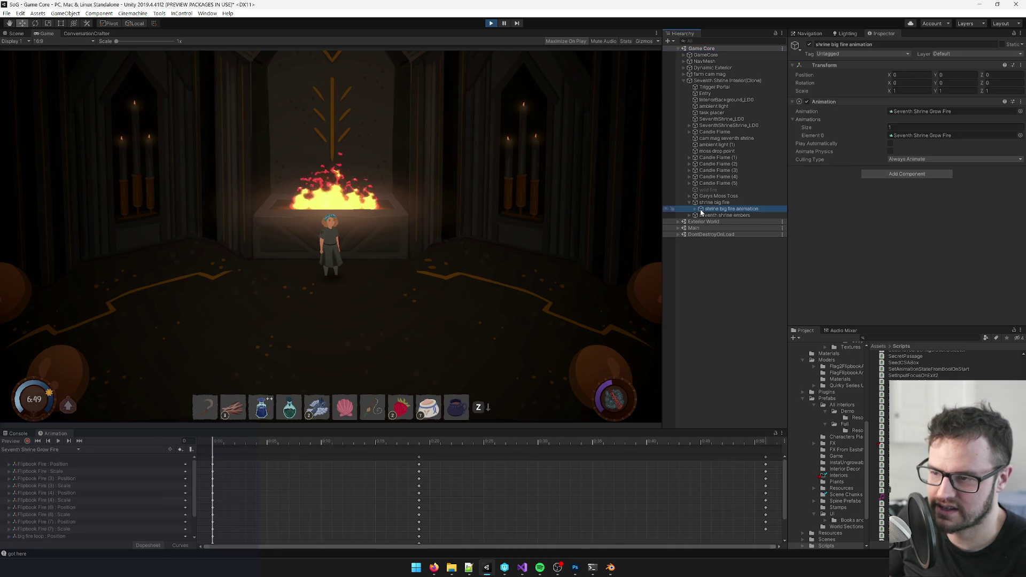
{"action": "left_click", "coordinate": [695, 209]}
{"action": "left_click", "coordinate": [719, 254]}
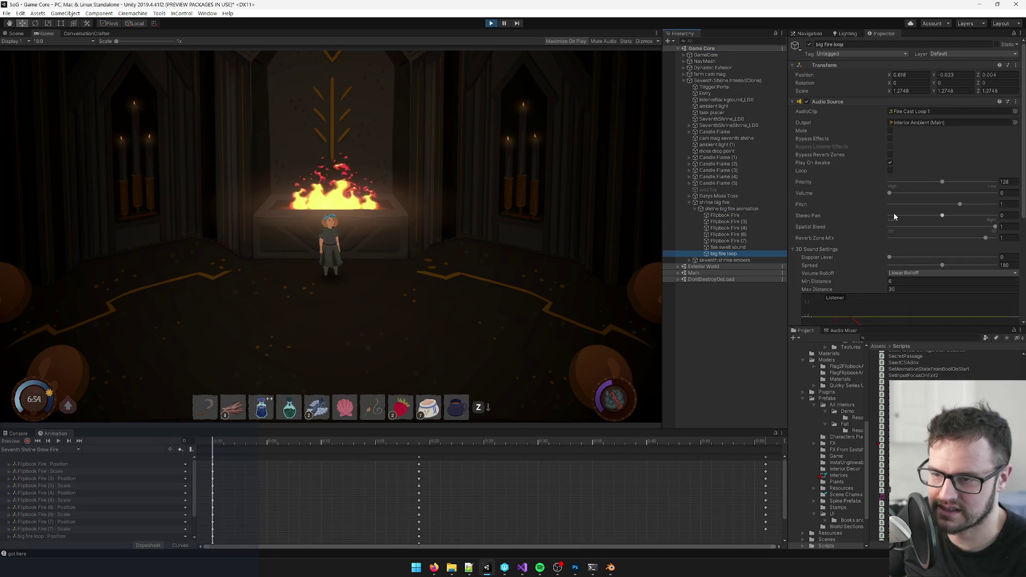
- Raise the big fire loop volume to about 0.8 and walk to and from the fire to listen
{"action": "left_click_drag", "start_coordinate": [889, 193], "coordinate": [995, 195]}
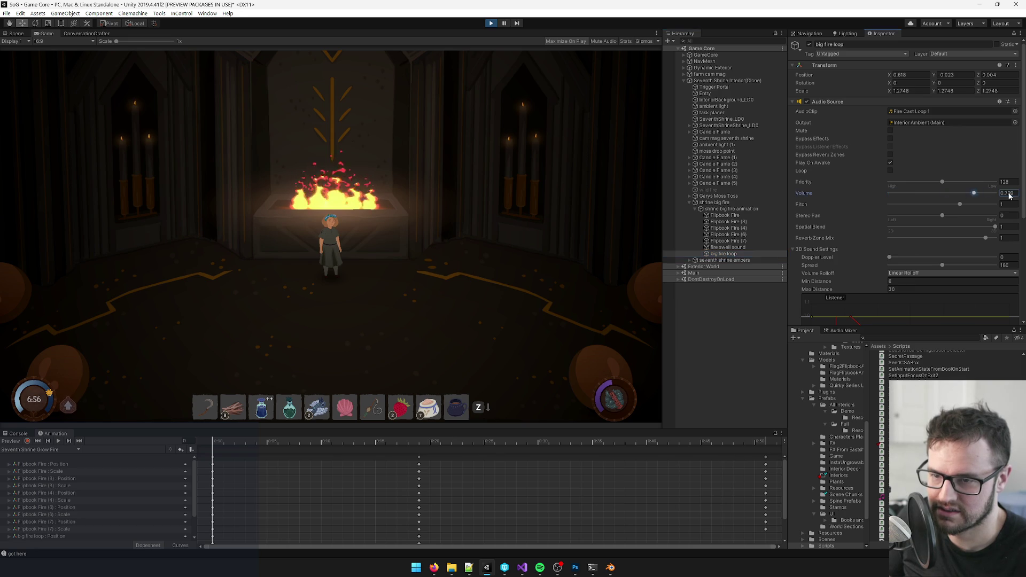
{"action": "left_click", "coordinate": [412, 328]}
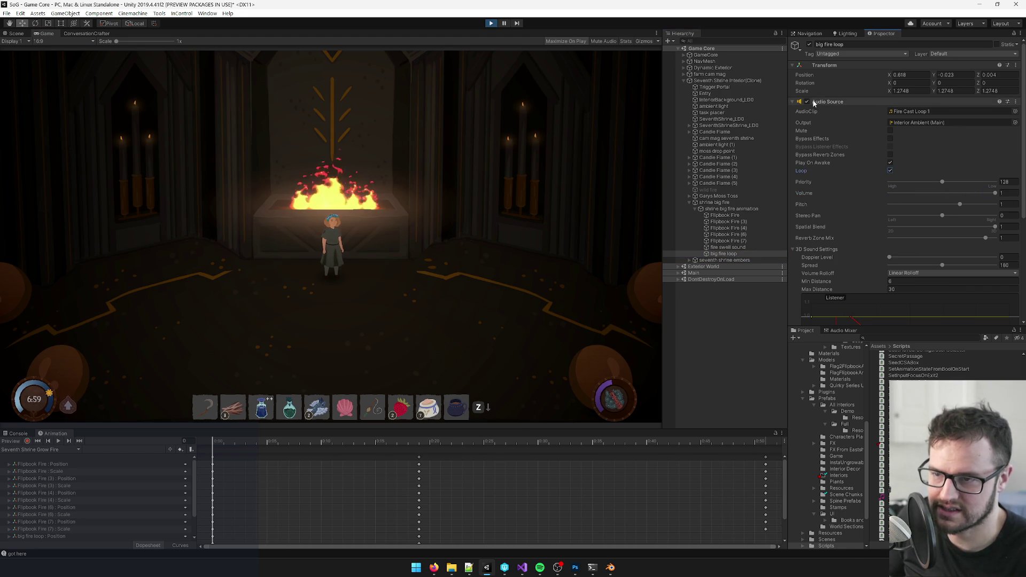
{"action": "key", "text": "s"}
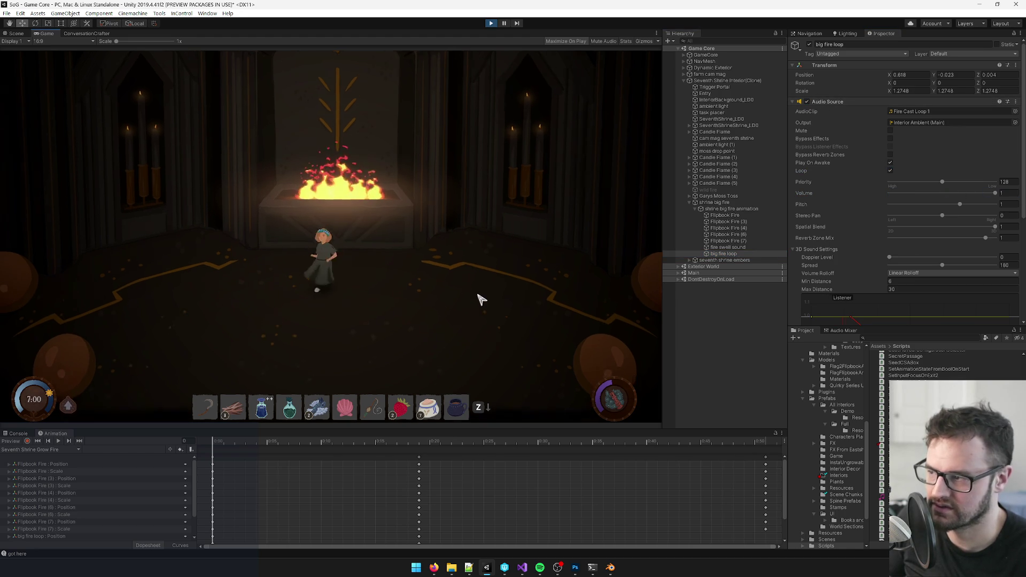
{"action": "key", "text": "w"}
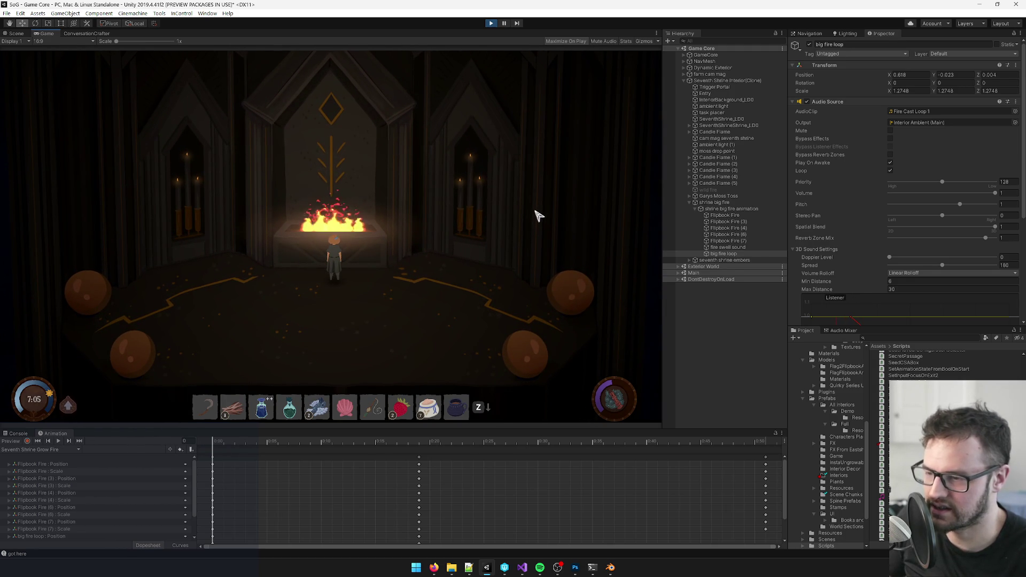
{"action": "key", "text": "s"}
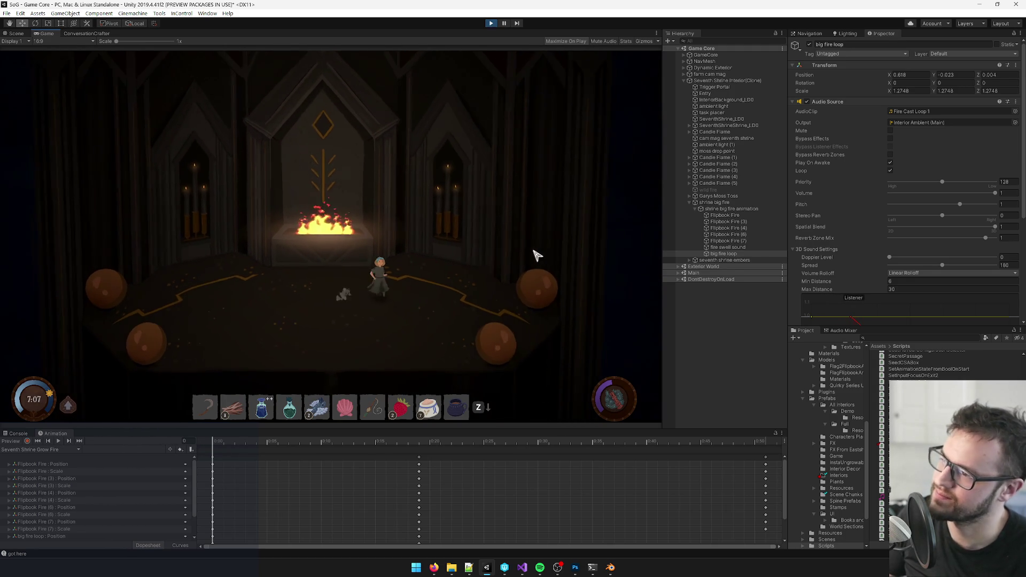
{"action": "key", "text": "w"}
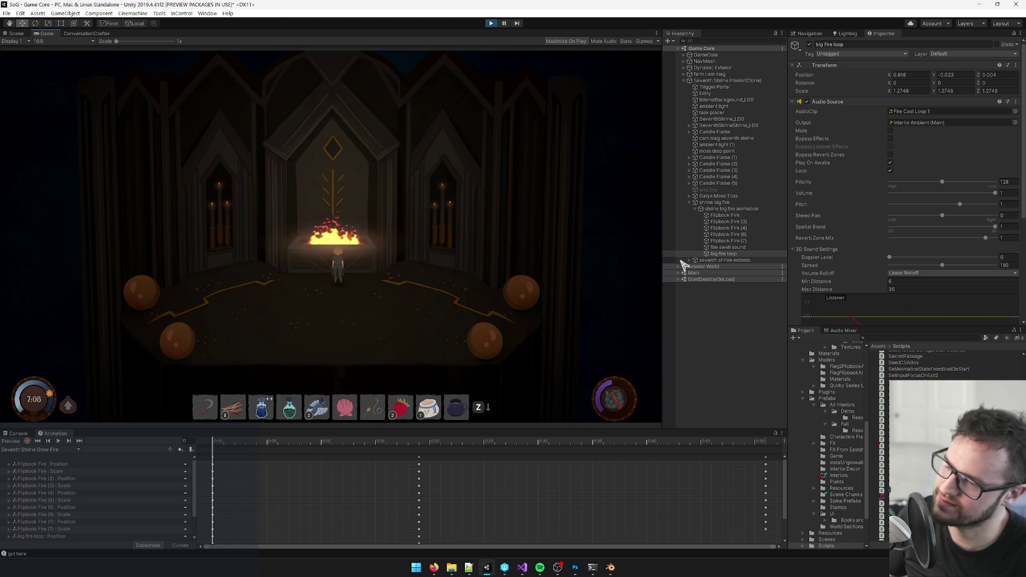
- Lower the volume slightly, walk around the fire pit again, then stop play mode
{"action": "left_click_drag", "start_coordinate": [994, 194], "coordinate": [978, 194]}
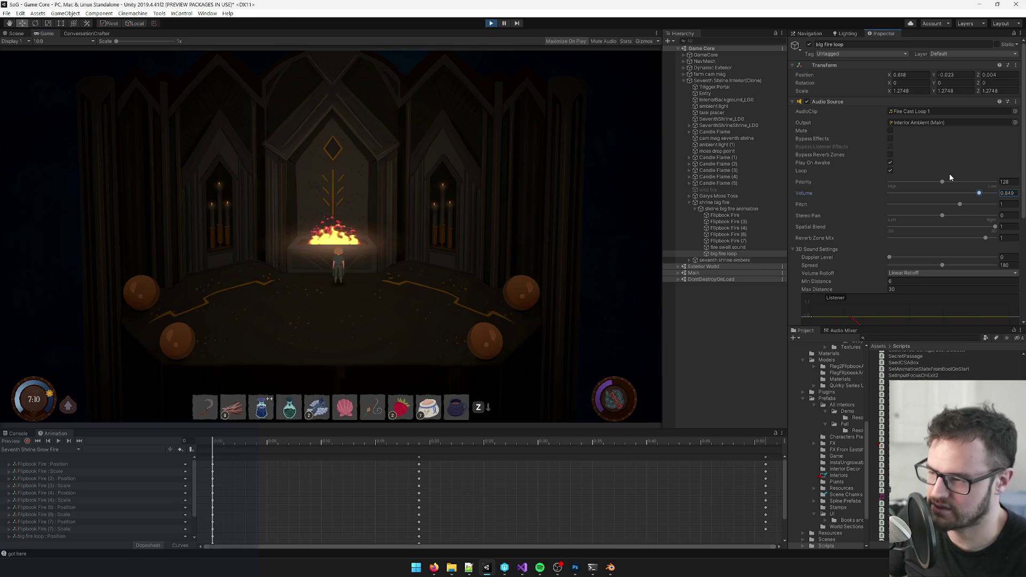
{"action": "left_click", "coordinate": [458, 302]}
{"action": "key", "text": "a"}
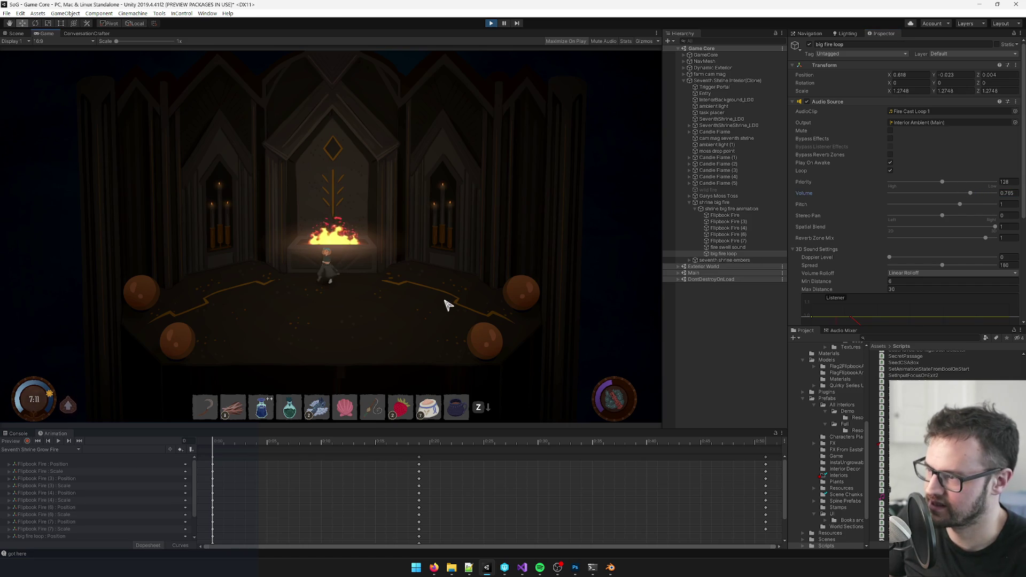
{"action": "key", "text": "d"}
{"action": "key", "text": "s"}
{"action": "key", "text": "w"}
{"action": "key", "text": "a"}
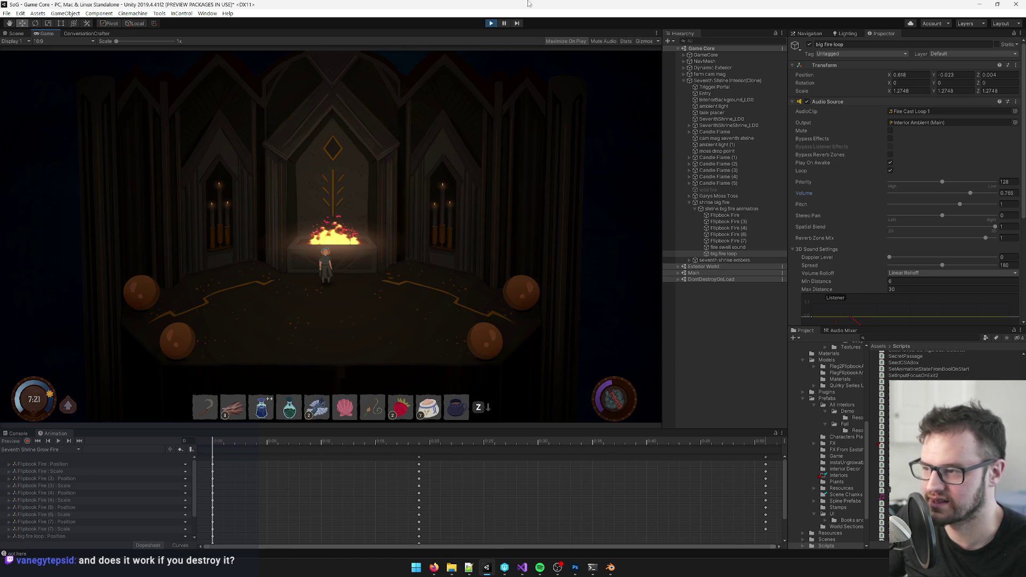
{"action": "left_click", "coordinate": [493, 24]}
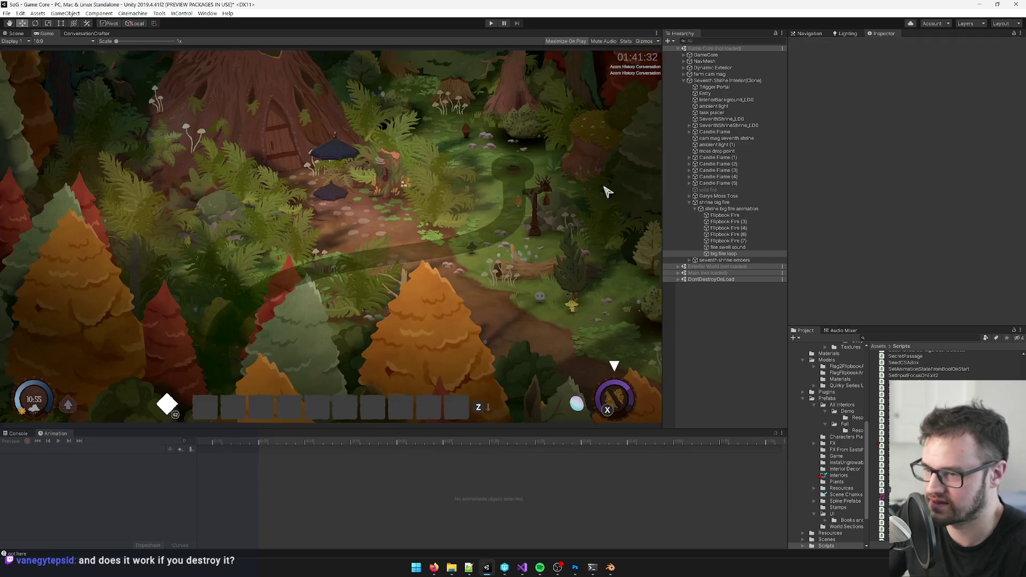
- Search the Project panel for 'seventh' and open the Seventh Shrine Interior prefab
{"action": "left_click", "coordinate": [908, 408]}
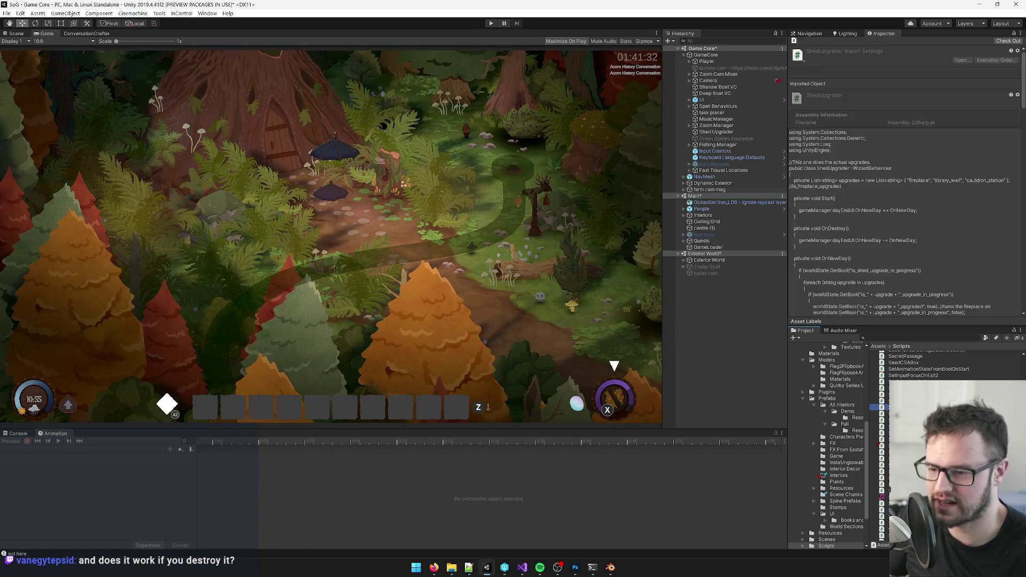
{"action": "left_click", "coordinate": [892, 338]}
{"action": "type", "text": "seventh"}
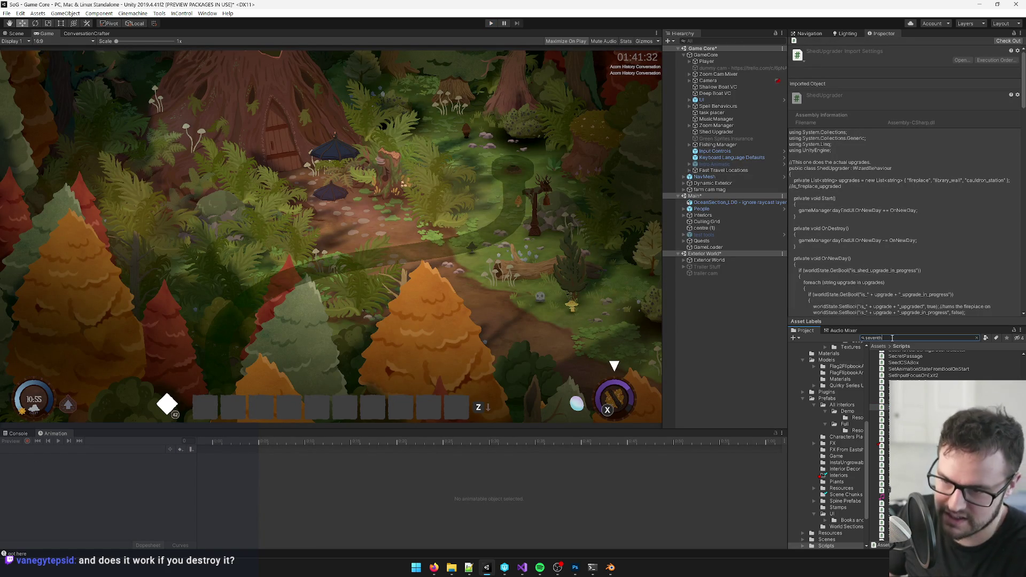
{"action": "double_click", "coordinate": [909, 385]}
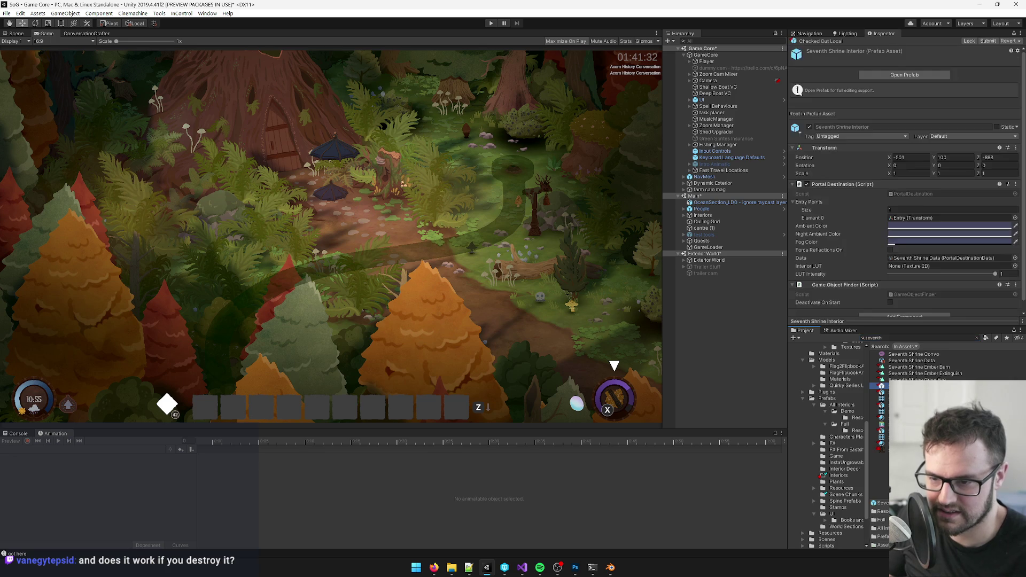
- In the Scene view, enable Loop on big fire loop and set its volume to 0.7
{"action": "left_click", "coordinate": [13, 35]}
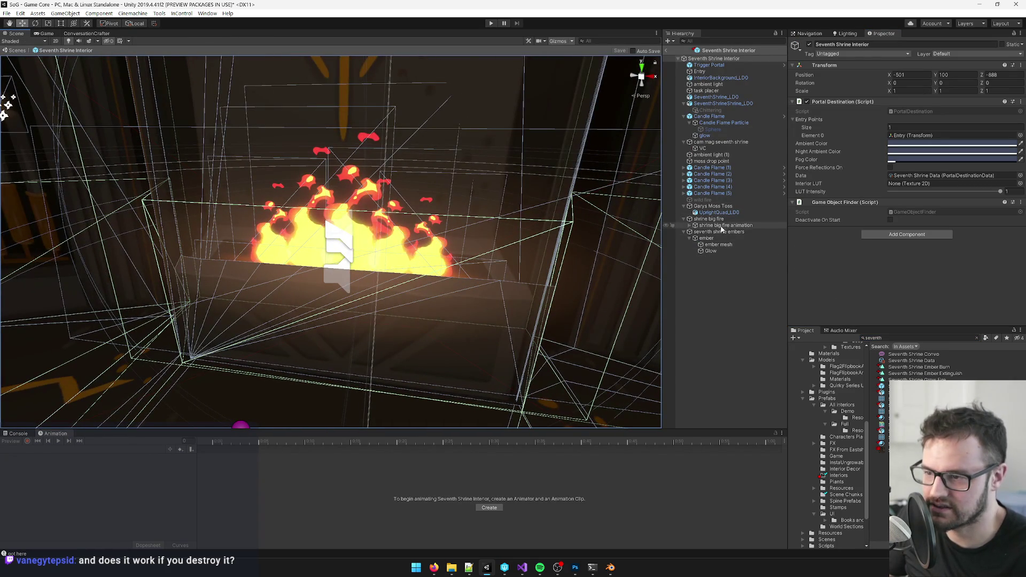
{"action": "left_click", "coordinate": [706, 226]}
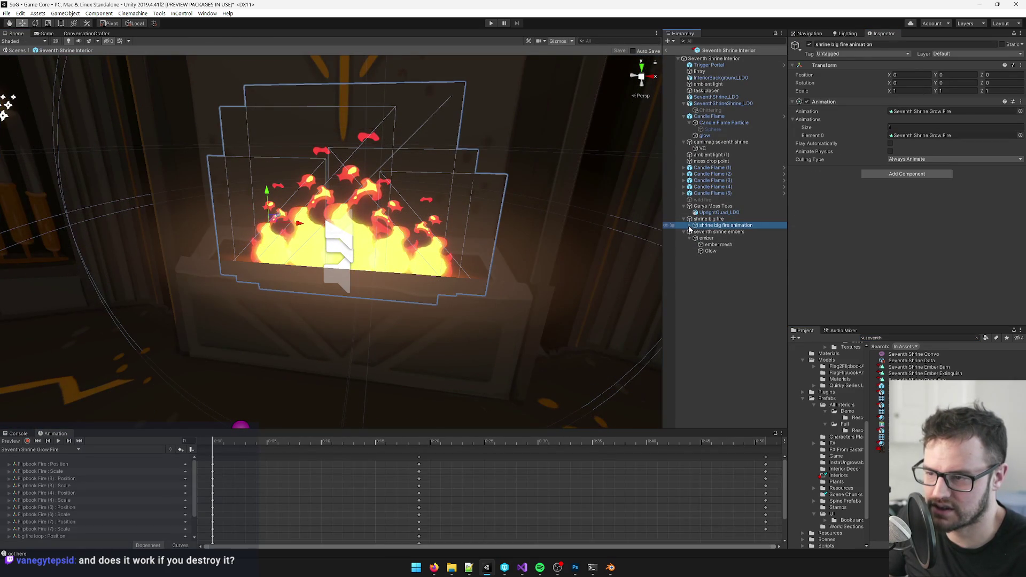
{"action": "left_click", "coordinate": [690, 226]}
{"action": "left_click", "coordinate": [712, 271]}
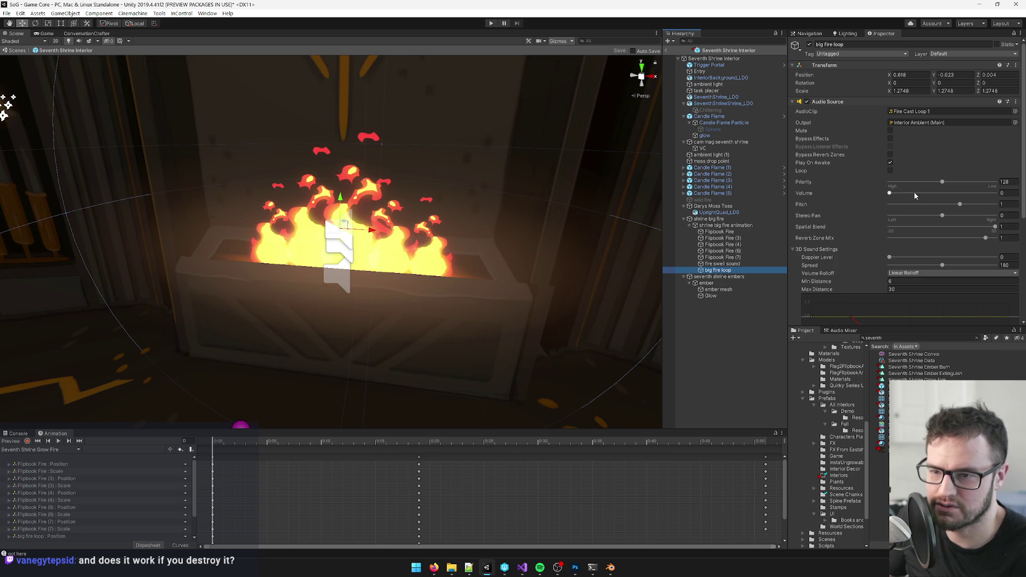
{"action": "left_click", "coordinate": [890, 171]}
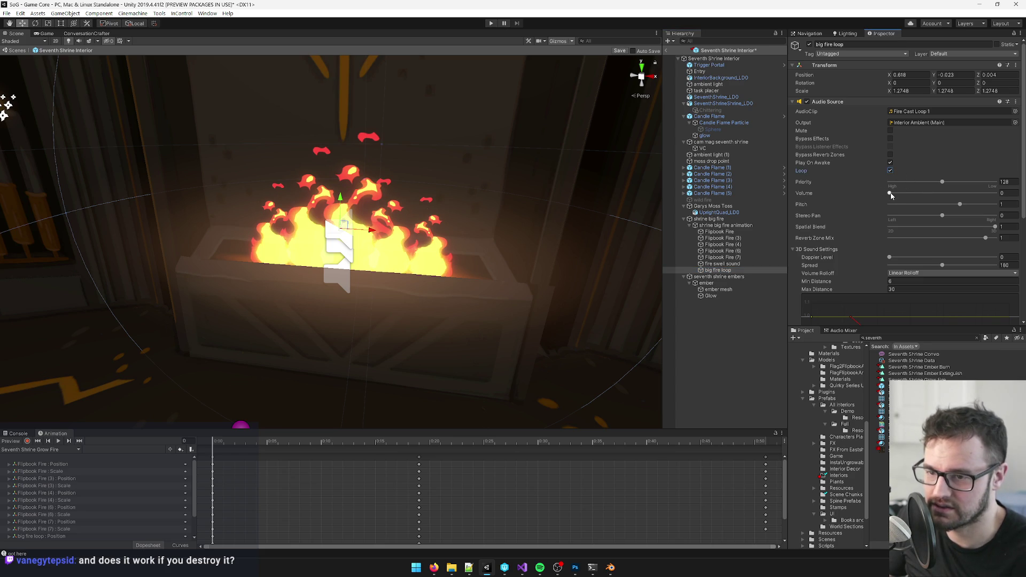
{"action": "left_click_drag", "start_coordinate": [890, 195], "coordinate": [922, 197]}
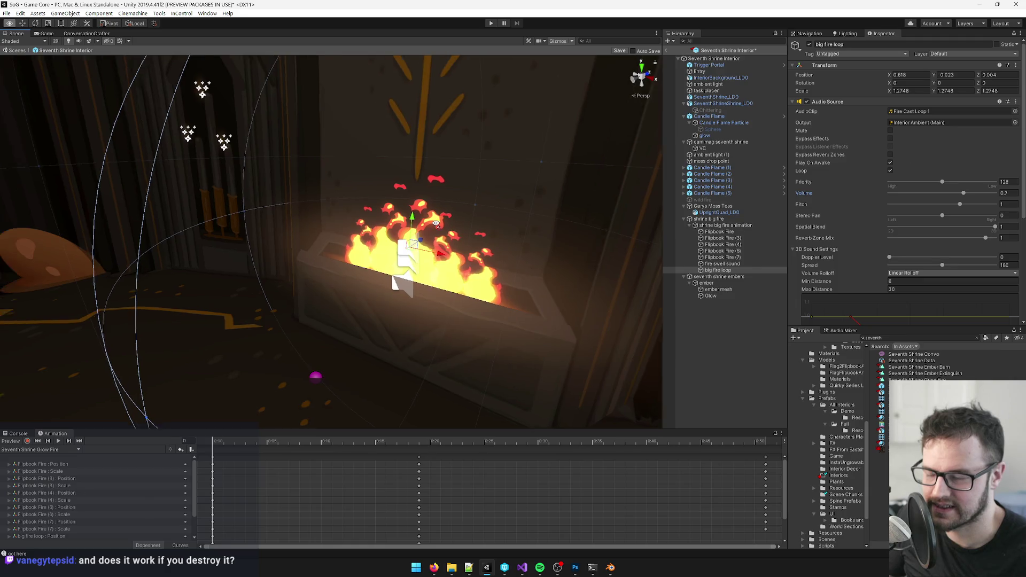
- Check the fire swell sound, then select shrine big fire animation and preview it
{"action": "left_click", "coordinate": [718, 265]}
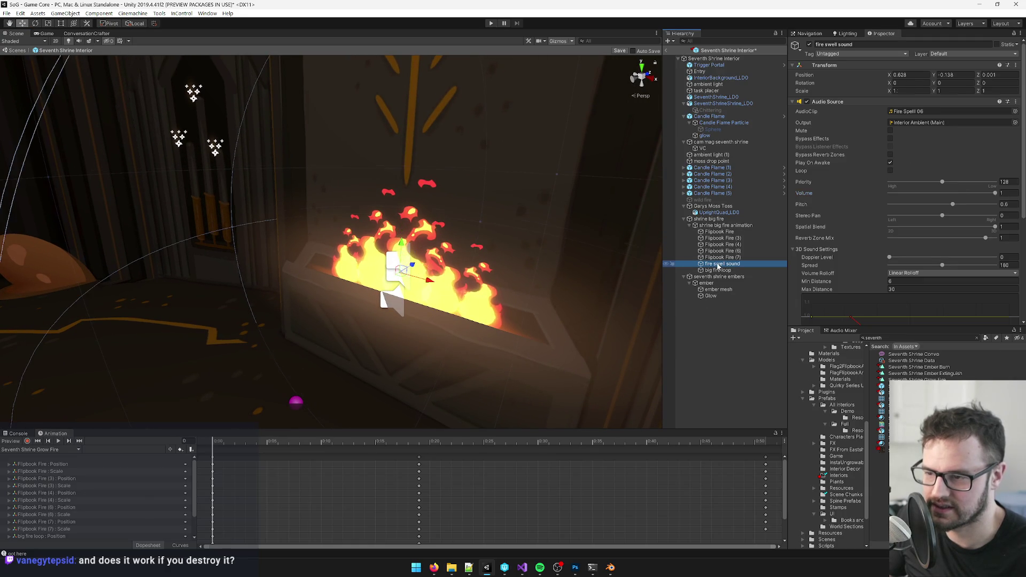
{"action": "left_click", "coordinate": [717, 271]}
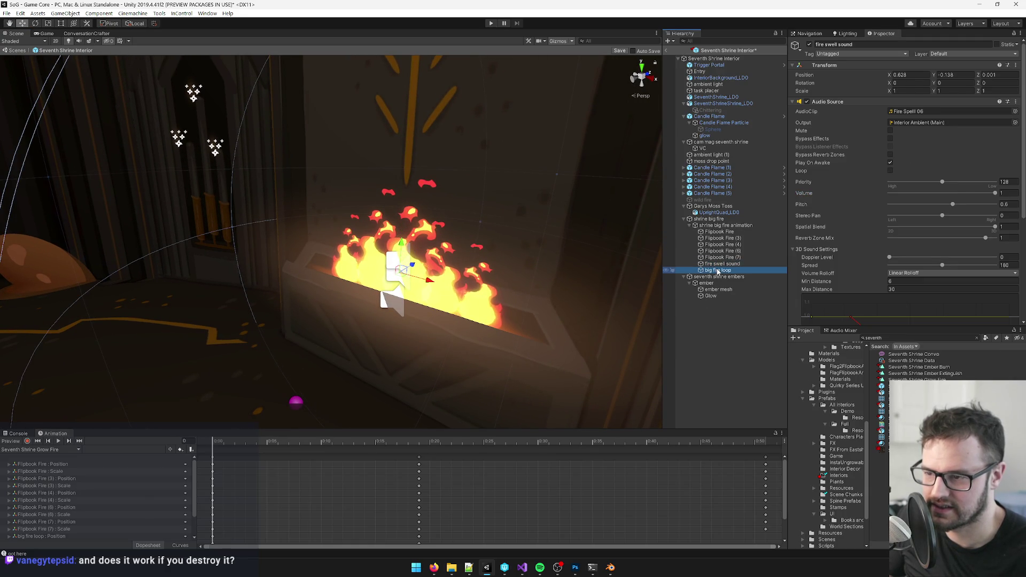
{"action": "left_click", "coordinate": [726, 225]}
{"action": "left_click", "coordinate": [60, 441]}
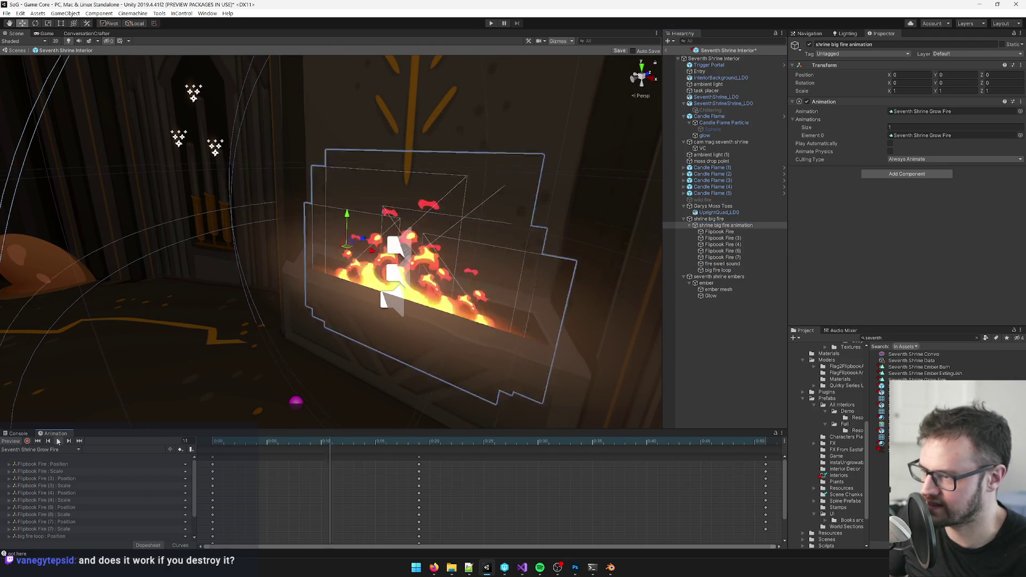
- Stretch all fire animation keyframes out to about 1:39 and preview the slower animation
{"action": "key", "text": "f"}
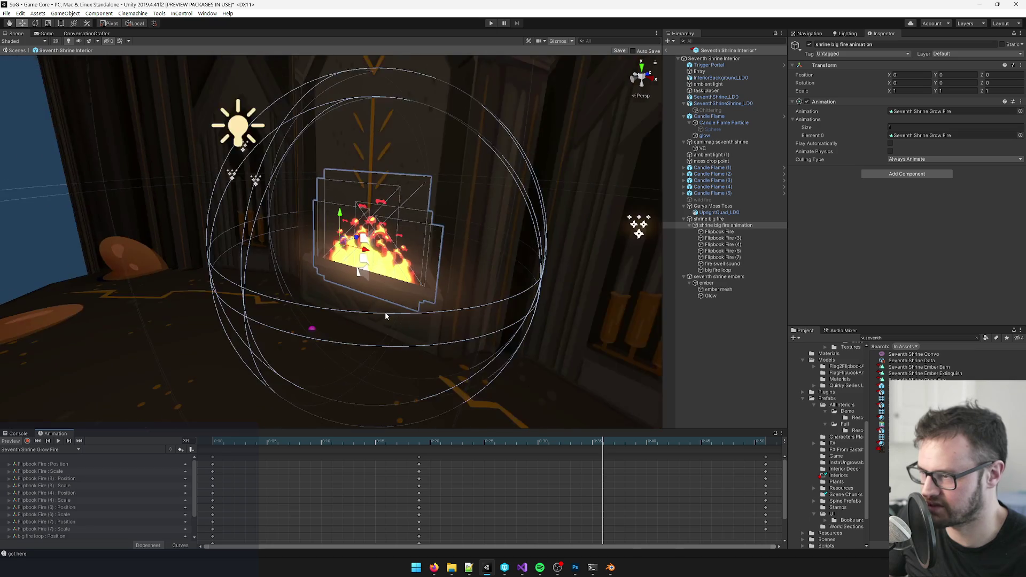
{"action": "scroll", "coordinate": [678, 471], "scroll_direction": "down", "scroll_amount": 3}
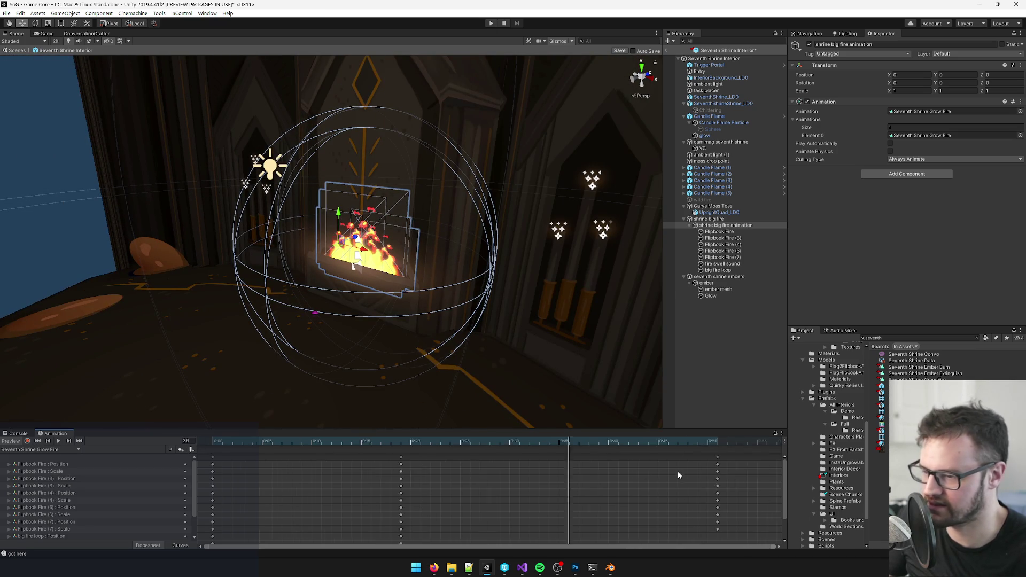
{"action": "key", "text": "ctrl+a"}
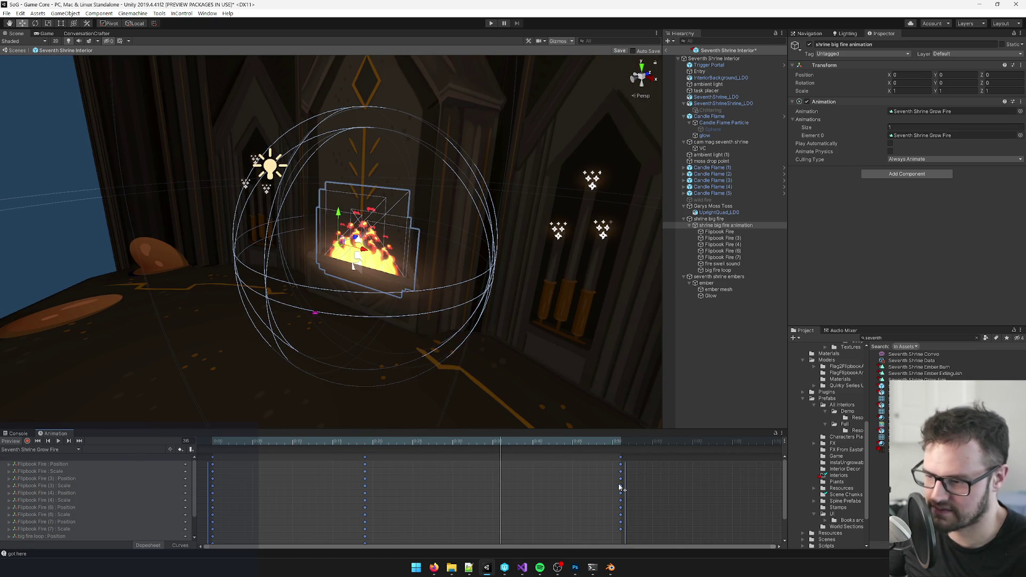
{"action": "mouse_move", "coordinate": [622, 483]}
{"action": "left_mouse_down"}
{"action": "mouse_move", "coordinate": [716, 489]}
{"action": "mouse_move", "coordinate": [705, 494]}
{"action": "left_mouse_up"}
{"action": "scroll", "coordinate": [615, 487], "scroll_direction": "down", "scroll_amount": 1}
{"action": "mouse_move", "coordinate": [608, 483]}
{"action": "left_mouse_down"}
{"action": "mouse_move", "coordinate": [714, 481]}
{"action": "mouse_move", "coordinate": [660, 486]}
{"action": "mouse_move", "coordinate": [683, 480]}
{"action": "left_mouse_up"}
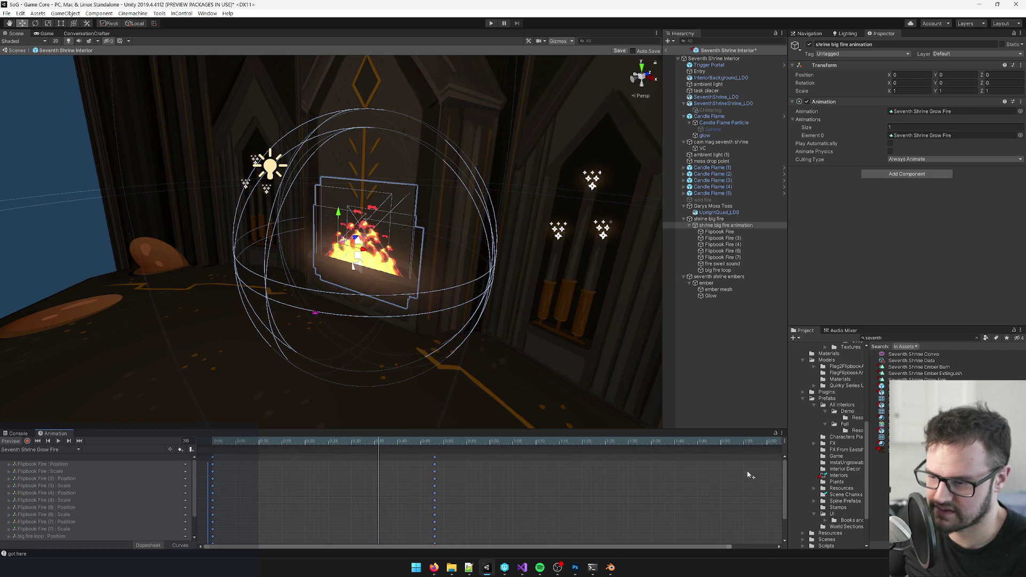
{"action": "left_click", "coordinate": [55, 443]}
{"action": "left_click", "coordinate": [56, 442]}
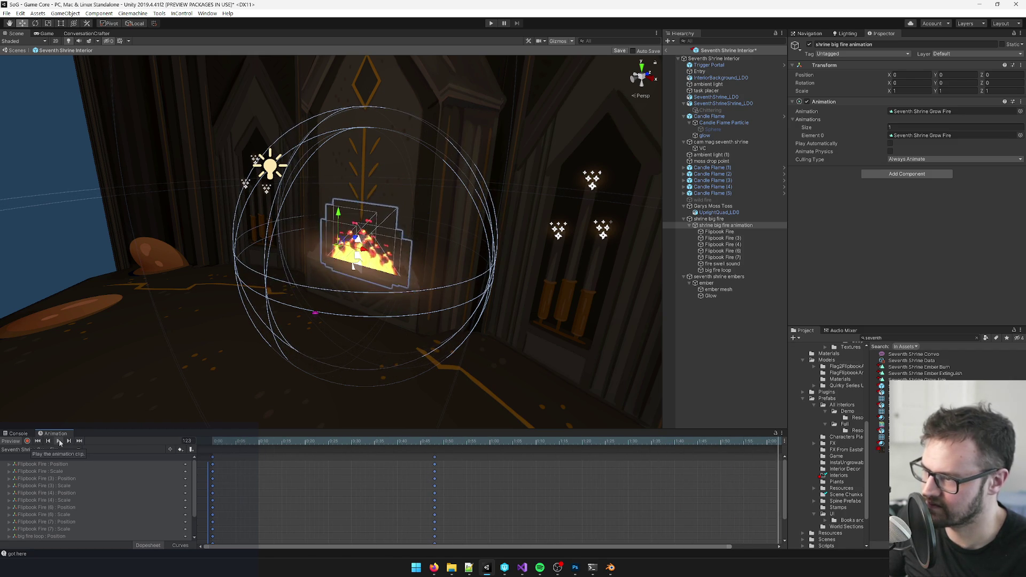
- Reposition the middle and final keyframes so the clip ends at 1:35
{"action": "mouse_move", "coordinate": [224, 278]}
{"action": "left_mouse_down", "text": "alt"}
{"action": "mouse_move", "coordinate": [205, 284]}
{"action": "mouse_move", "coordinate": [251, 311]}
{"action": "left_mouse_up", "text": "alt"}
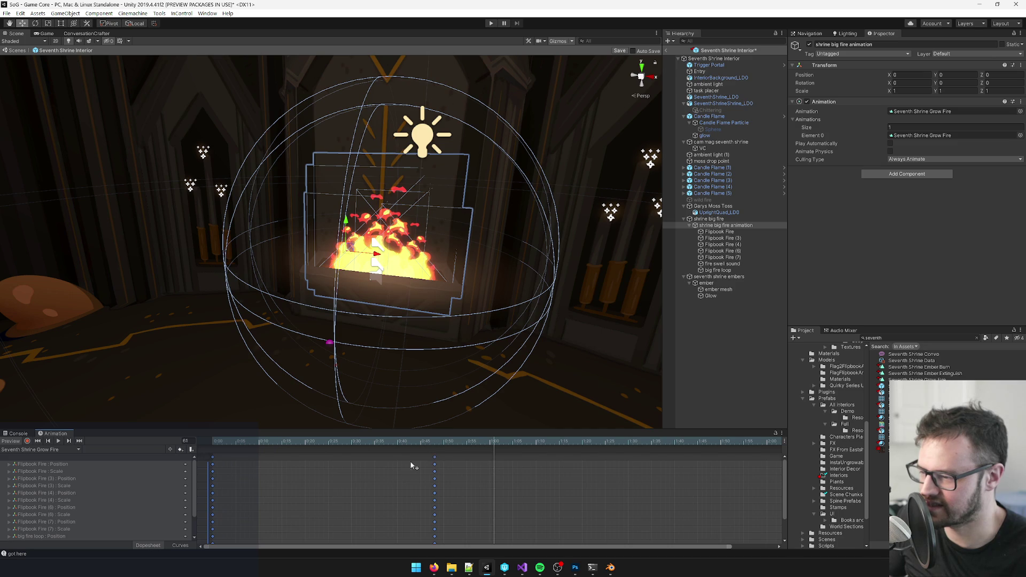
{"action": "left_click", "coordinate": [521, 443]}
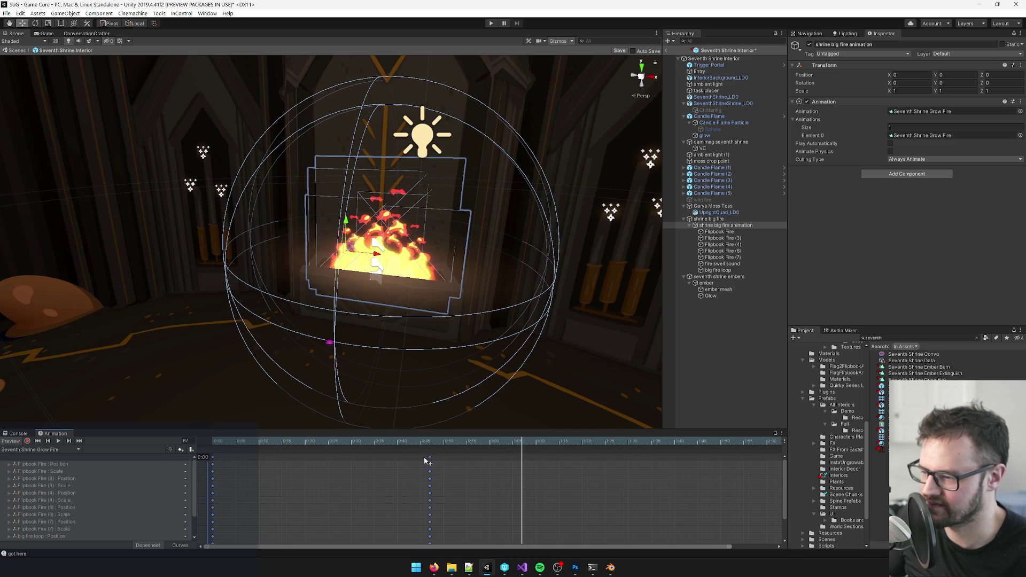
{"action": "left_click_drag", "start_coordinate": [404, 461], "coordinate": [536, 465]}
{"action": "scroll", "coordinate": [537, 471], "scroll_direction": "down", "scroll_amount": 2}
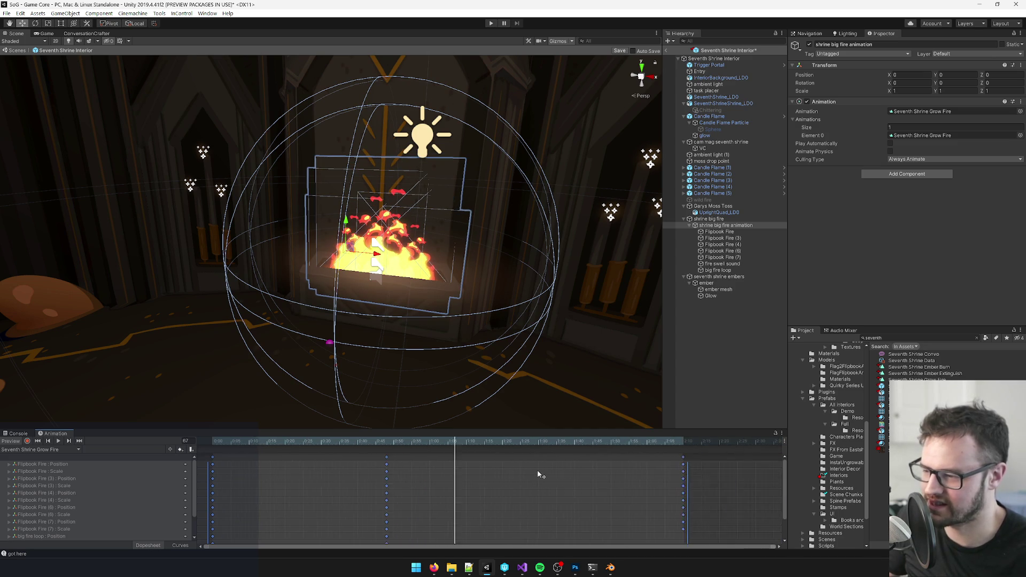
{"action": "left_click_drag", "start_coordinate": [641, 461], "coordinate": [540, 460]}
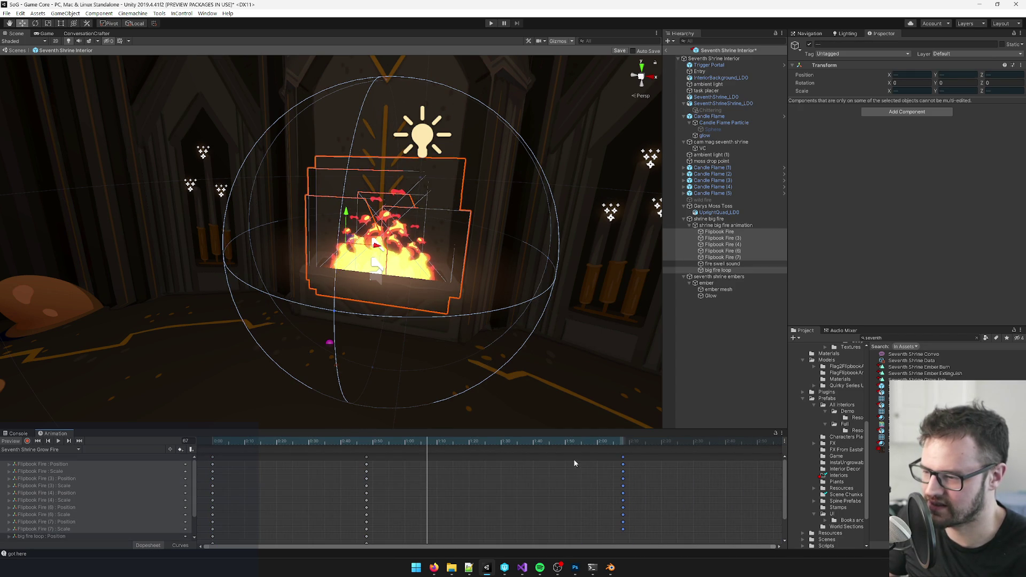
{"action": "left_click_drag", "start_coordinate": [621, 461], "coordinate": [441, 472]}
- Preview the shortened grow fire animation, stop it and frame the fire object
{"action": "key", "text": "ctrl+a"}
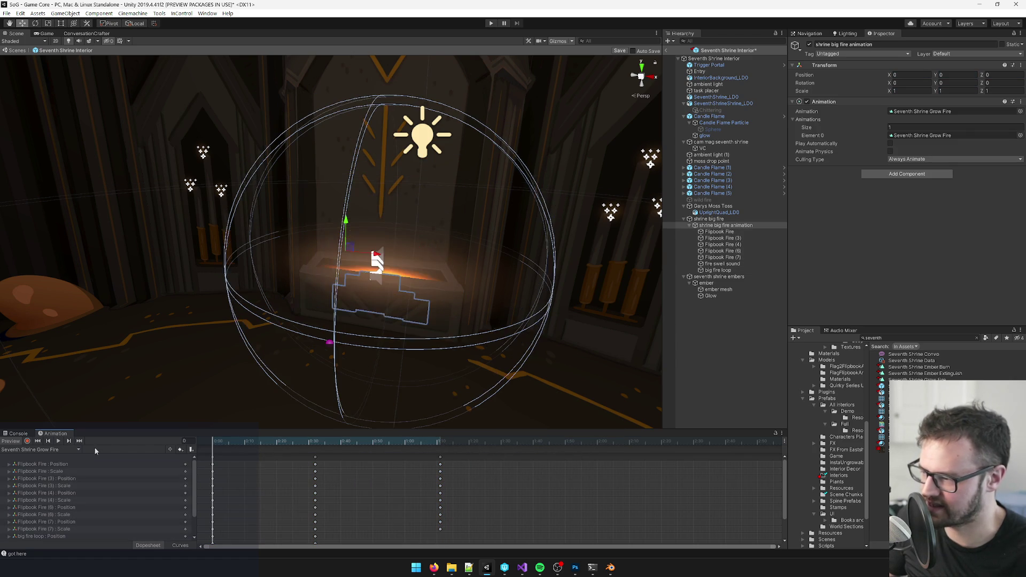
{"action": "left_click", "coordinate": [59, 442]}
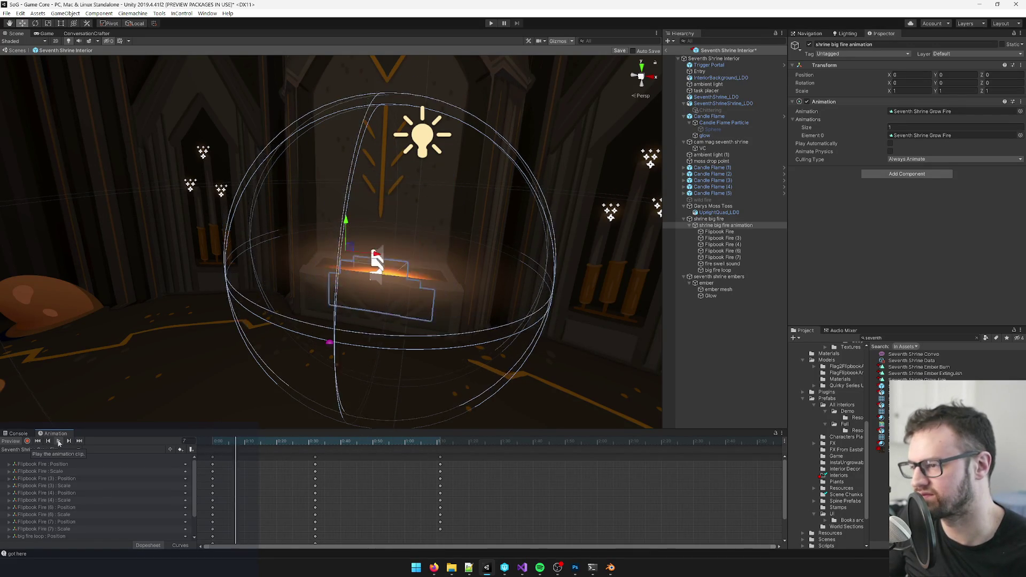
{"action": "left_click", "coordinate": [59, 441]}
{"action": "key", "text": "f"}
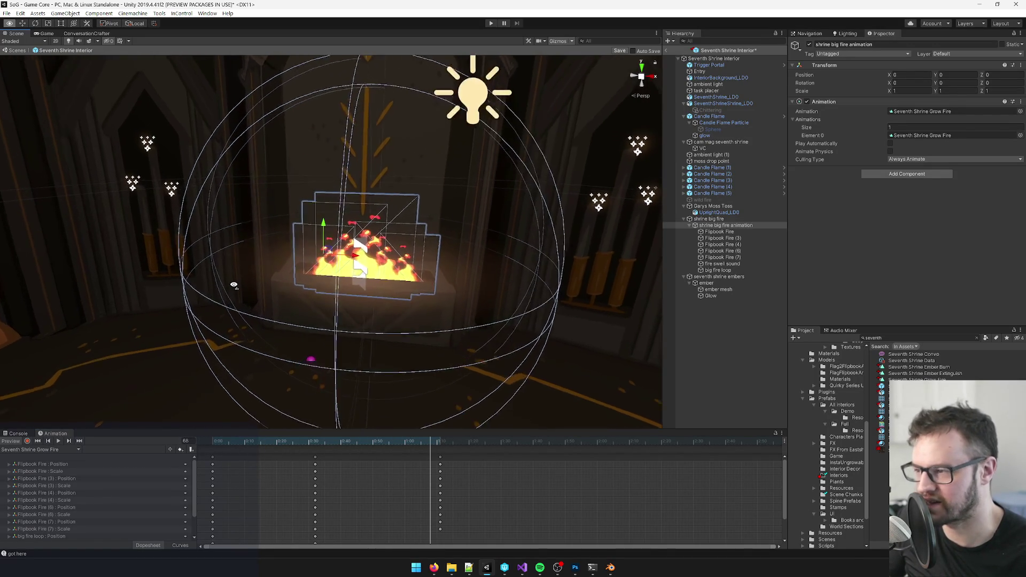
{"action": "left_click", "coordinate": [522, 567]}
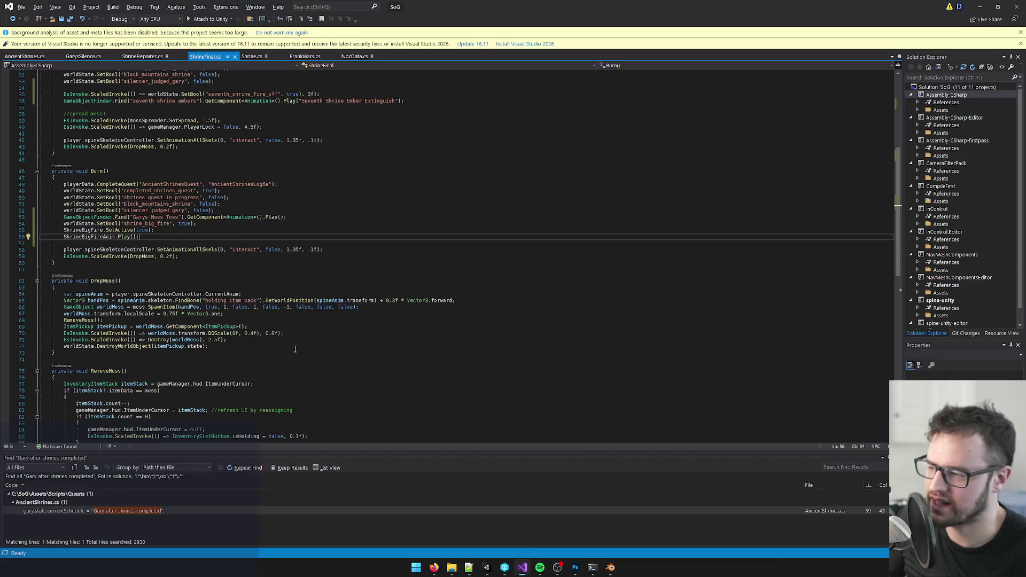
- Comment out the DropMoss call on line 59 with // and save ShrineFinal.cs
{"action": "left_click", "coordinate": [268, 263]}
{"action": "left_click", "coordinate": [269, 255]}
{"action": "left_click", "coordinate": [148, 256]}
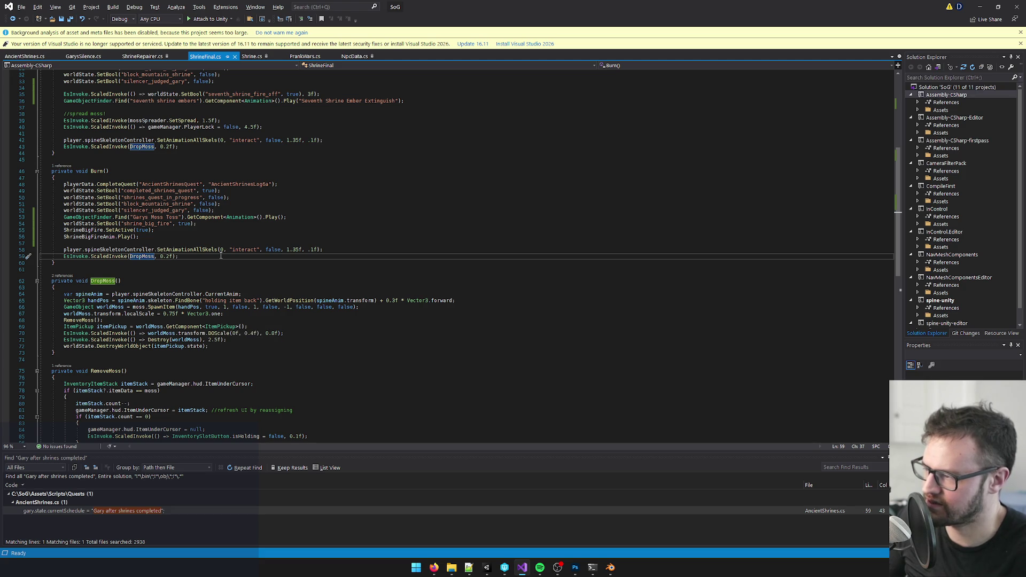
{"action": "left_click", "coordinate": [64, 257]}
{"action": "type", "text": "//"}
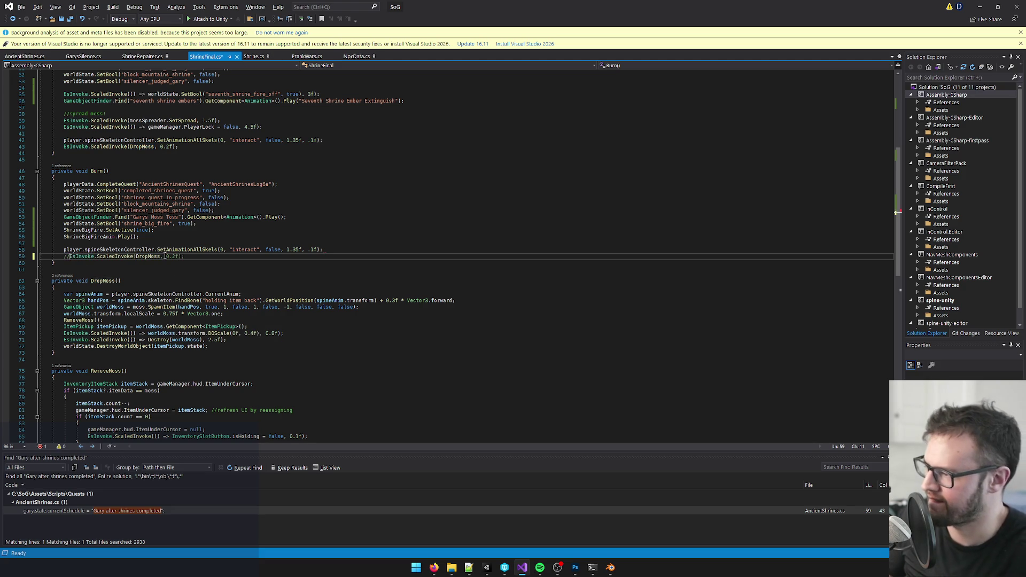
{"action": "left_click", "coordinate": [92, 272]}
{"action": "left_click", "coordinate": [207, 258]}
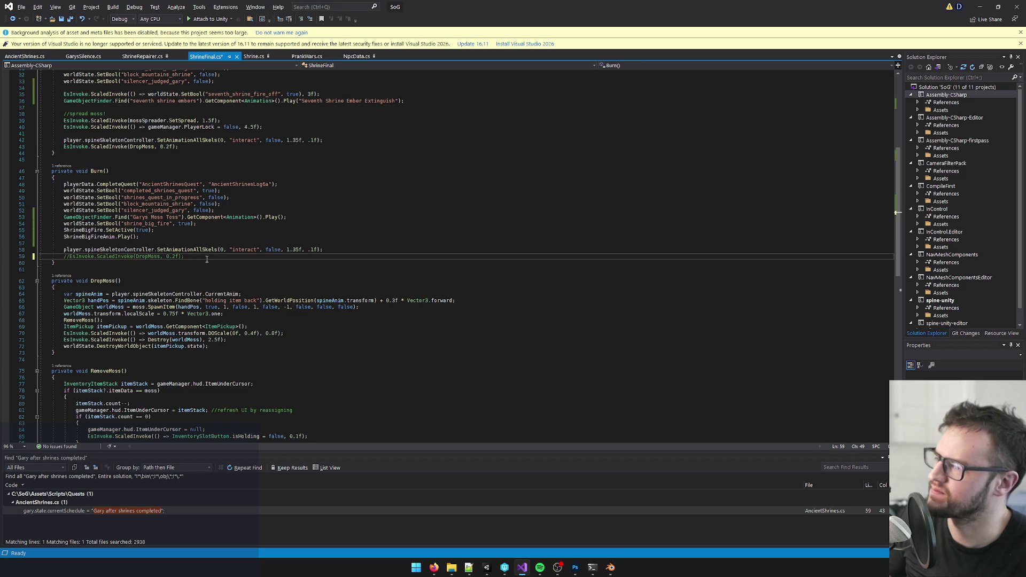
{"action": "key", "text": "ctrl+s"}
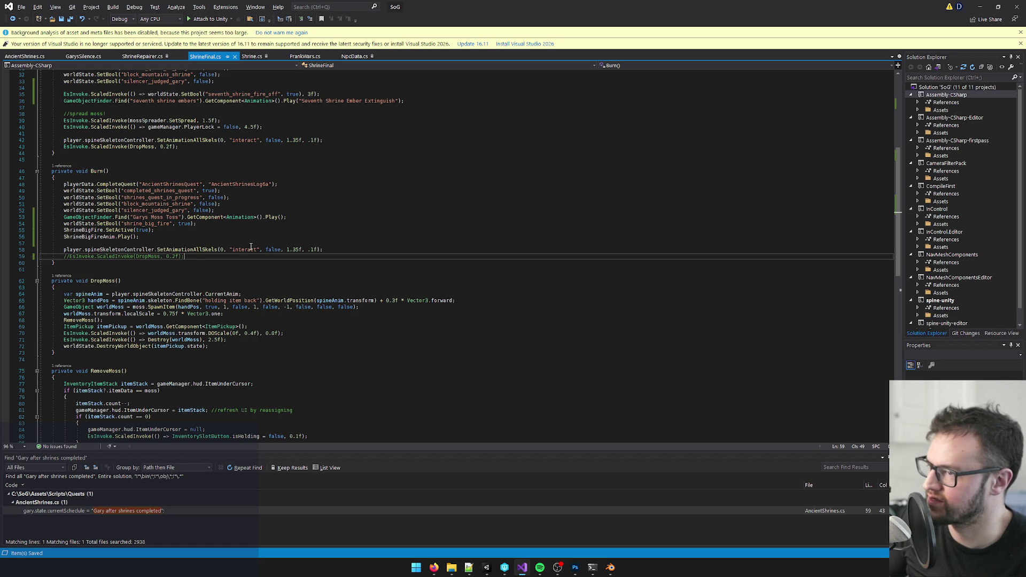
- Review the code around Burn(), returning the caret into the Burn method
{"action": "left_click", "coordinate": [215, 244]}
{"action": "left_click", "coordinate": [105, 371]}
{"action": "left_click", "coordinate": [161, 313]}
{"action": "left_click", "coordinate": [190, 270]}
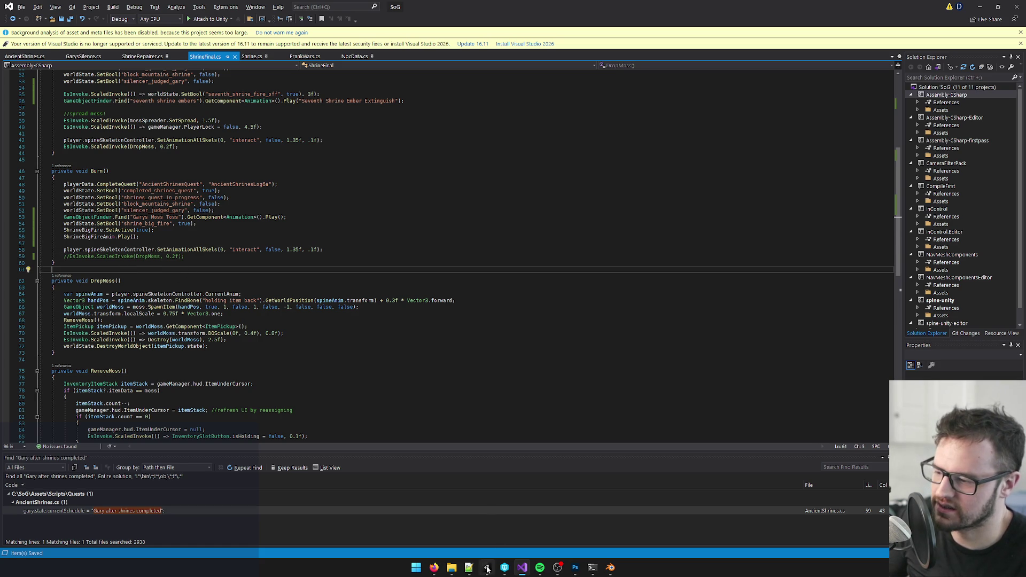
{"action": "mouse_move", "coordinate": [488, 573]}
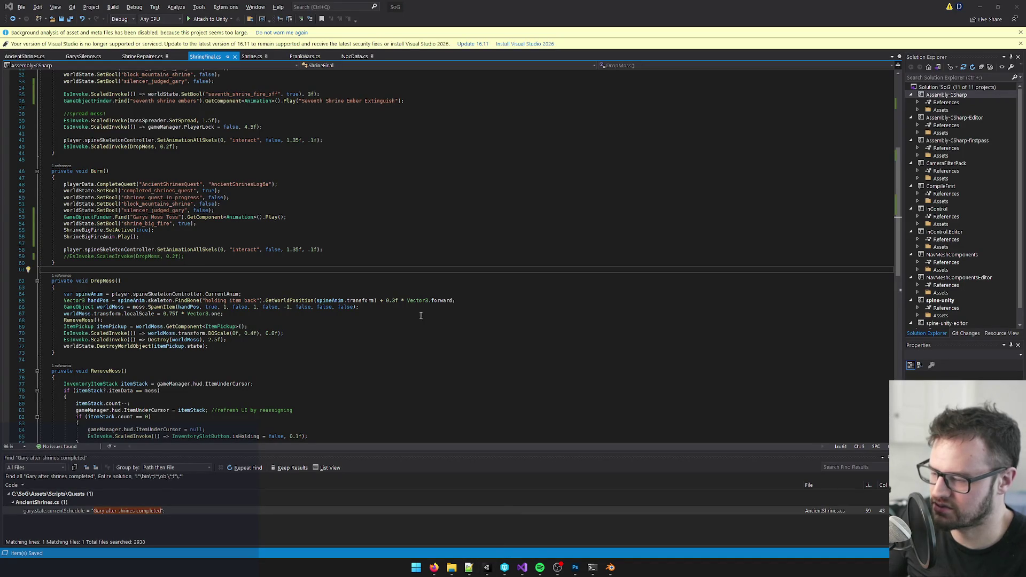
{"action": "left_click", "coordinate": [292, 207]}
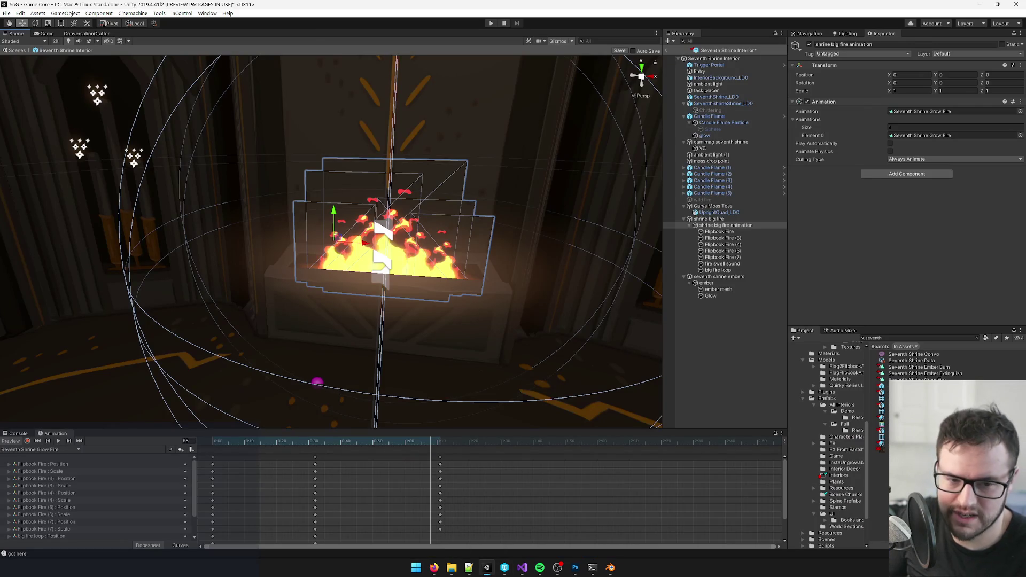
- Save the shrine prefab, show the Console, return to the main scene and switch to the Game view
{"action": "left_click", "coordinate": [481, 527]}
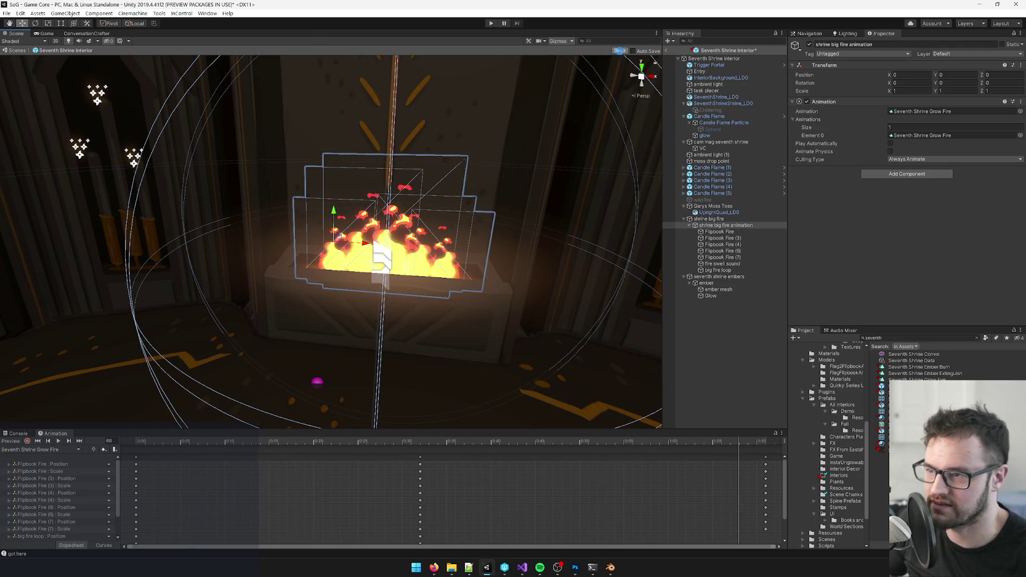
{"action": "left_click", "coordinate": [619, 50]}
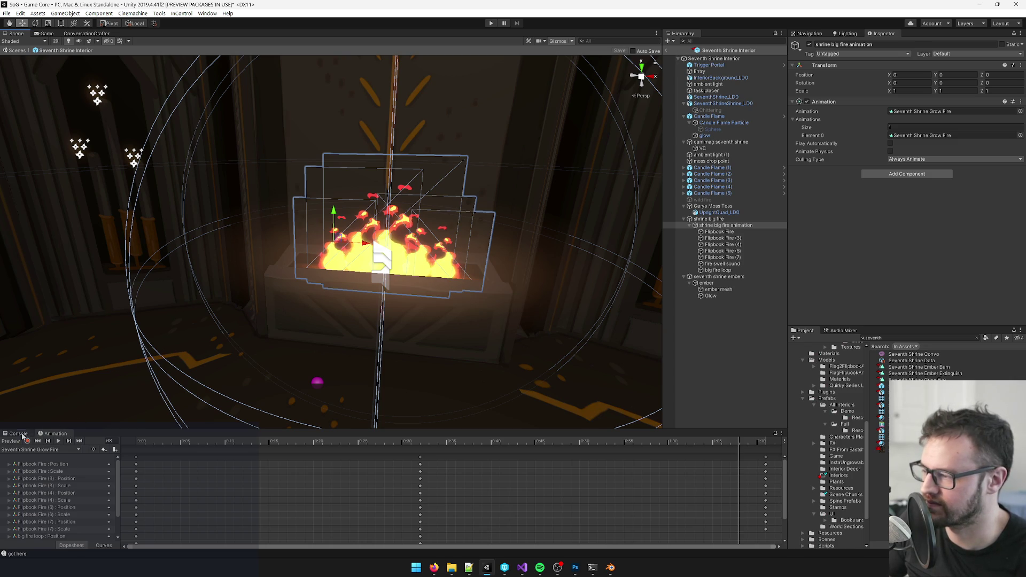
{"action": "left_click", "coordinate": [23, 435]}
{"action": "left_click", "coordinate": [666, 50]}
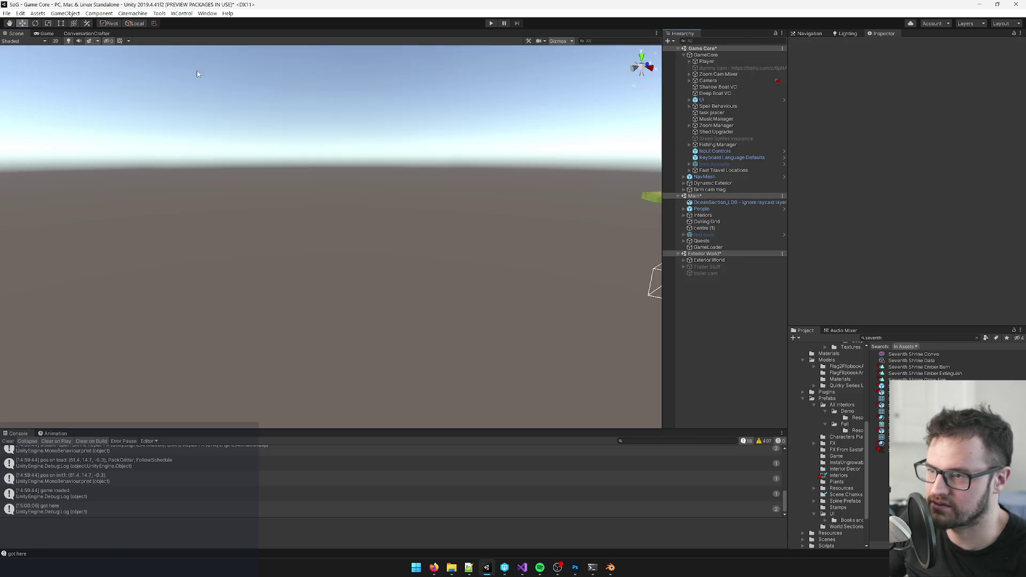
{"action": "left_click", "coordinate": [53, 34]}
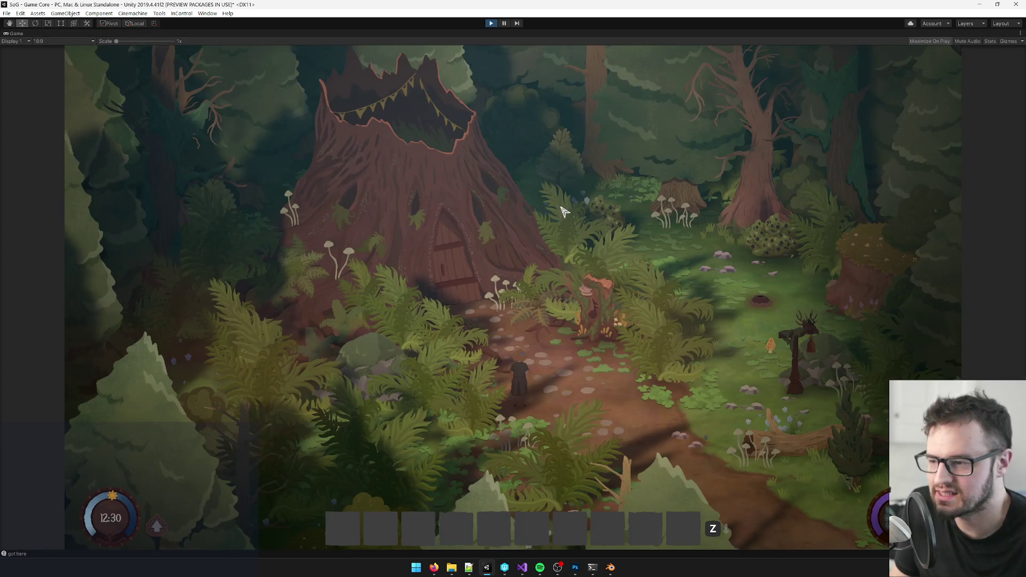
- Exit the running game from the pause menu back to the main menu
{"action": "key", "text": "Escape"}
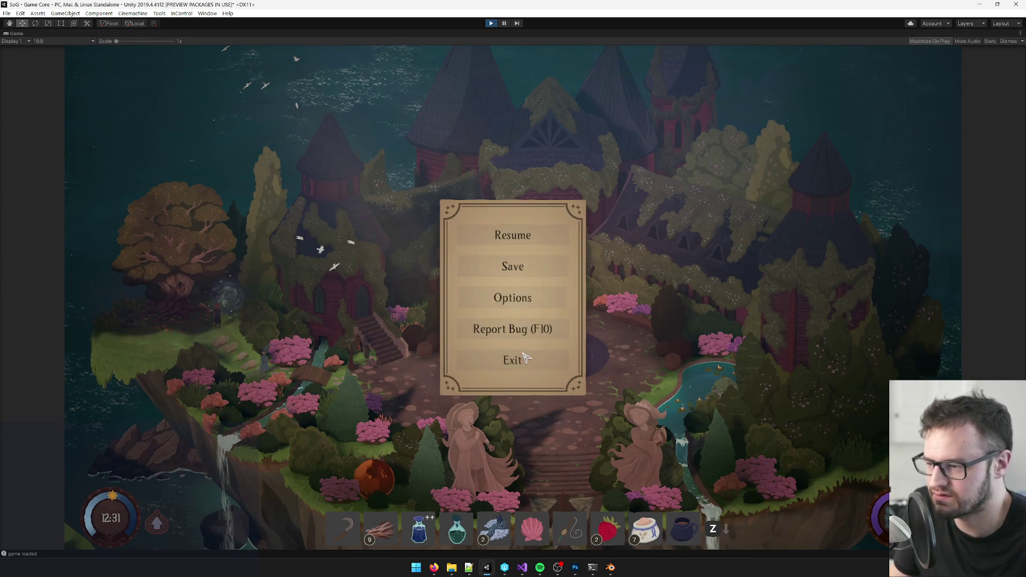
{"action": "left_click", "coordinate": [455, 359]}
{"action": "left_click", "coordinate": [442, 358]}
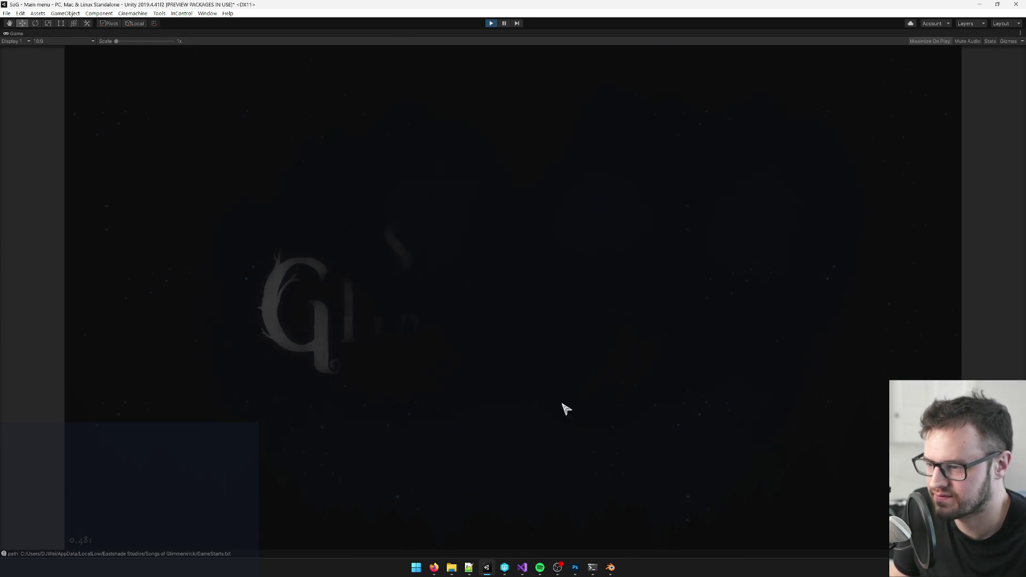
- Dismiss the title prompt and load the 'at 7th shrine' saved game
{"action": "mouse_move", "coordinate": [434, 568]}
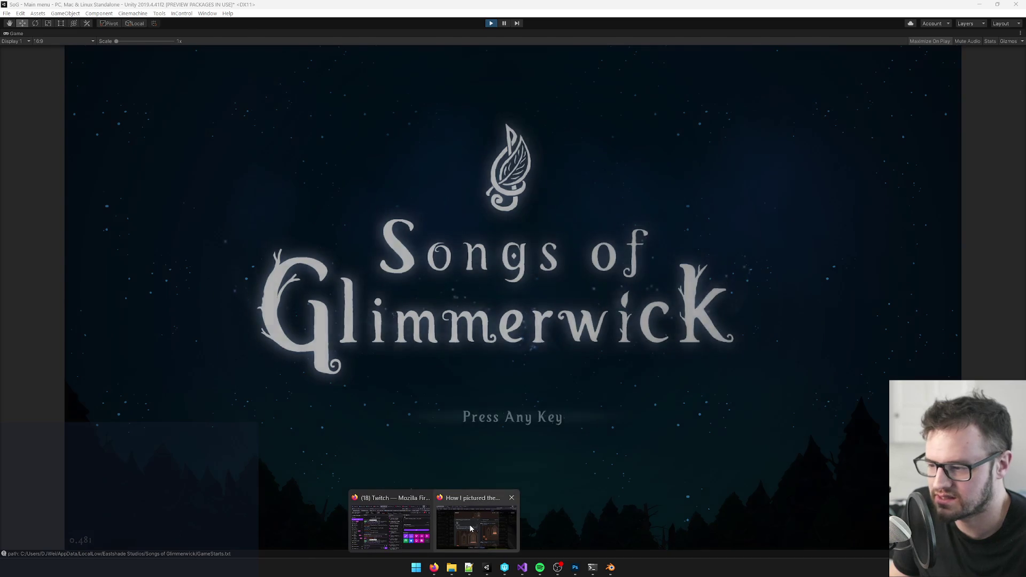
{"action": "left_click", "coordinate": [470, 528]}
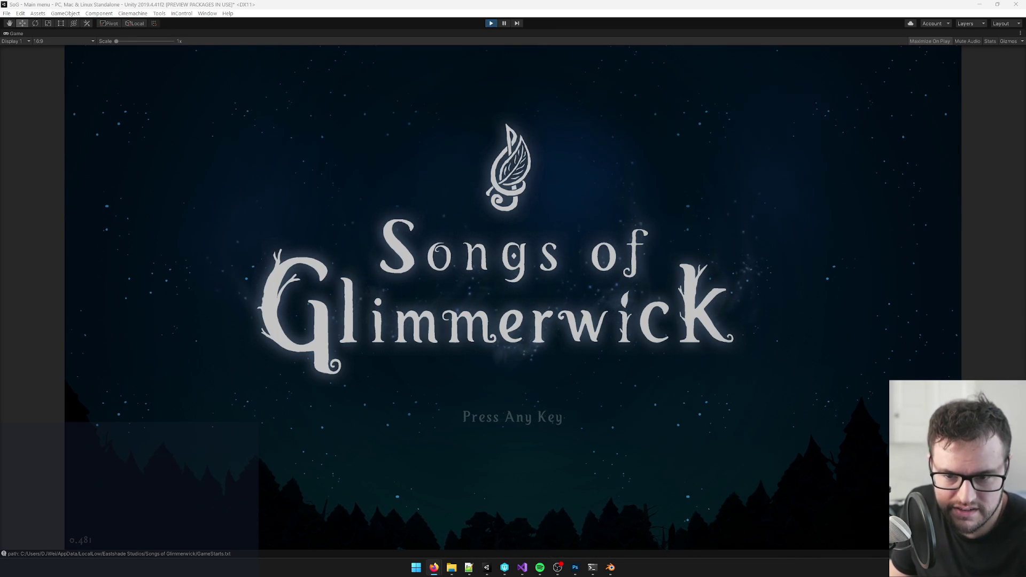
{"action": "left_click", "coordinate": [521, 422]}
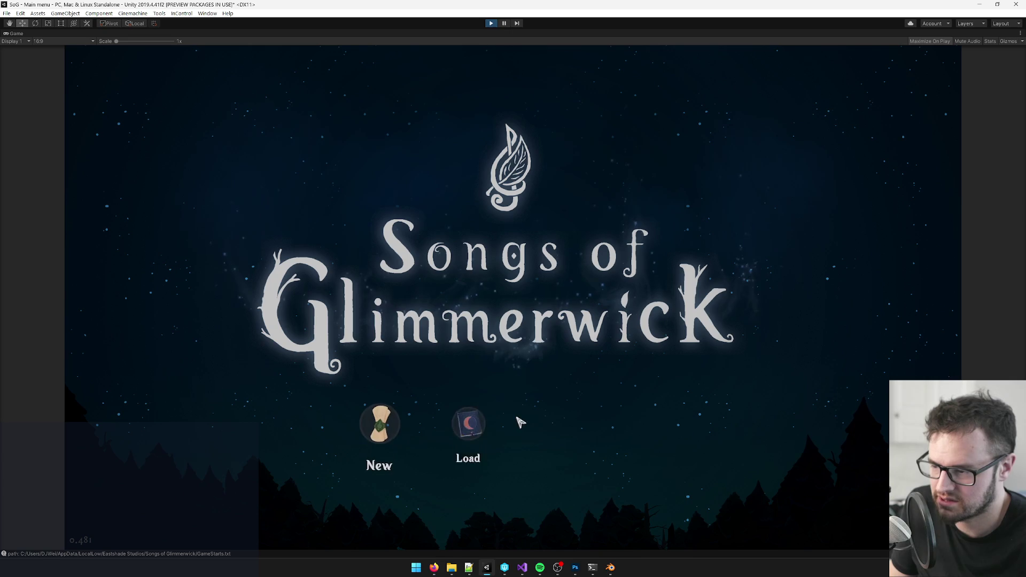
{"action": "left_click", "coordinate": [469, 424]}
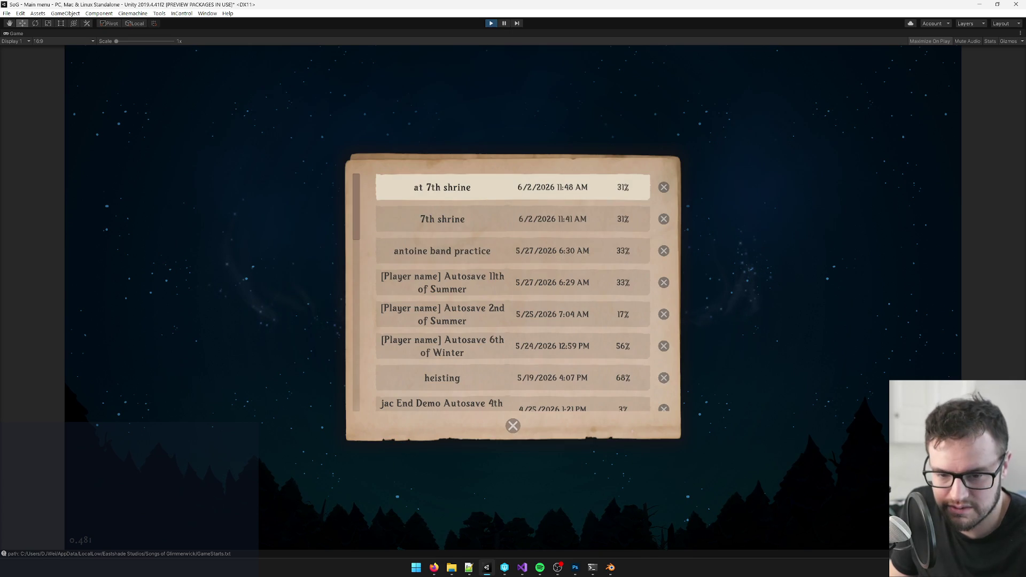
{"action": "left_click", "coordinate": [443, 187]}
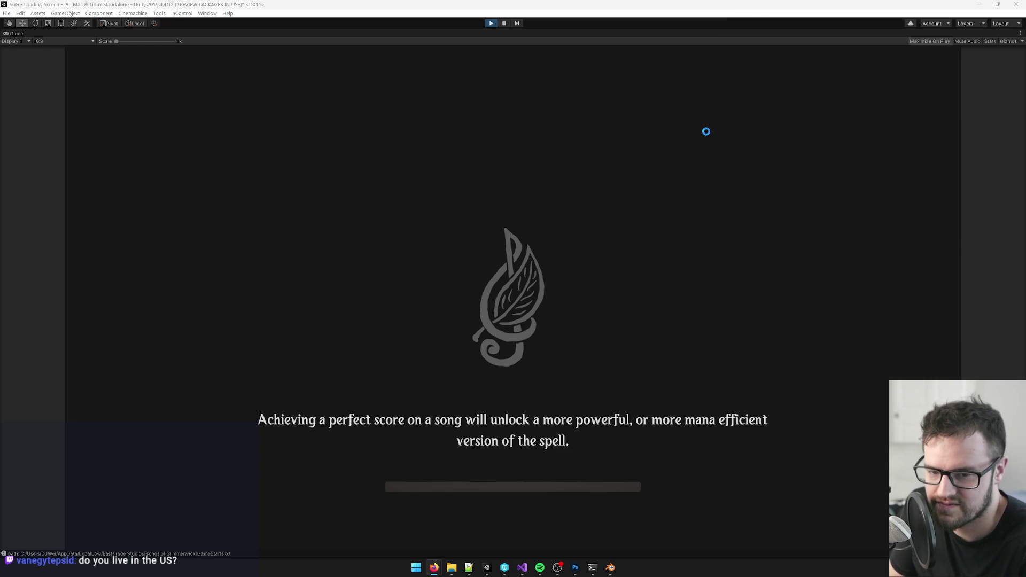
- Walk the character up to the seventh shrine and repair it
{"action": "left_click", "coordinate": [708, 133]}
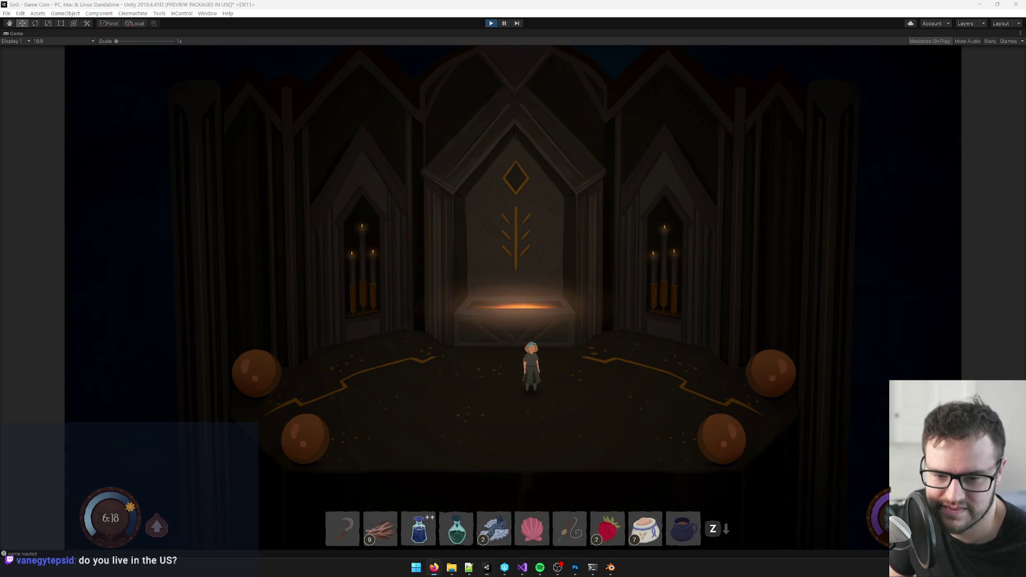
{"action": "left_click", "coordinate": [568, 287]}
{"action": "left_click", "coordinate": [568, 273]}
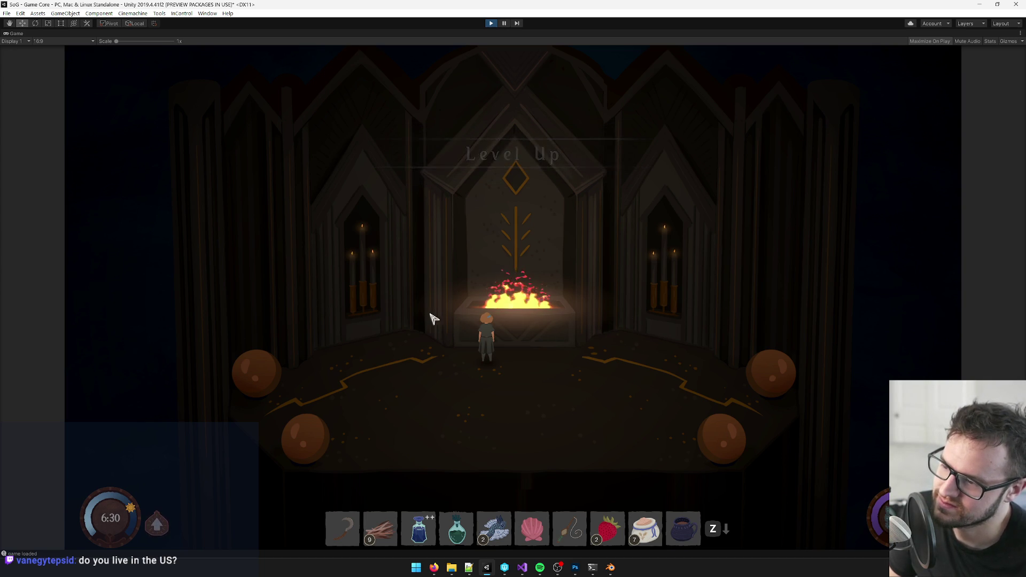
- Walk around the altar to watch the big fire play, then bring up the Trello reference card
{"action": "key", "text": "a"}
{"action": "key", "text": "d"}
{"action": "key", "text": "w"}
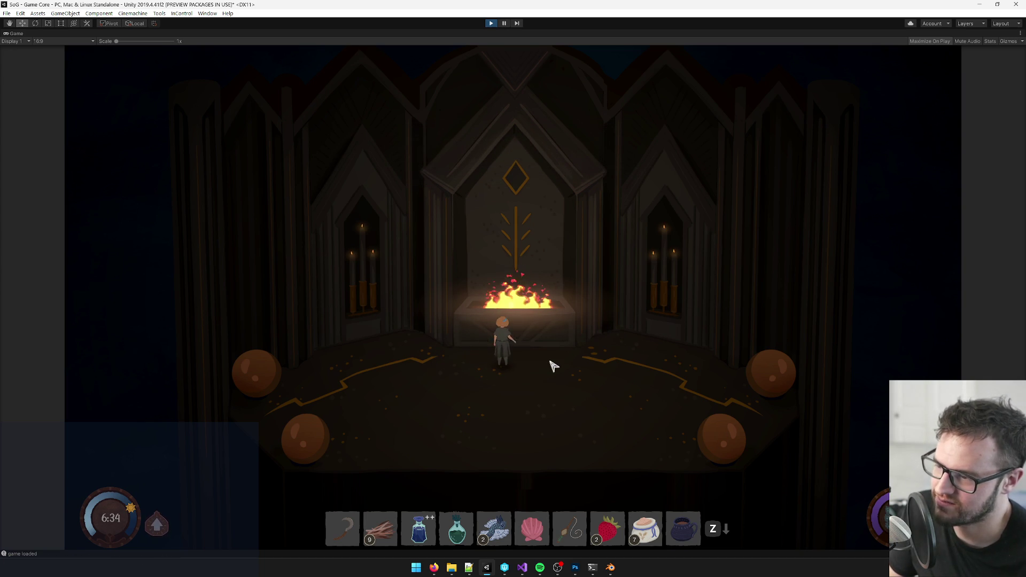
{"action": "key", "text": "a"}
{"action": "key", "text": "s"}
{"action": "key", "text": "d"}
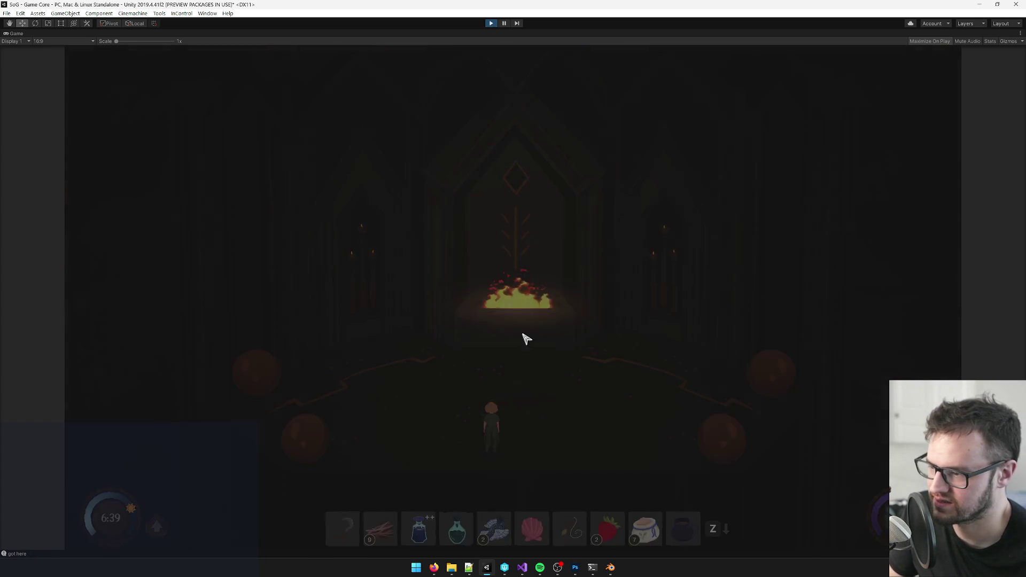
{"action": "key", "text": "w"}
{"action": "key", "text": "a"}
{"action": "key", "text": "d"}
{"action": "key", "text": "a"}
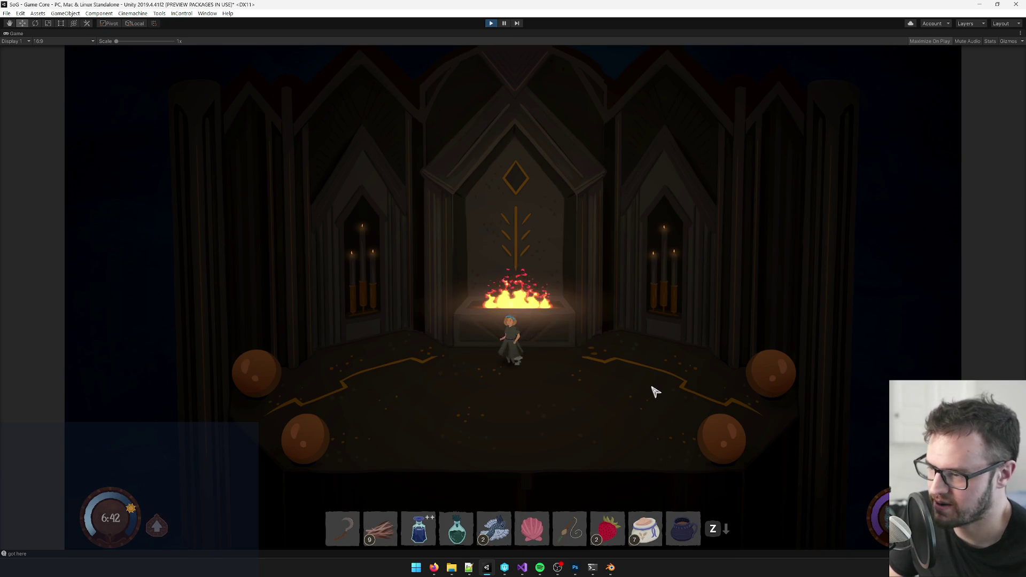
{"action": "key", "text": "d"}
{"action": "key", "text": "d"}
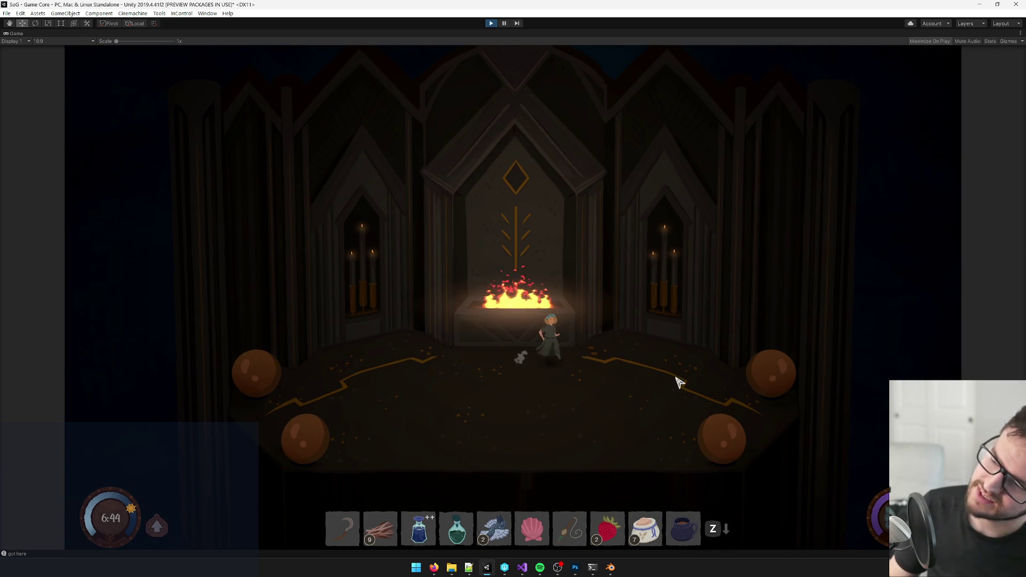
{"action": "key", "text": "a"}
{"action": "key", "text": "a"}
{"action": "key", "text": "s"}
{"action": "key", "text": "d"}
{"action": "mouse_move", "coordinate": [434, 573]}
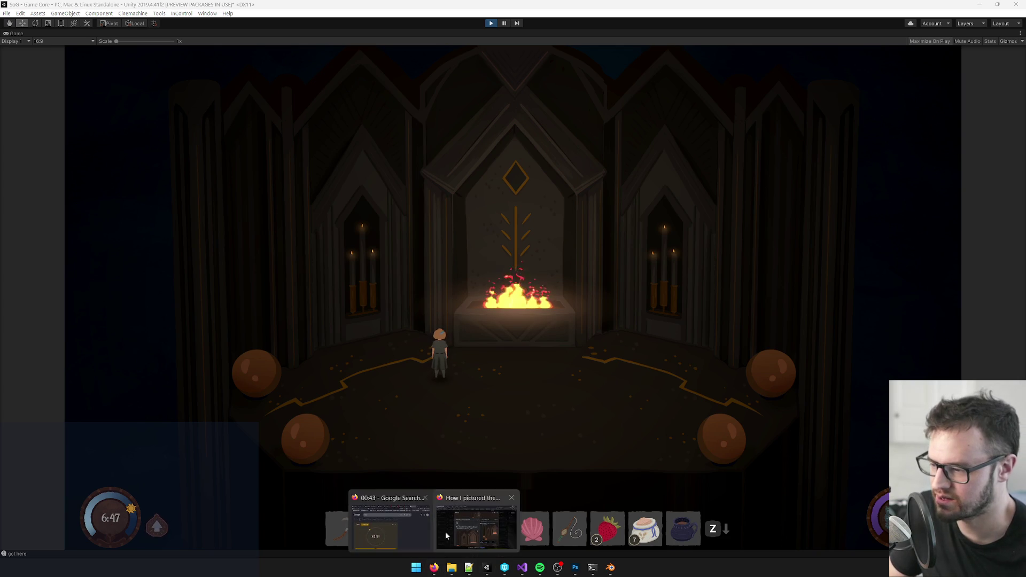
{"action": "left_click", "coordinate": [387, 527]}
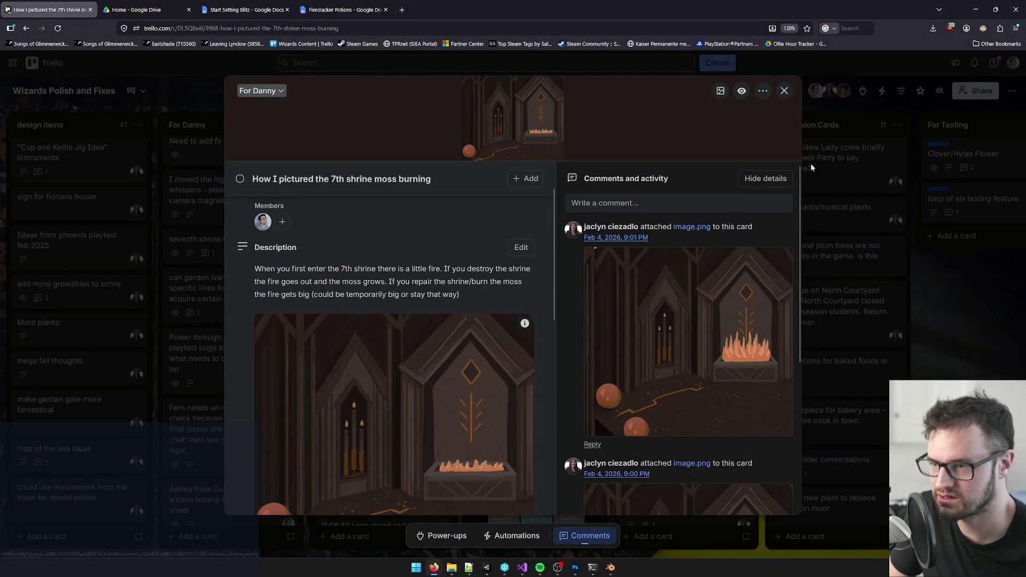
- Minimize the Trello browser window and walk the character right before the altar fire
{"action": "left_click", "coordinate": [976, 9]}
{"action": "key", "text": "d"}
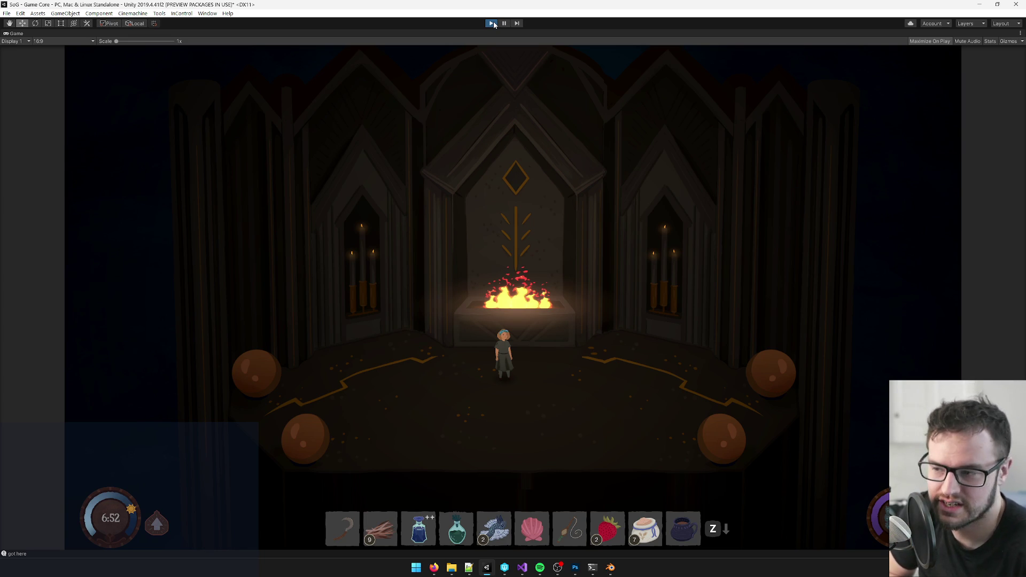
- Exit play mode, open the Seventh Shrine Interior prefab and frame its Flipbook Fire quad
{"action": "left_click", "coordinate": [494, 24]}
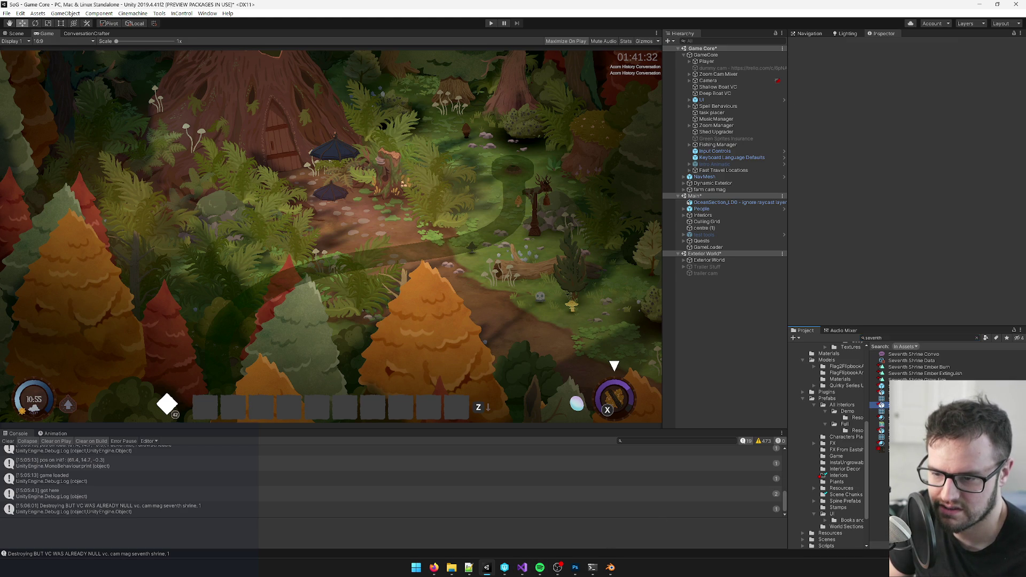
{"action": "key", "text": "Up"}
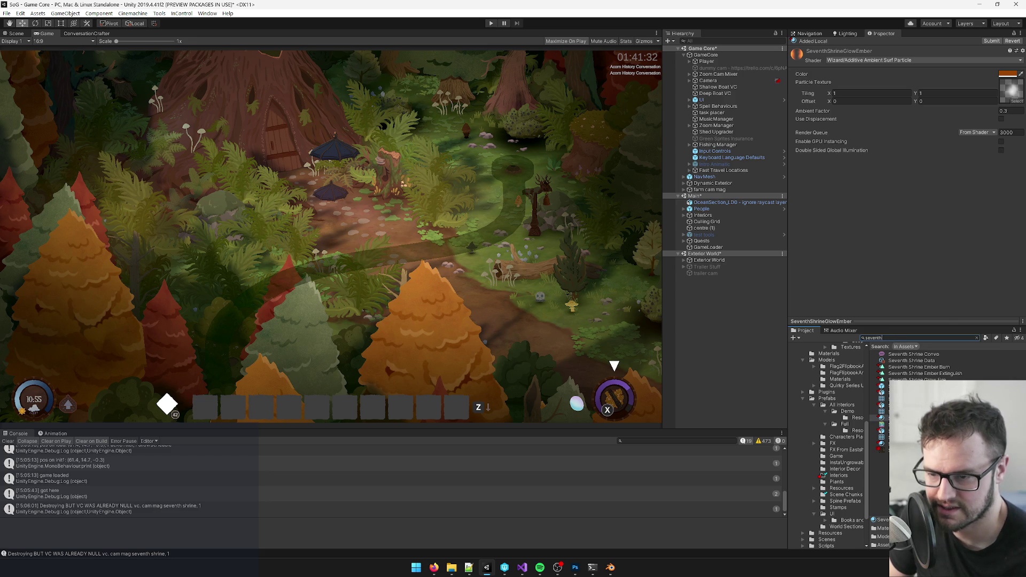
{"action": "double_click", "coordinate": [920, 386]}
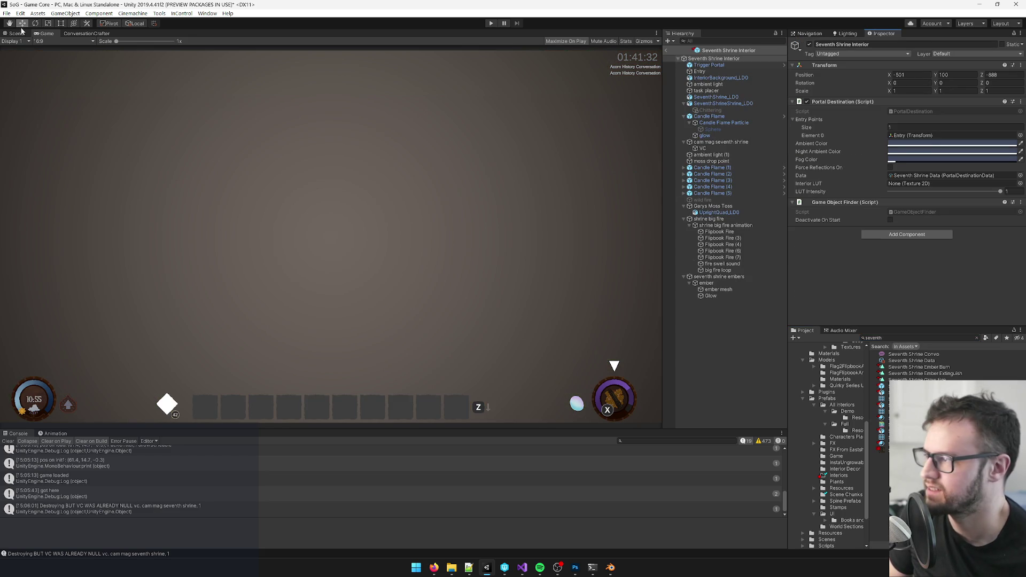
{"action": "left_click", "coordinate": [16, 34]}
{"action": "scroll", "coordinate": [374, 252], "scroll_direction": "up", "scroll_amount": 5}
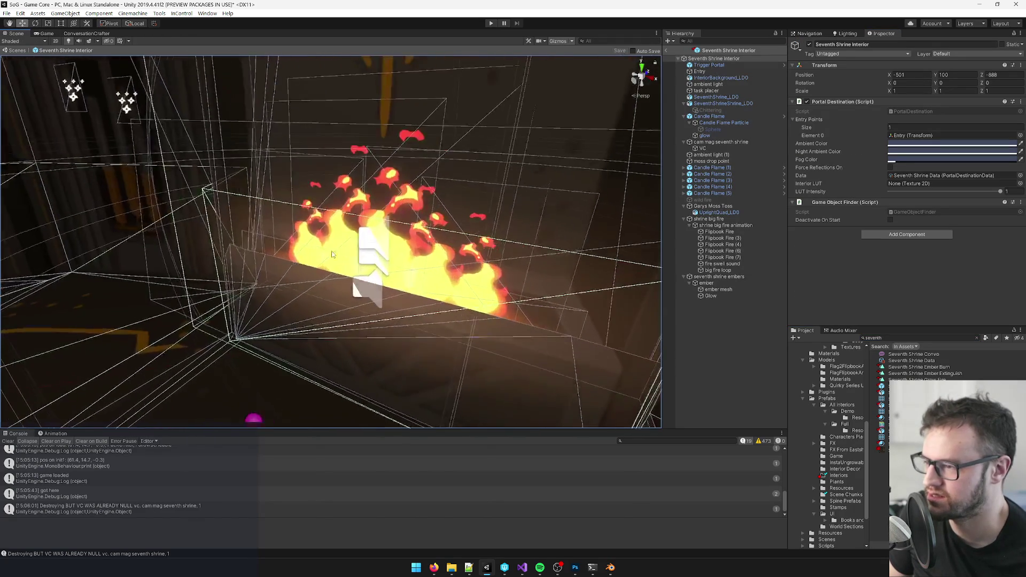
{"action": "left_click", "coordinate": [380, 267]}
{"action": "key", "text": "f"}
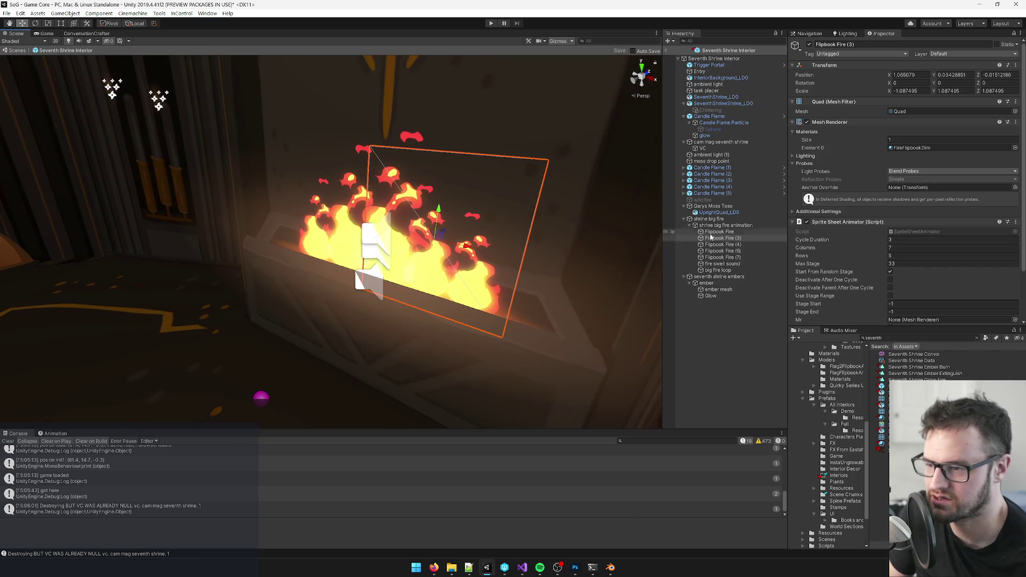
- Select all the Flipbook Fire quads together and scale them up noticeably
{"action": "left_click", "coordinate": [721, 258], "text": "shift"}
{"action": "mouse_move", "coordinate": [577, 286]}
{"action": "left_mouse_down"}
{"action": "mouse_move", "coordinate": [448, 293]}
{"action": "mouse_move", "coordinate": [467, 296]}
{"action": "left_mouse_up"}
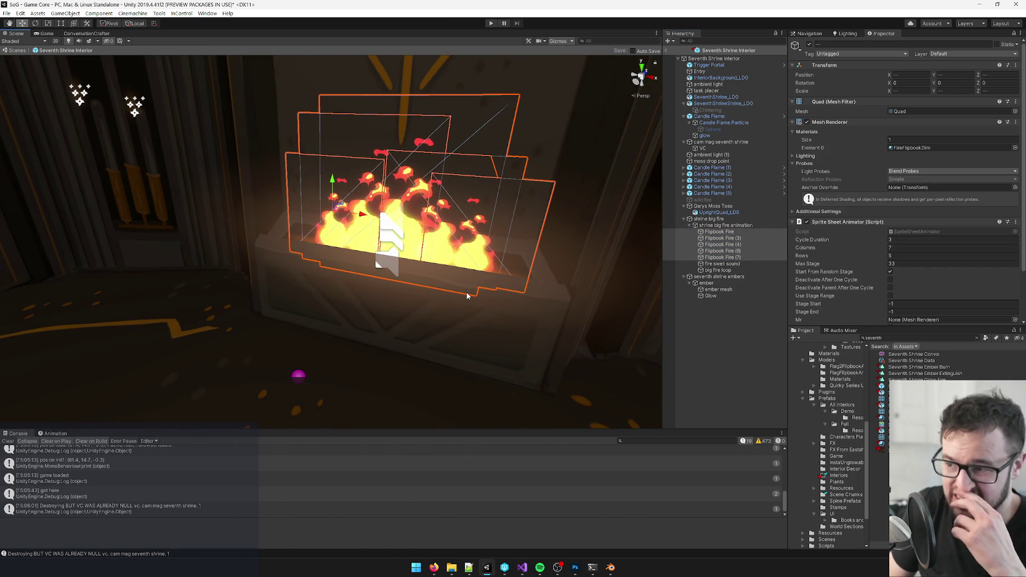
{"action": "key", "text": "r"}
{"action": "left_click_drag", "start_coordinate": [339, 218], "coordinate": [335, 212]}
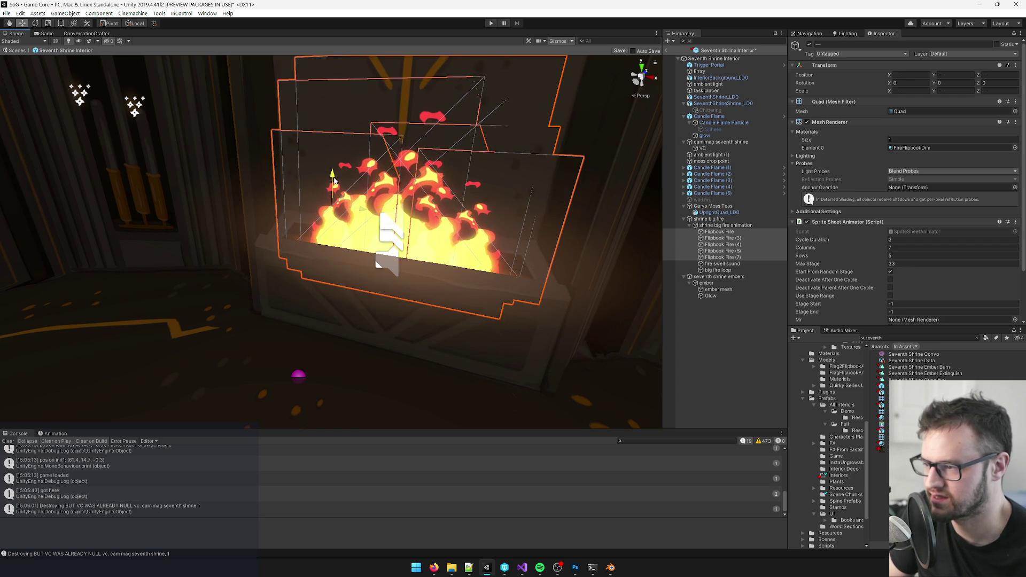
{"action": "key", "text": "r"}
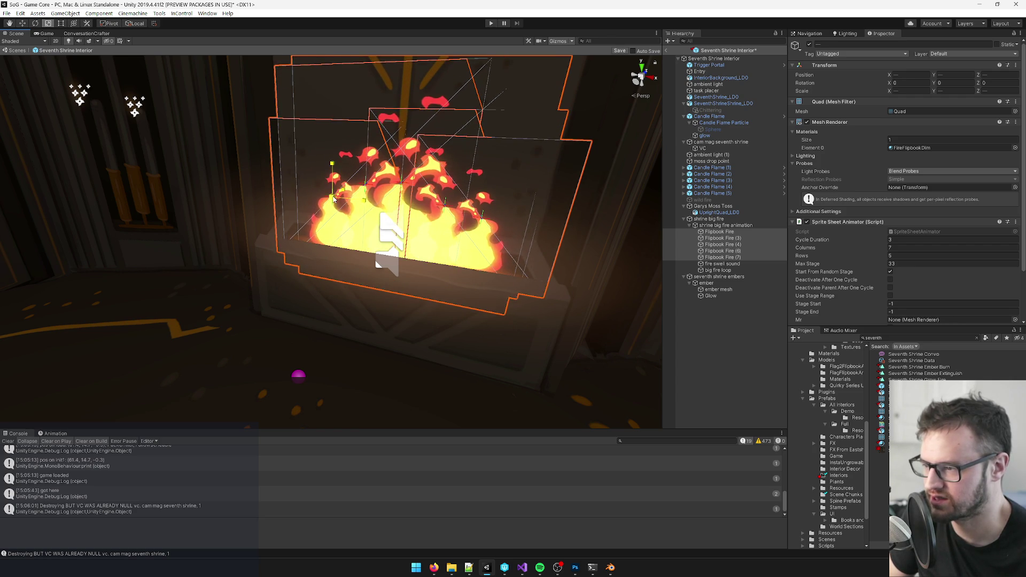
{"action": "mouse_move", "coordinate": [333, 195]}
{"action": "left_mouse_down"}
{"action": "mouse_move", "coordinate": [452, 236]}
{"action": "mouse_move", "coordinate": [130, 66]}
{"action": "left_mouse_up"}
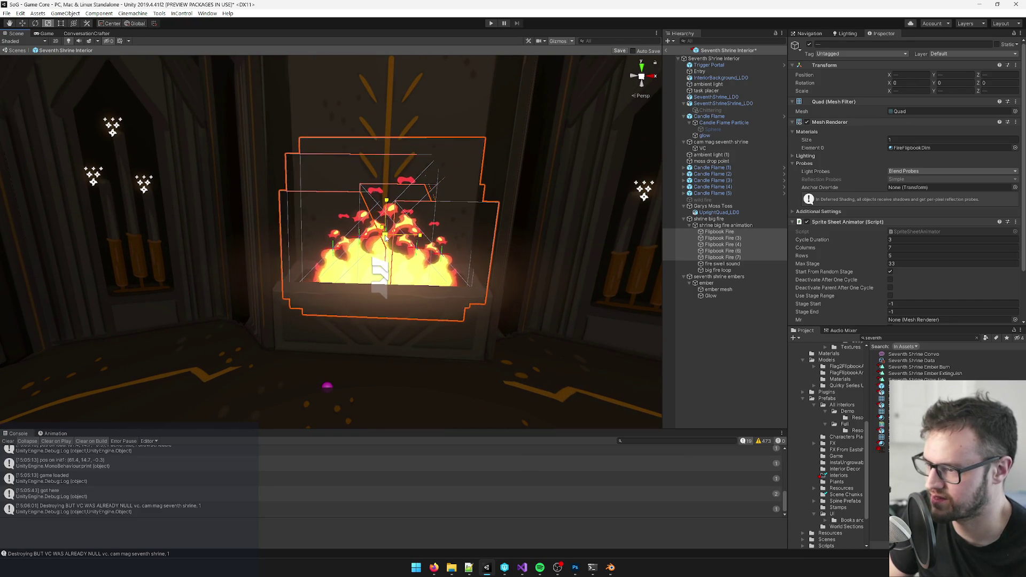
{"action": "key", "text": "w"}
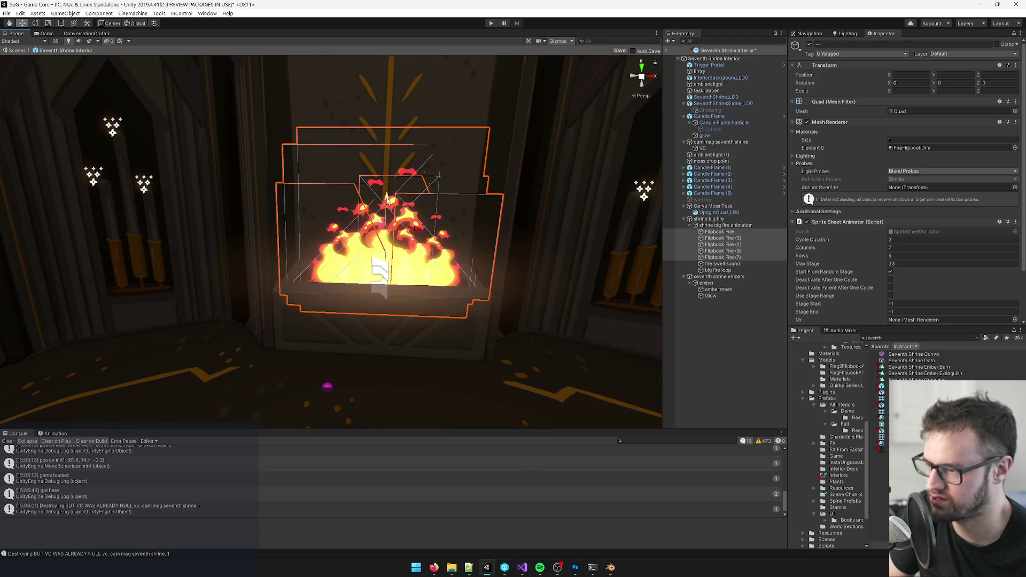
{"action": "left_click_drag", "start_coordinate": [385, 225], "coordinate": [380, 255]}
{"action": "scroll", "coordinate": [380, 255], "scroll_direction": "down", "scroll_amount": 5}
{"action": "scroll", "coordinate": [374, 248], "scroll_direction": "up", "scroll_amount": 4}
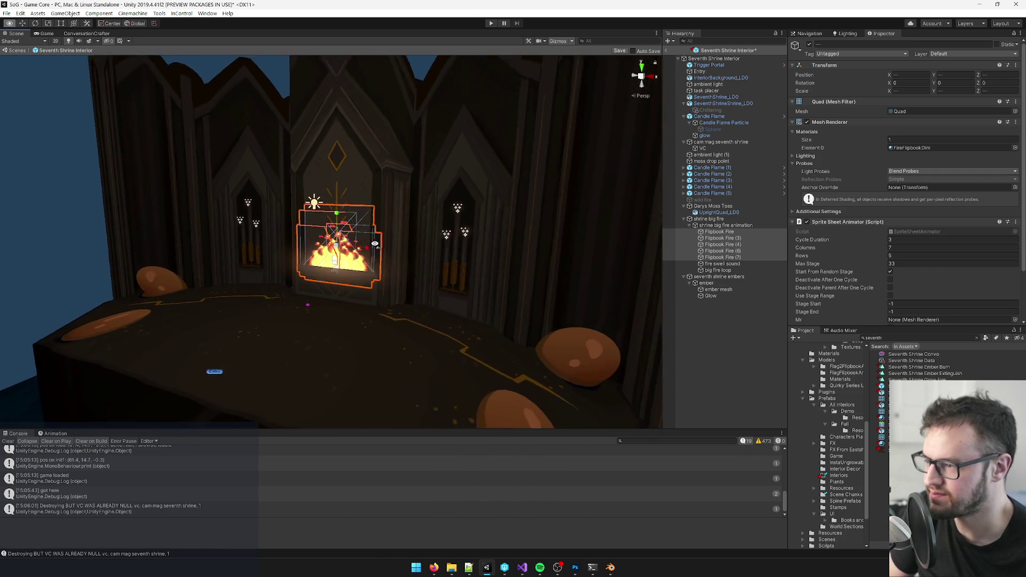
{"action": "scroll", "coordinate": [374, 247], "scroll_direction": "up", "scroll_amount": 2}
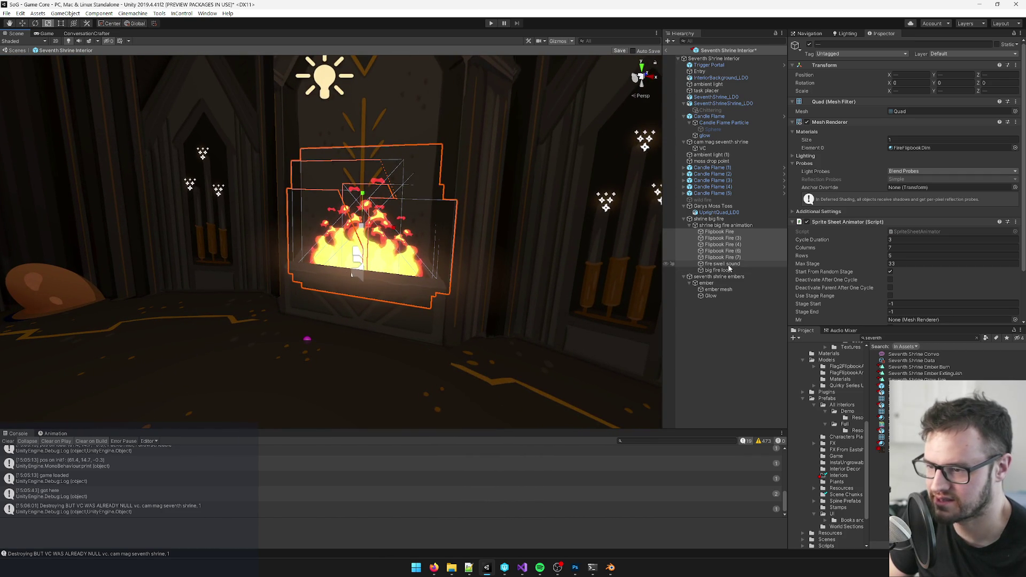
{"action": "left_click", "coordinate": [720, 225]}
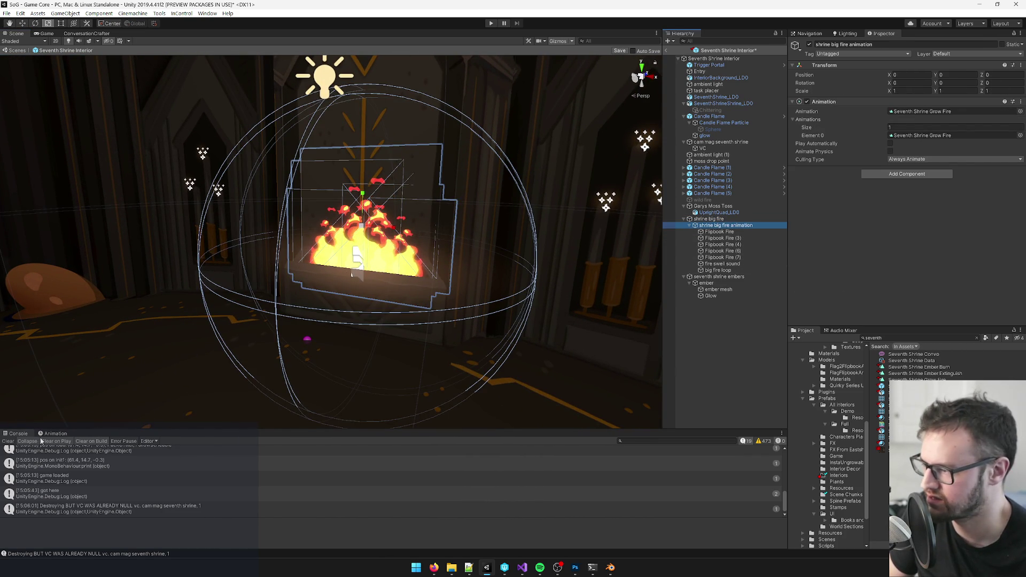
- In the Seventh Shrine Grow Fire animation, record an enlarged, taller fire at frame 32
{"action": "left_click", "coordinate": [49, 434]}
{"action": "left_click", "coordinate": [27, 441]}
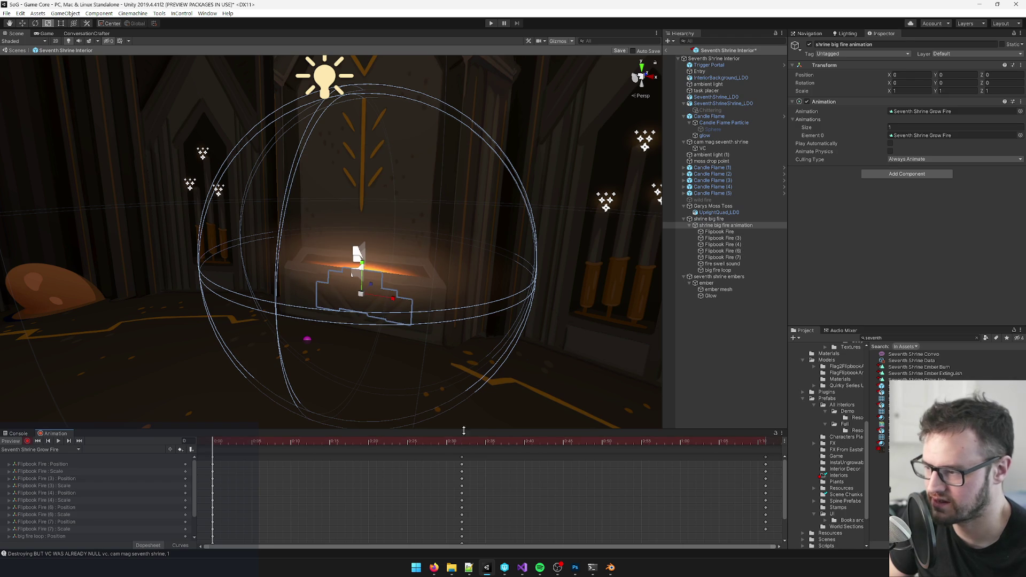
{"action": "mouse_move", "coordinate": [450, 443]}
{"action": "left_mouse_down"}
{"action": "mouse_move", "coordinate": [679, 448]}
{"action": "mouse_move", "coordinate": [478, 447]}
{"action": "mouse_move", "coordinate": [463, 461]}
{"action": "left_mouse_up"}
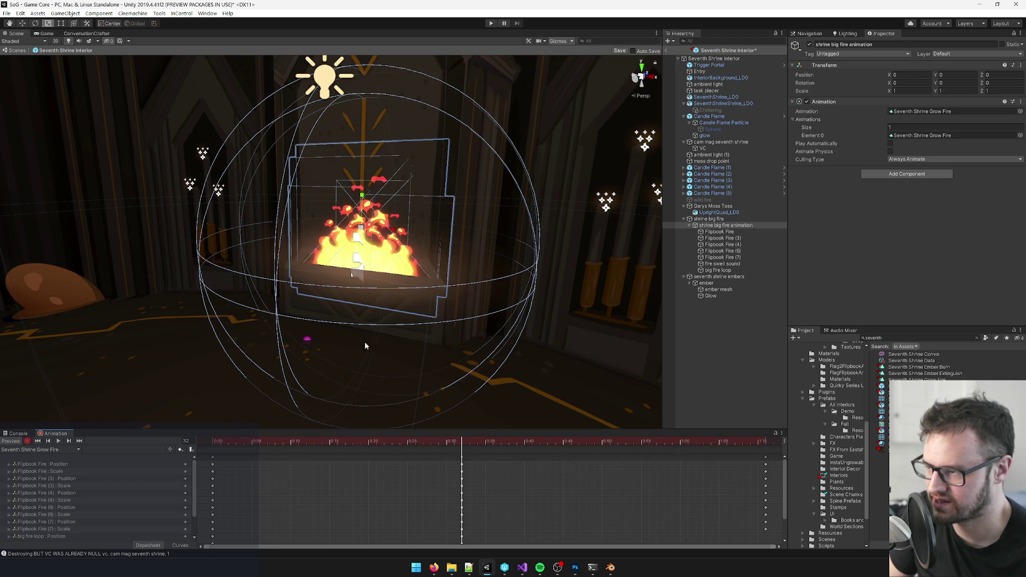
{"action": "scroll", "coordinate": [406, 320], "scroll_direction": "up", "scroll_amount": 5}
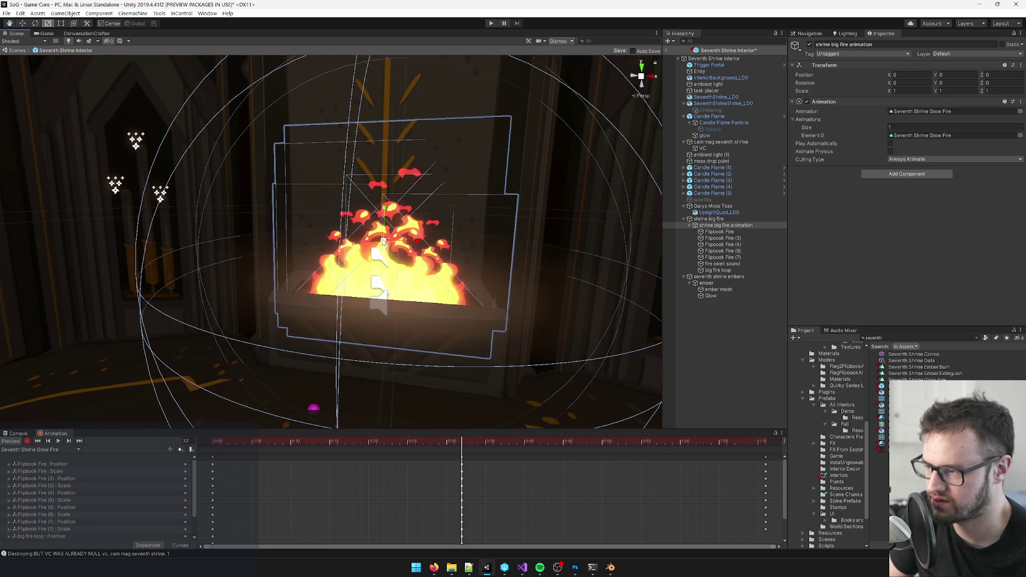
{"action": "mouse_move", "coordinate": [383, 242]}
{"action": "left_mouse_down"}
{"action": "mouse_move", "coordinate": [396, 209]}
{"action": "mouse_move", "coordinate": [396, 192]}
{"action": "mouse_move", "coordinate": [386, 221]}
{"action": "mouse_move", "coordinate": [385, 170]}
{"action": "mouse_move", "coordinate": [442, 168]}
{"action": "mouse_move", "coordinate": [190, 369]}
{"action": "left_mouse_up"}
{"action": "key", "text": "r"}
{"action": "key", "text": "w"}
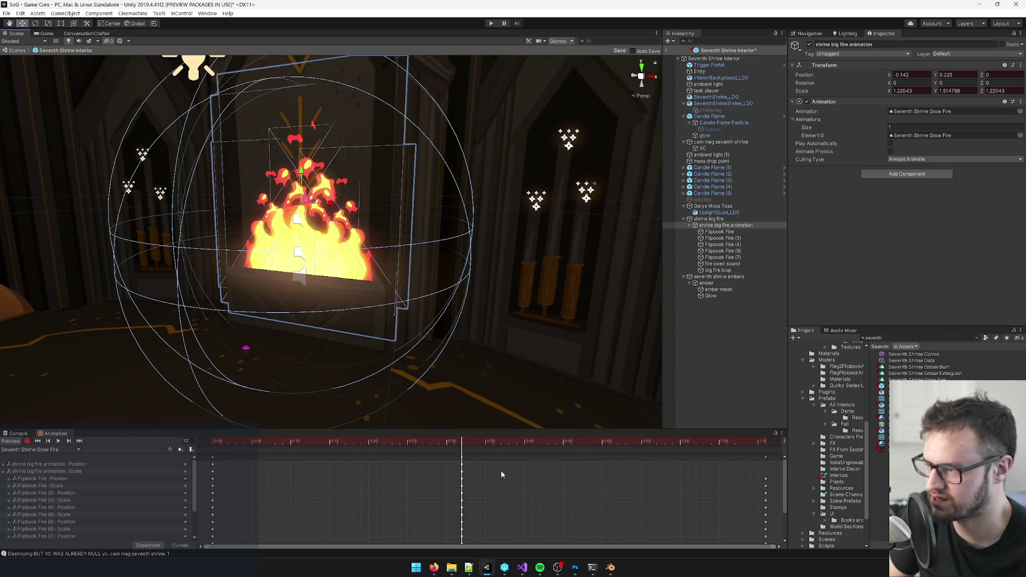
- At frame 68, scale the fire up further and stretch it taller
{"action": "left_click_drag", "start_coordinate": [478, 444], "coordinate": [766, 449]}
{"action": "scroll", "coordinate": [367, 345], "scroll_direction": "up", "scroll_amount": 8}
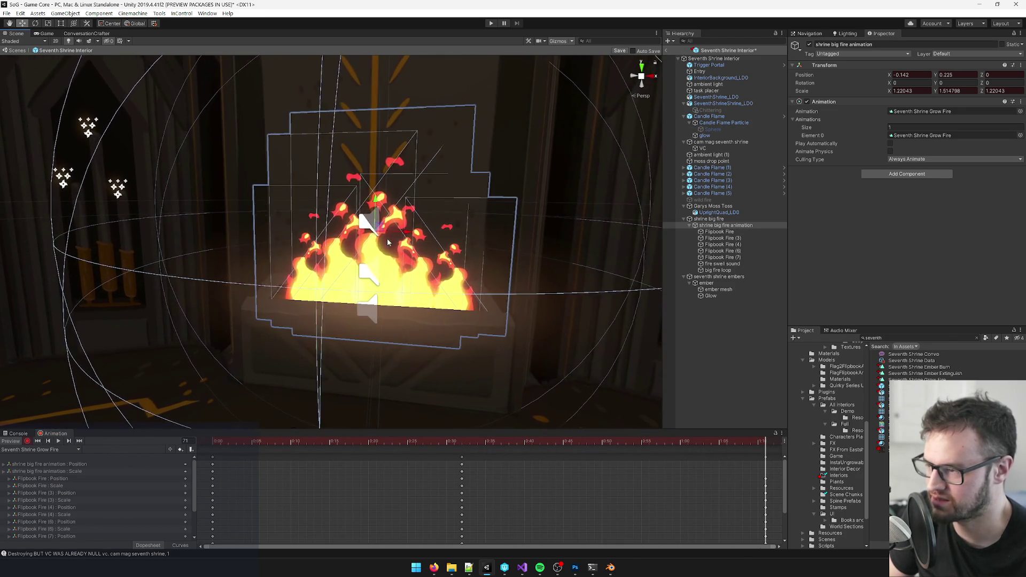
{"action": "key", "text": "r"}
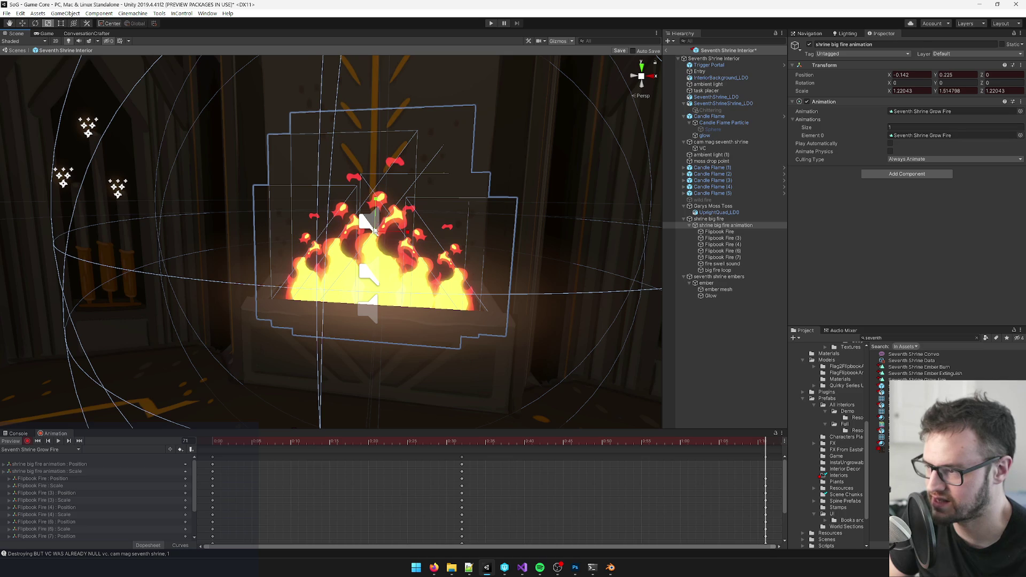
{"action": "left_click_drag", "start_coordinate": [374, 234], "coordinate": [374, 178]}
{"action": "key", "text": "w"}
{"action": "key", "text": "r"}
{"action": "key", "text": "w"}
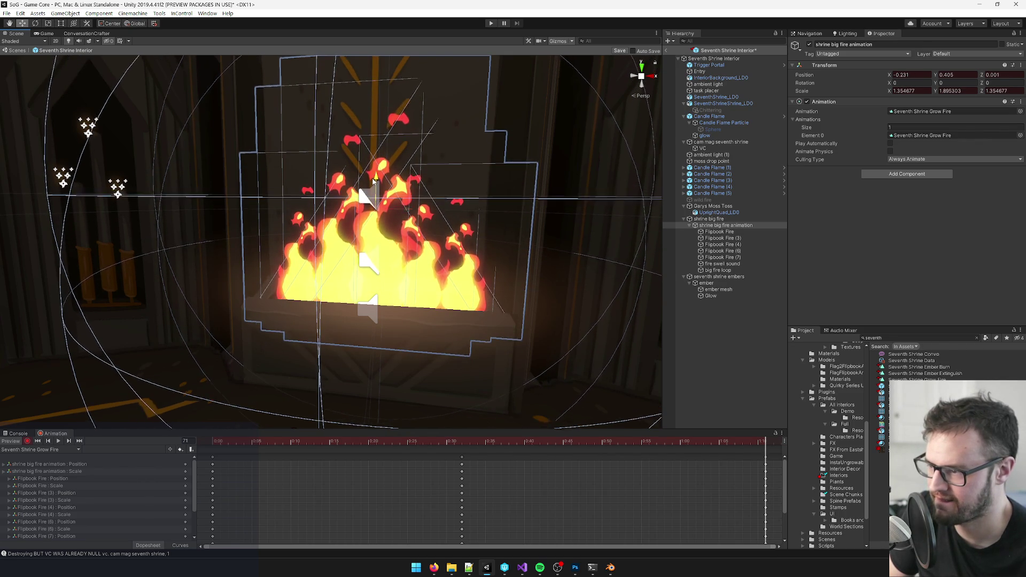
{"action": "scroll", "coordinate": [372, 171], "scroll_direction": "down", "scroll_amount": 5}
{"action": "scroll", "coordinate": [373, 171], "scroll_direction": "up", "scroll_amount": 5}
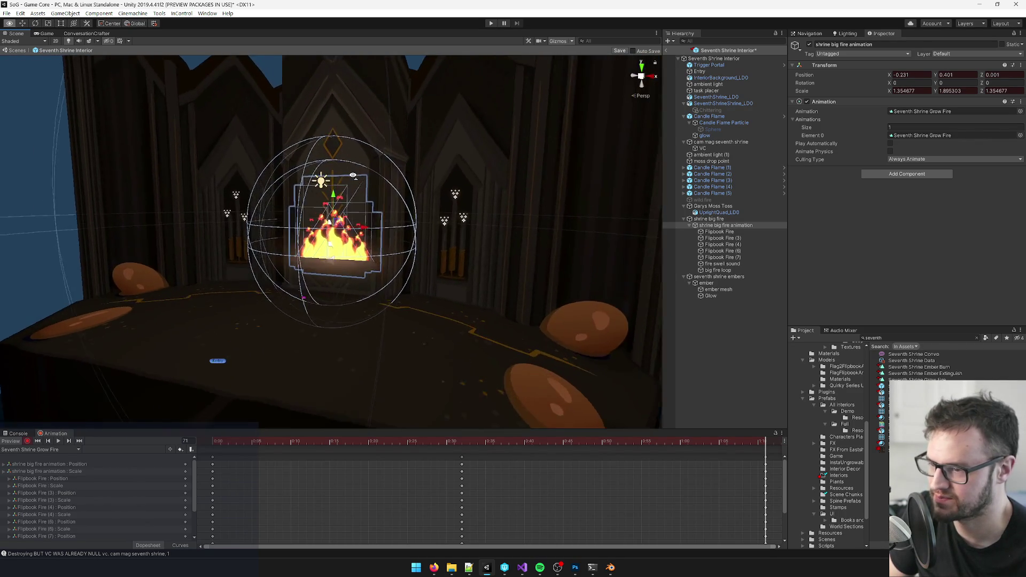
- Return to frame 37 and play the fire growth animation preview
{"action": "left_click_drag", "start_coordinate": [728, 437], "coordinate": [77, 455]}
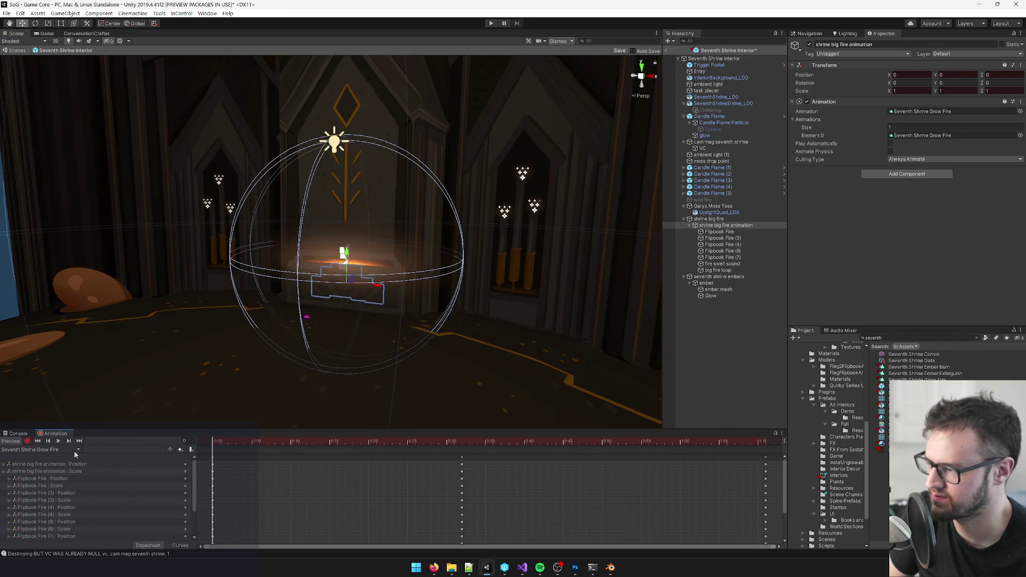
{"action": "left_click", "coordinate": [57, 442]}
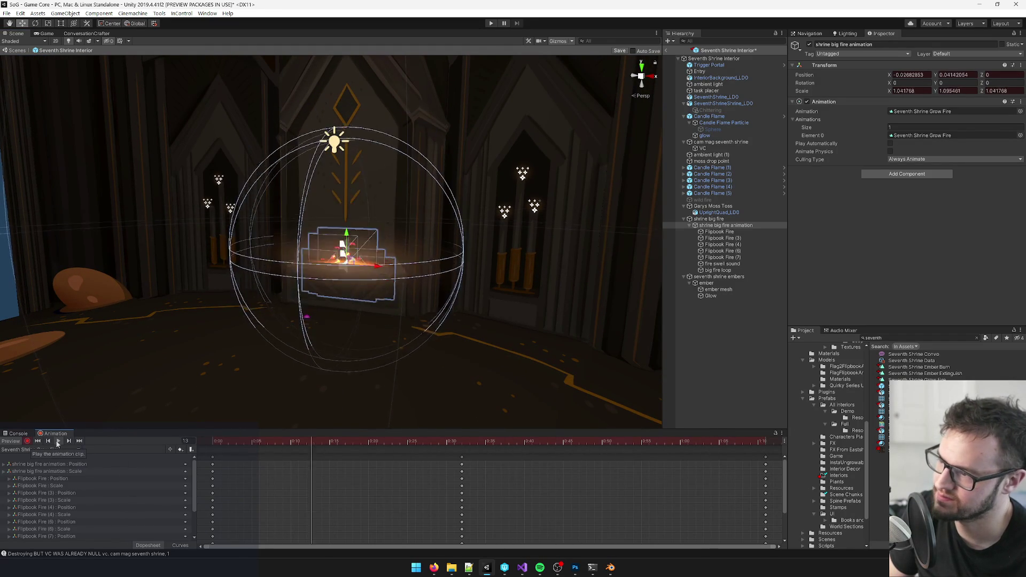
{"action": "scroll", "coordinate": [370, 256], "scroll_direction": "down", "scroll_amount": 6}
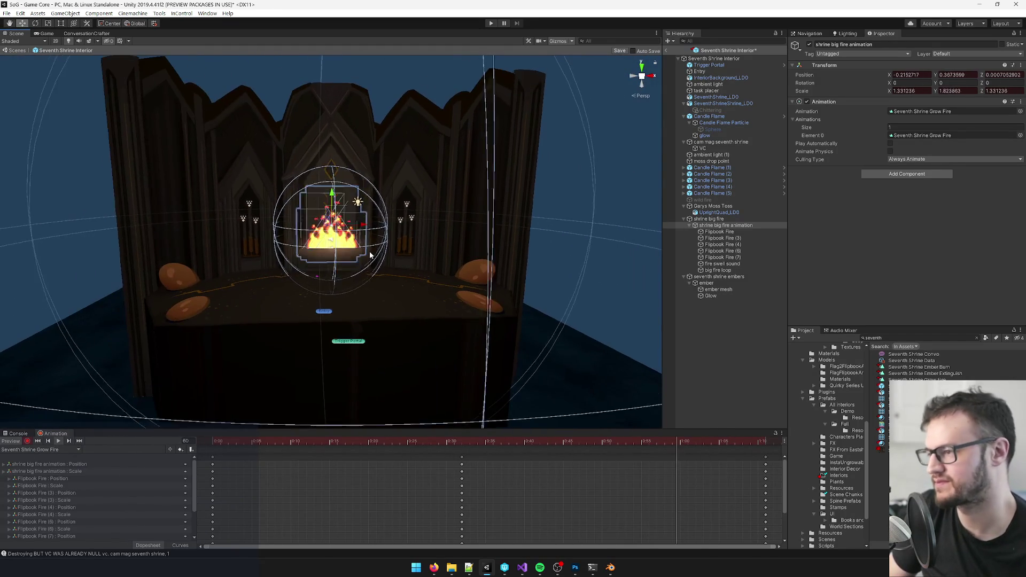
{"action": "scroll", "coordinate": [337, 254], "scroll_direction": "up", "scroll_amount": 5}
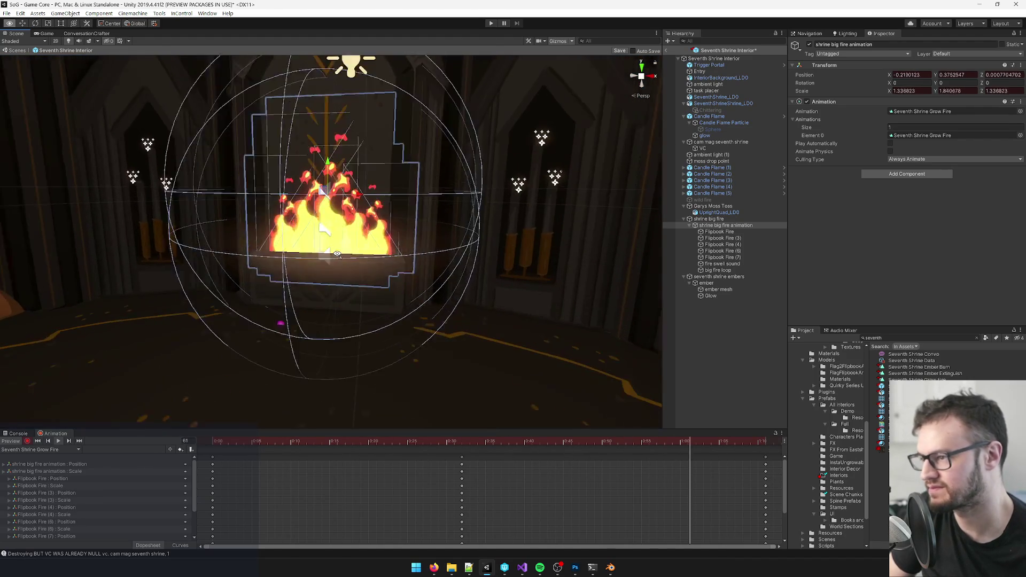
{"action": "scroll", "coordinate": [337, 254], "scroll_direction": "down", "scroll_amount": 3}
{"action": "scroll", "coordinate": [337, 254], "scroll_direction": "up", "scroll_amount": 3}
- At frame 70, select all the Flipbook Fire quads and enlarge them
{"action": "left_click", "coordinate": [758, 447]}
{"action": "left_click", "coordinate": [733, 219]}
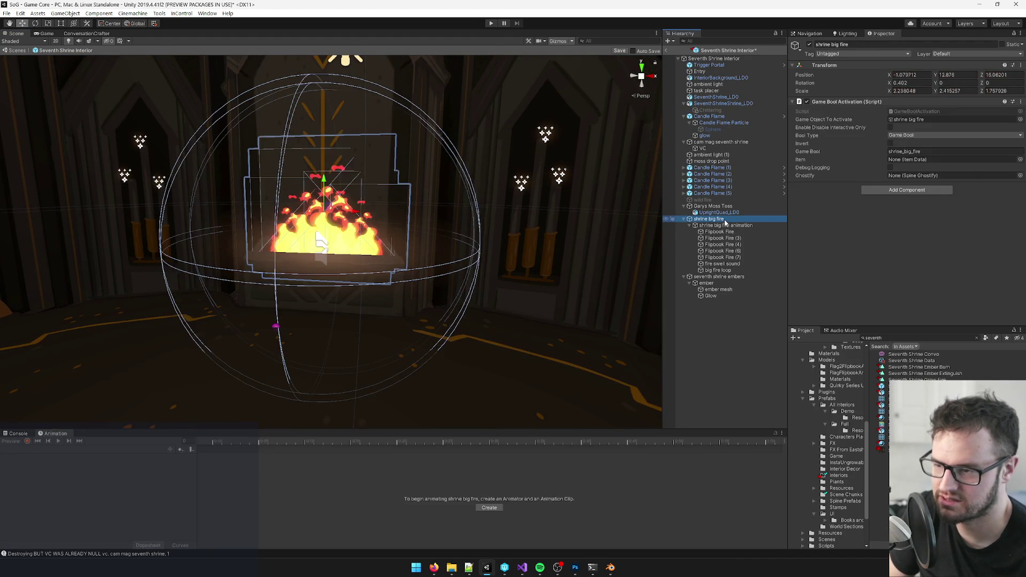
{"action": "left_click", "coordinate": [727, 225]}
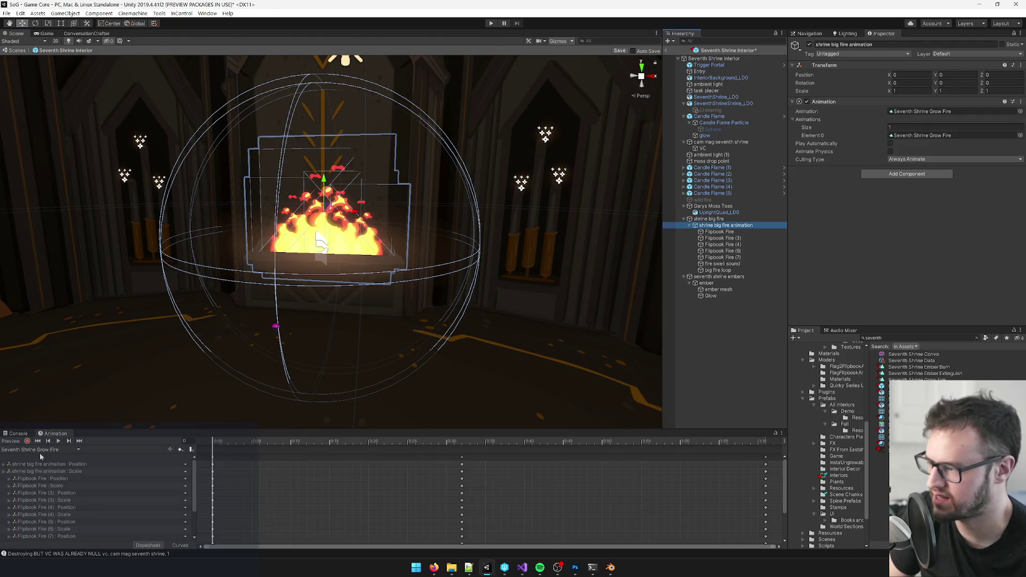
{"action": "left_click", "coordinate": [731, 232]}
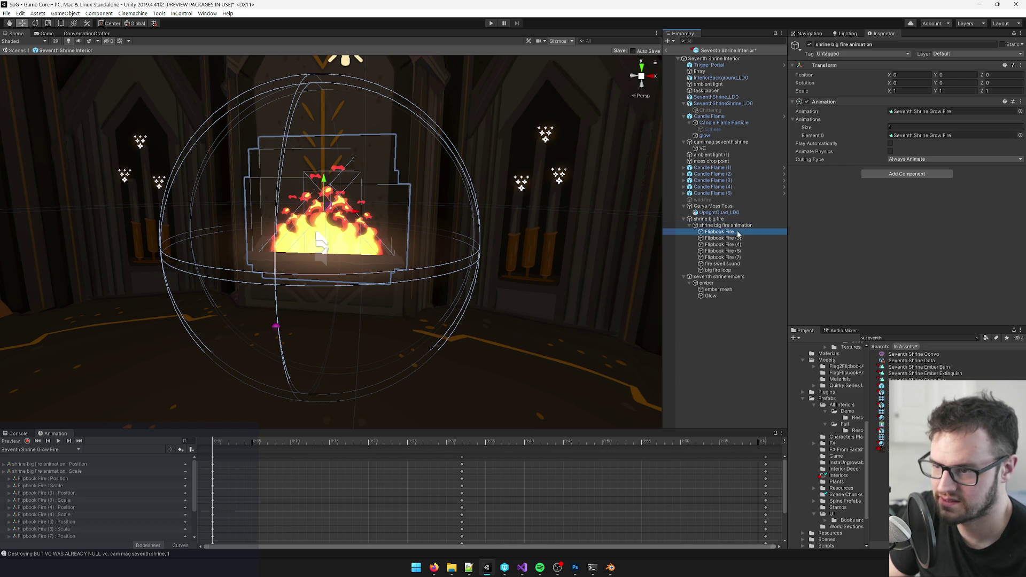
{"action": "left_click", "coordinate": [728, 257], "text": "shift"}
{"action": "mouse_move", "coordinate": [328, 180]}
{"action": "left_mouse_down"}
{"action": "mouse_move", "coordinate": [336, 176]}
{"action": "mouse_move", "coordinate": [322, 165]}
{"action": "left_mouse_up"}
{"action": "key", "text": "w"}
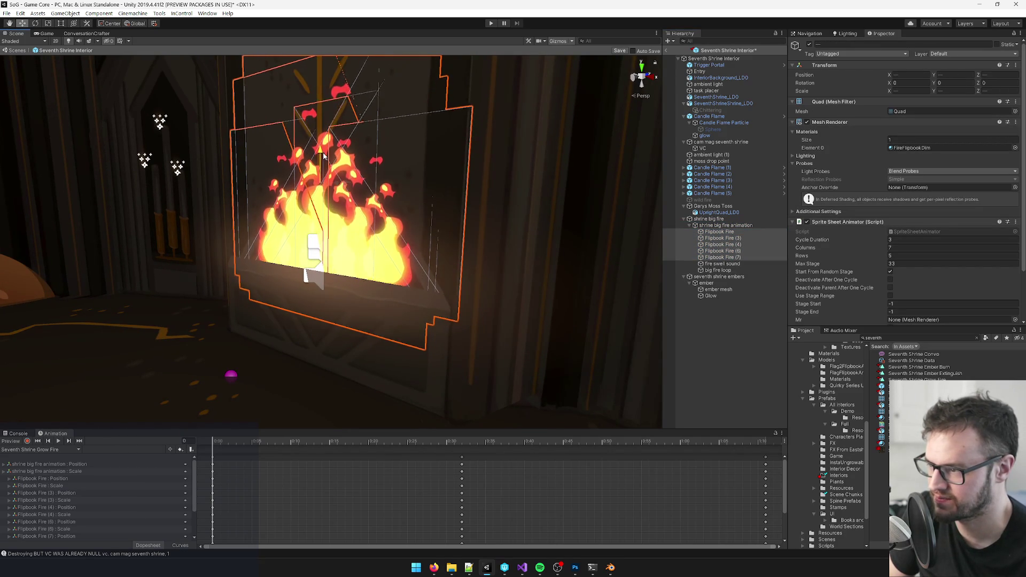
{"action": "mouse_move", "coordinate": [322, 166]}
{"action": "left_mouse_down"}
{"action": "mouse_move", "coordinate": [392, 177]}
{"action": "mouse_move", "coordinate": [550, 469]}
{"action": "left_mouse_up"}
- Scrub the preview to frame 55 and orbit in close to the flipbook flames
{"action": "mouse_move", "coordinate": [255, 440]}
{"action": "left_mouse_down"}
{"action": "mouse_move", "coordinate": [236, 441]}
{"action": "mouse_move", "coordinate": [680, 444]}
{"action": "left_mouse_up"}
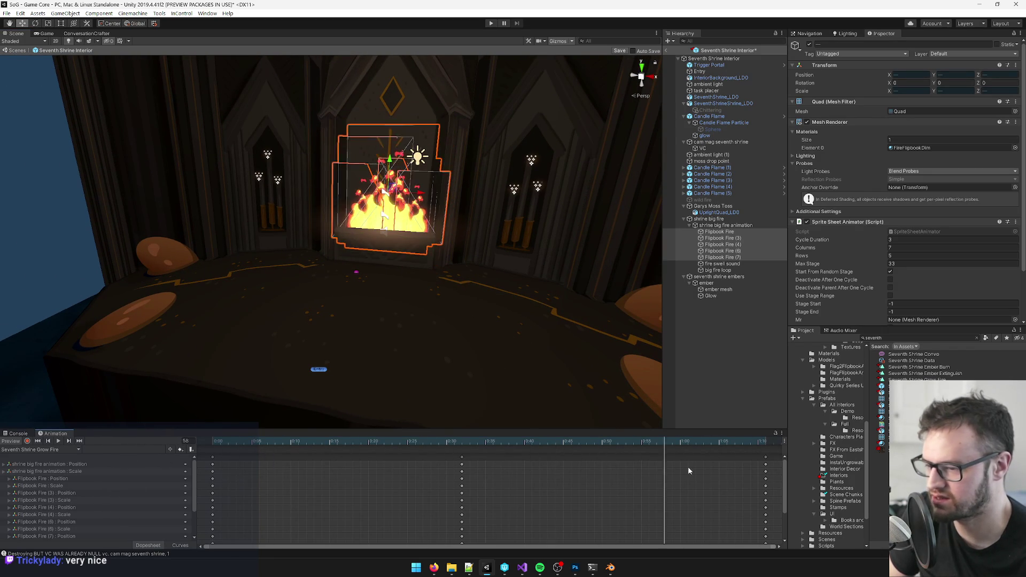
{"action": "left_click", "coordinate": [641, 441]}
{"action": "scroll", "coordinate": [539, 287], "scroll_direction": "up", "scroll_amount": 5}
{"action": "mouse_move", "coordinate": [539, 288]}
{"action": "left_mouse_down"}
{"action": "mouse_move", "coordinate": [334, 324]}
{"action": "mouse_move", "coordinate": [426, 324]}
{"action": "mouse_move", "coordinate": [285, 340]}
{"action": "left_mouse_up"}
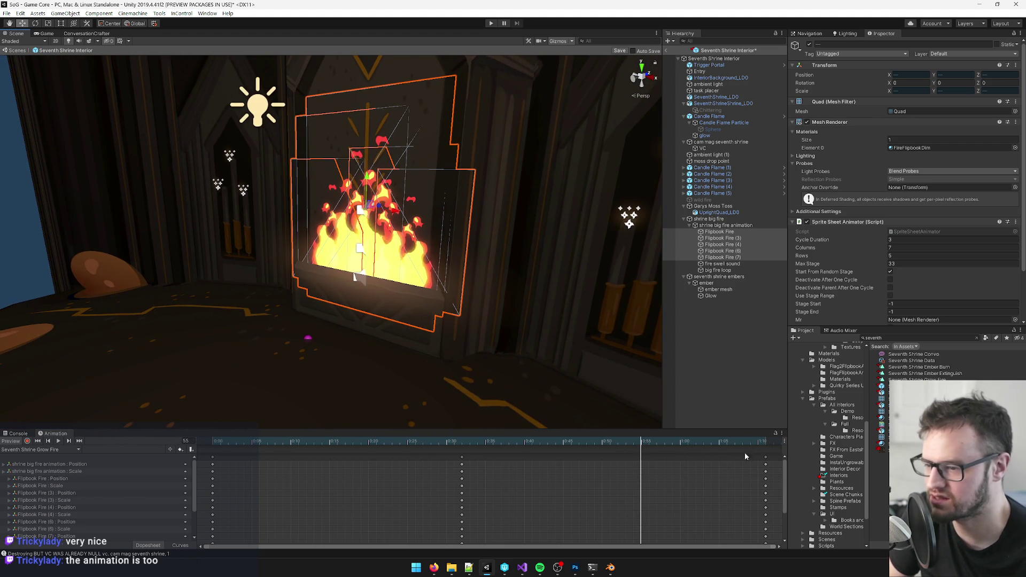
{"action": "left_click", "coordinate": [711, 220]}
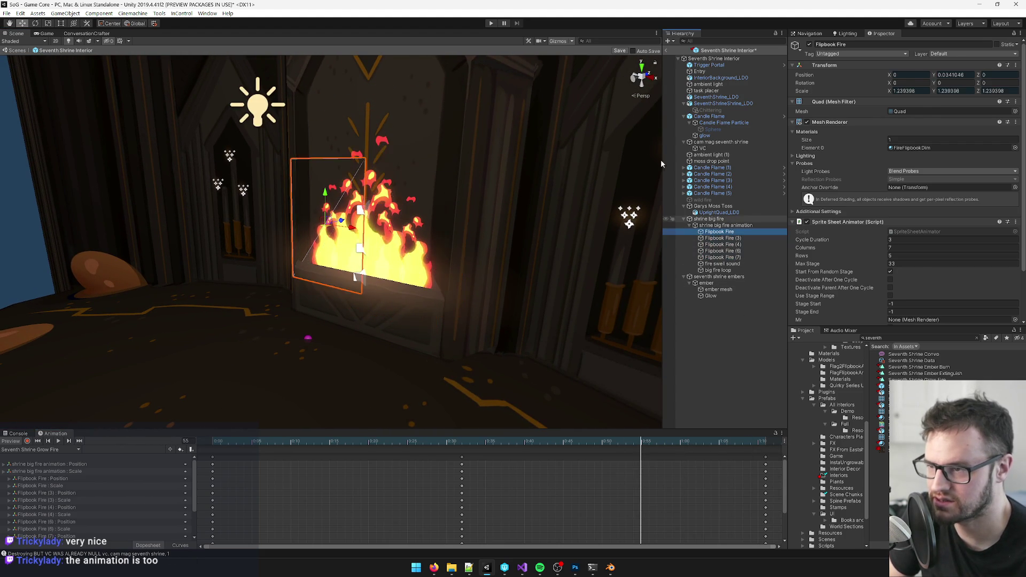
- Save the shrine scene, inspect the big fire up close, then return to ShrineFinal.cs
{"action": "left_click", "coordinate": [619, 51]}
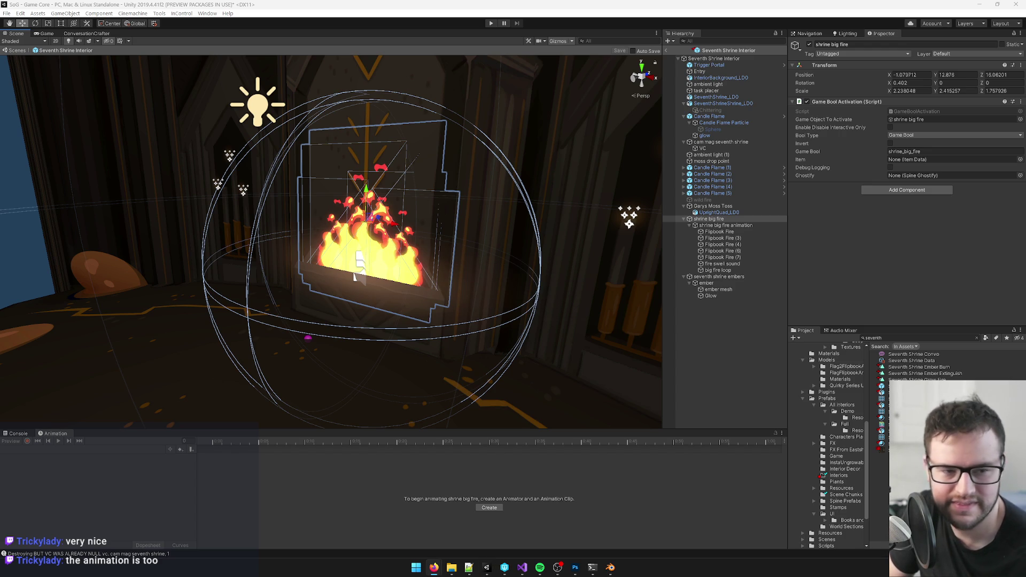
{"action": "left_click", "coordinate": [355, 276]}
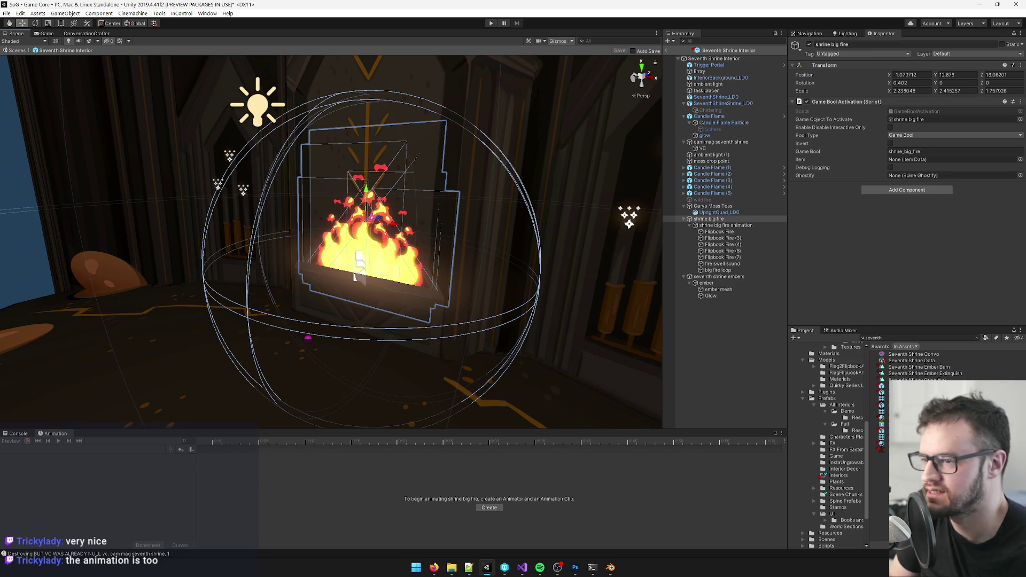
{"action": "mouse_move", "coordinate": [454, 230]}
{"action": "left_mouse_down"}
{"action": "mouse_move", "coordinate": [476, 227]}
{"action": "mouse_move", "coordinate": [373, 209]}
{"action": "mouse_move", "coordinate": [398, 213]}
{"action": "mouse_move", "coordinate": [406, 174]}
{"action": "left_mouse_up"}
{"action": "left_click", "coordinate": [364, 208]}
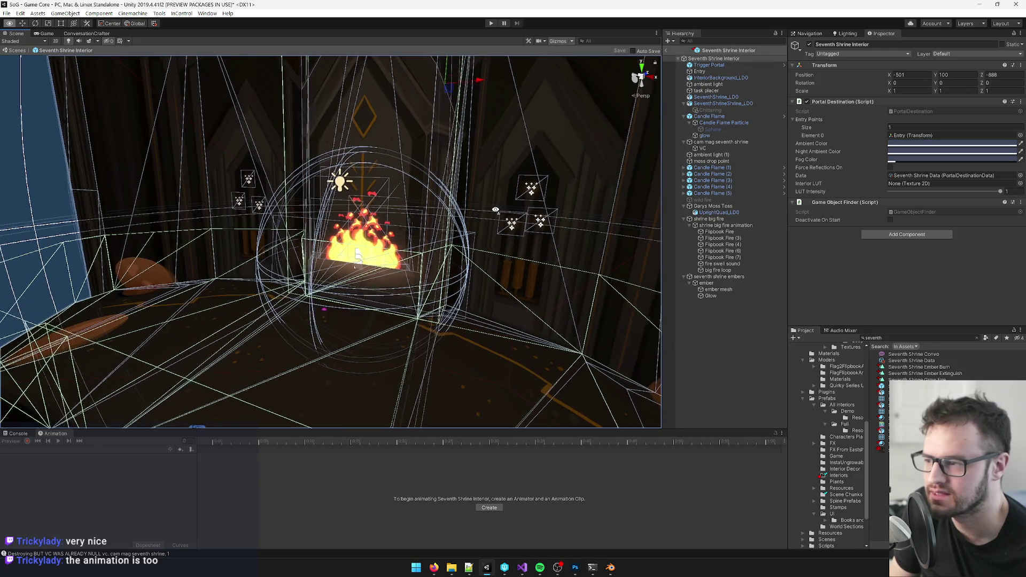
{"action": "scroll", "coordinate": [492, 211], "scroll_direction": "up", "scroll_amount": 5}
{"action": "left_click_drag", "start_coordinate": [492, 211], "coordinate": [529, 323]}
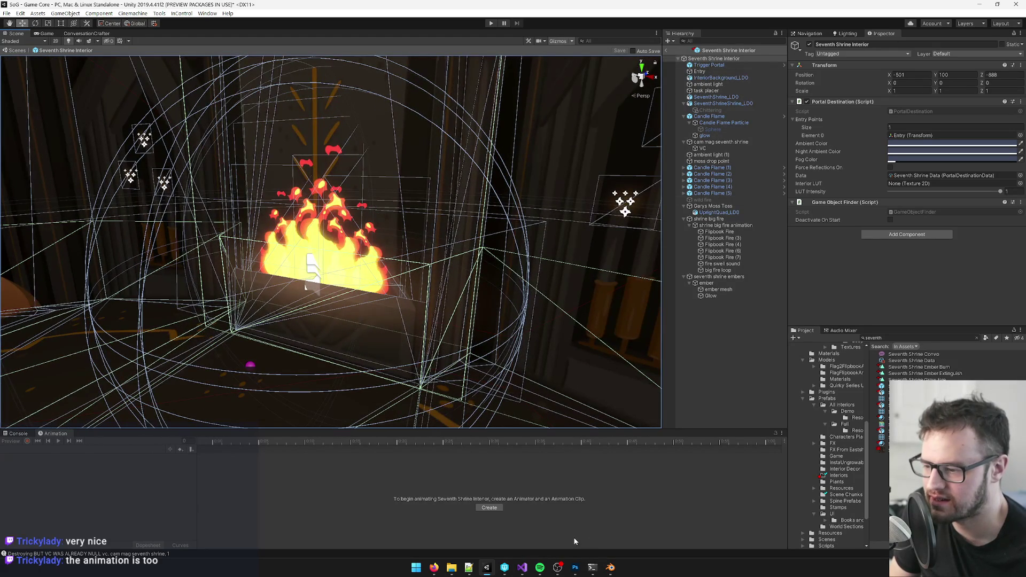
{"action": "left_click", "coordinate": [523, 568]}
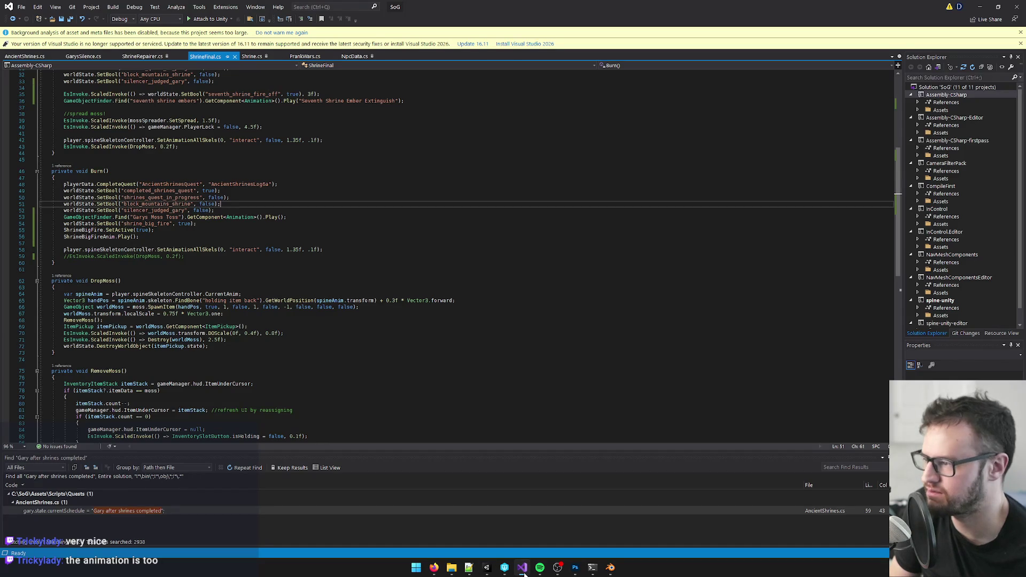
- Delete the shrine_big_fire lines 54–56 from Burn() and add blank lines after the method
{"action": "left_click", "coordinate": [164, 240]}
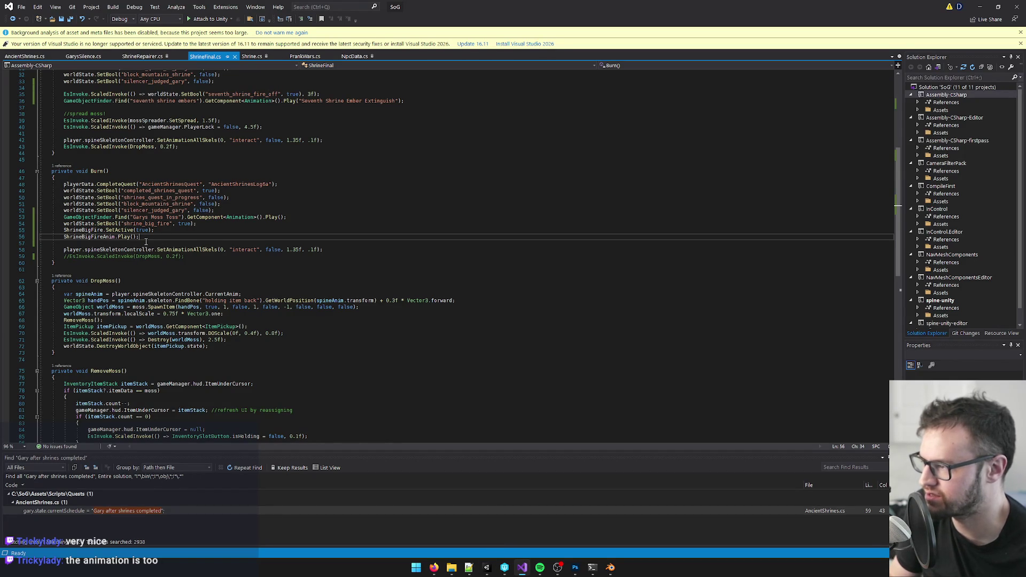
{"action": "mouse_move", "coordinate": [165, 240]}
{"action": "left_mouse_down"}
{"action": "mouse_move", "coordinate": [53, 227]}
{"action": "mouse_move", "coordinate": [63, 223]}
{"action": "left_mouse_up"}
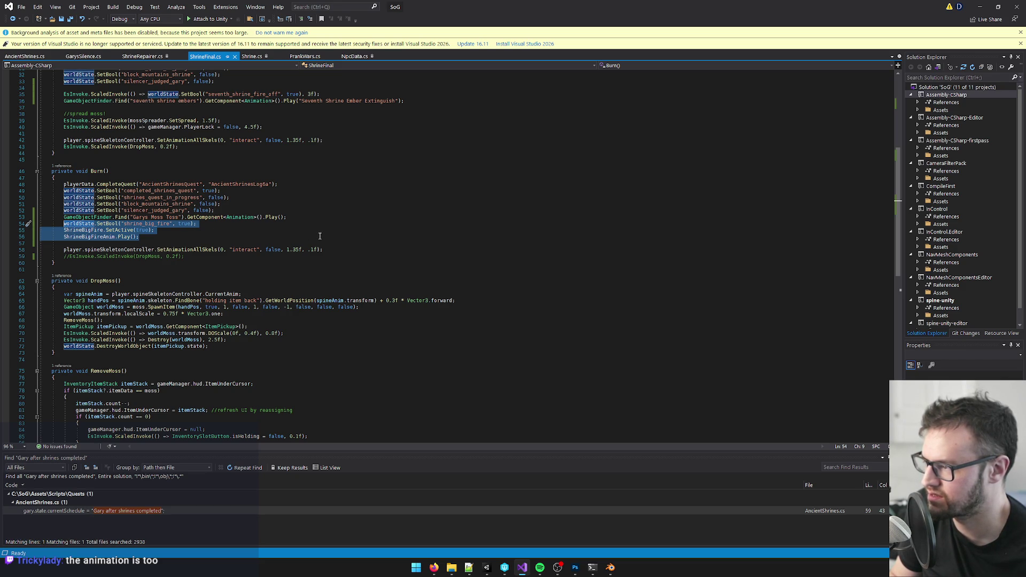
{"action": "key", "text": "Delete"}
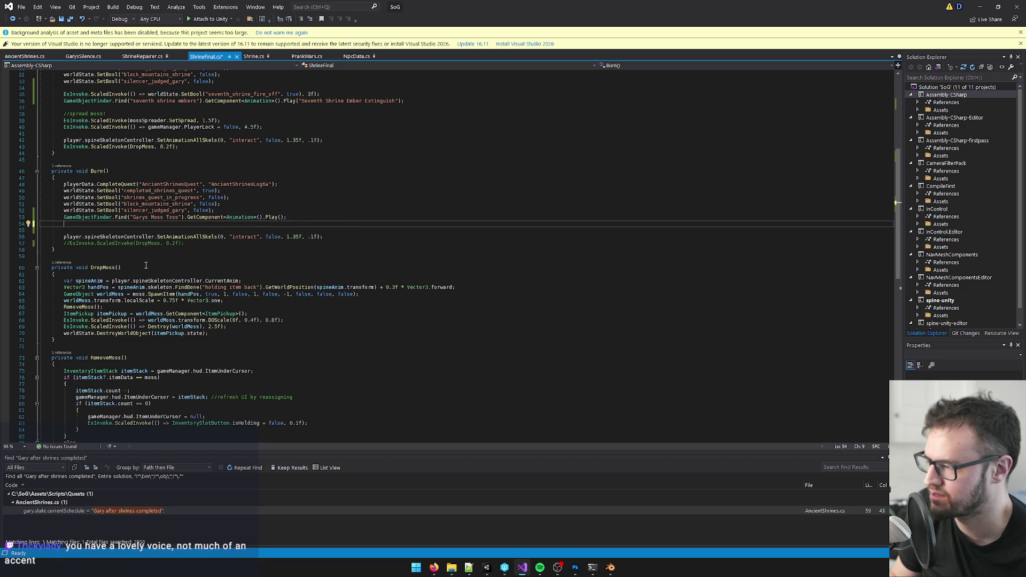
{"action": "left_click", "coordinate": [73, 253]}
{"action": "key", "text": "Return"}
{"action": "key", "text": "Return"}
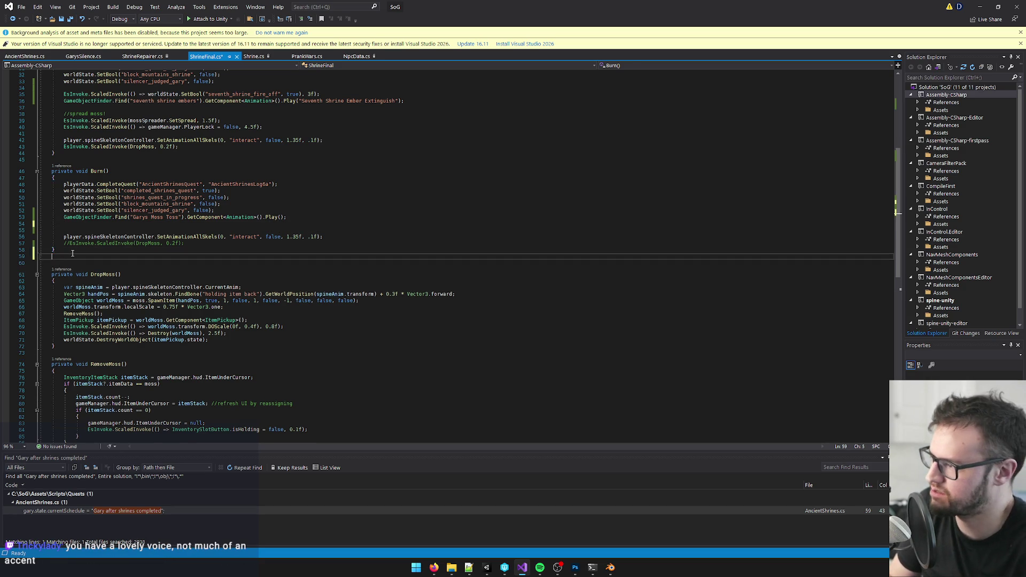
- Declare an empty private void BigFireTheatrics() method below Burn()
{"action": "type", "text": "void Bif"}
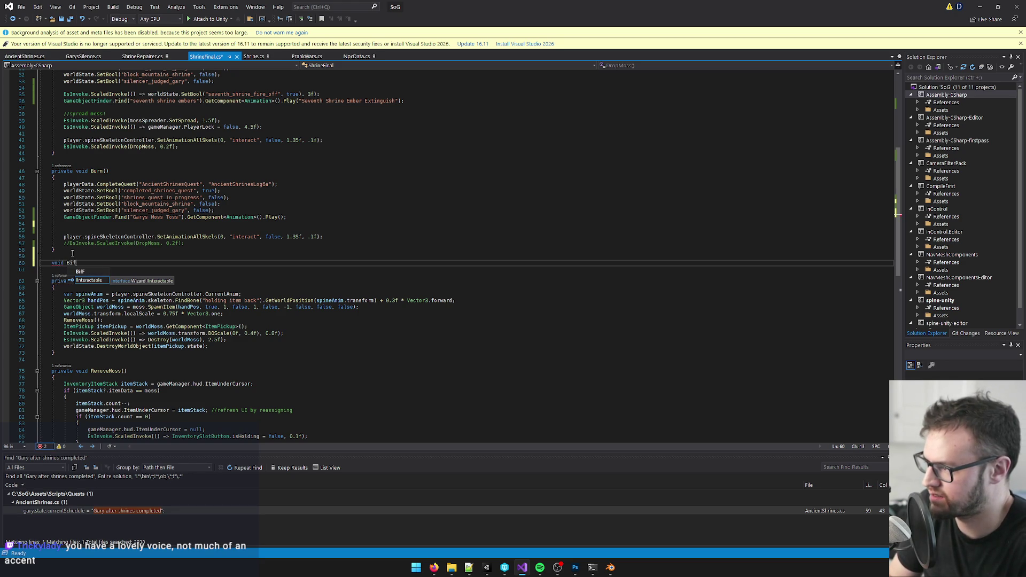
{"action": "type", "text": "ir"}
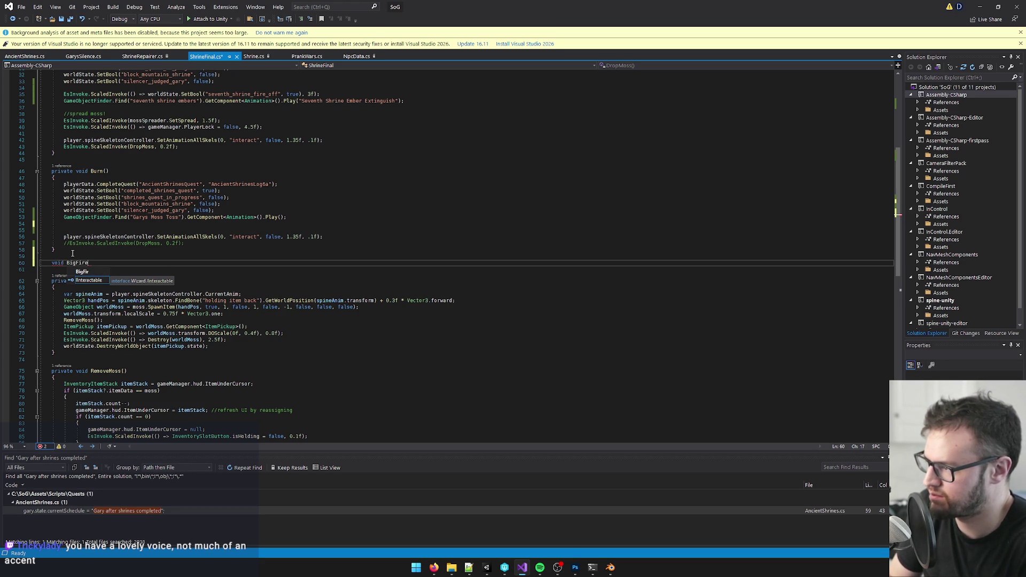
{"action": "type", "text": "h"}
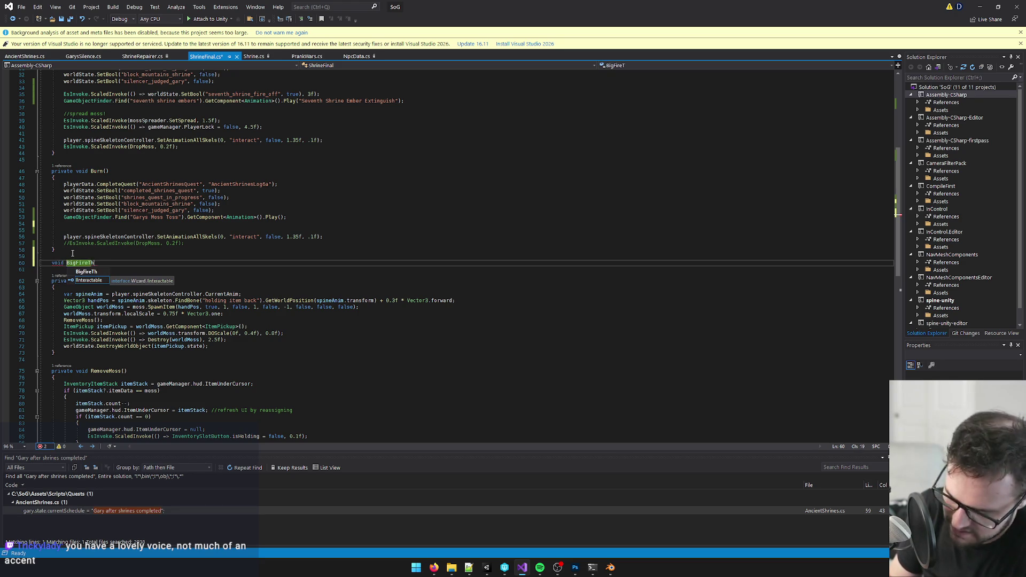
{"action": "type", "text": "eatrics () {"}
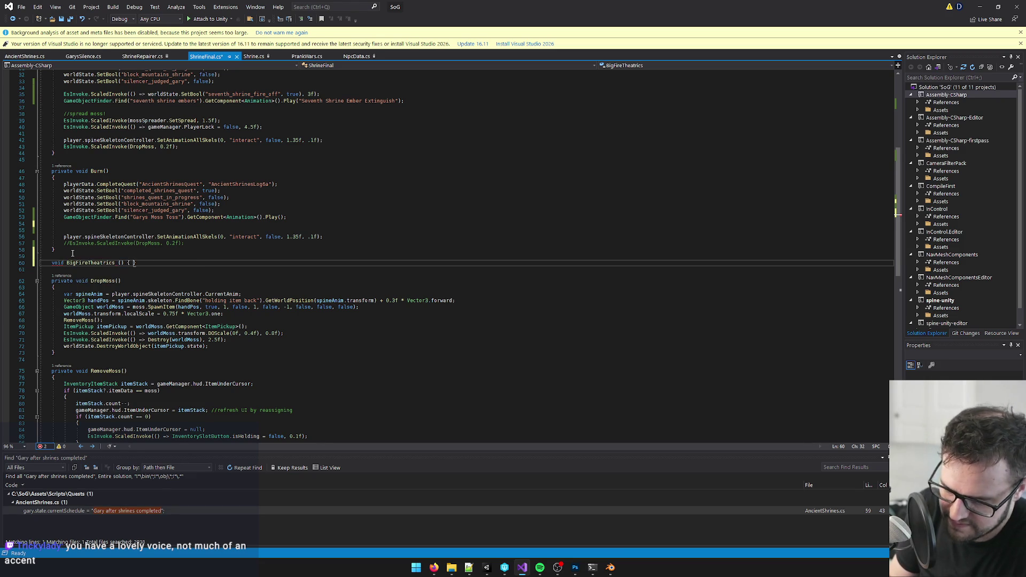
{"action": "key", "text": "Return"}
{"action": "left_click", "coordinate": [51, 268]}
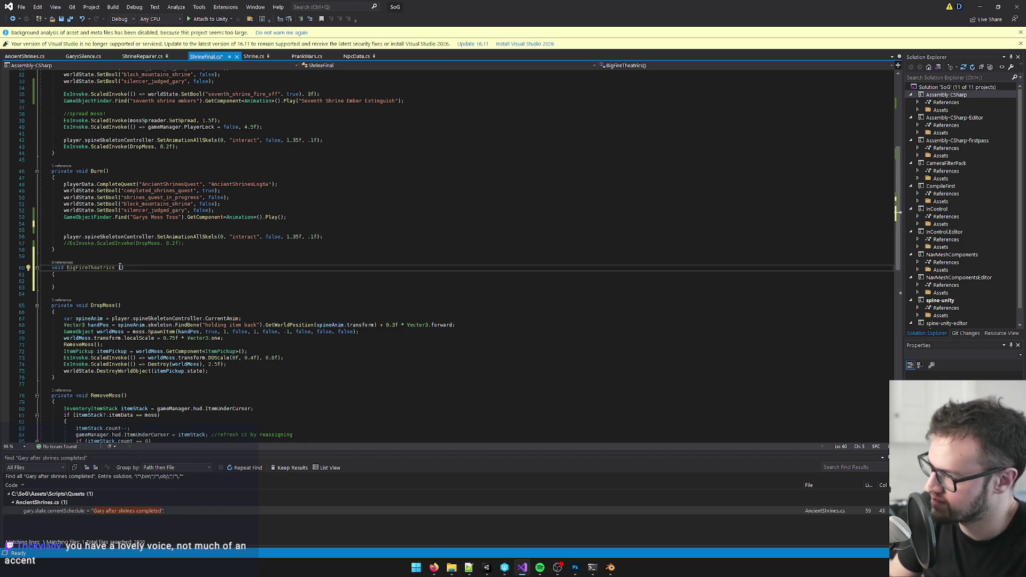
{"action": "type", "text": "private"}
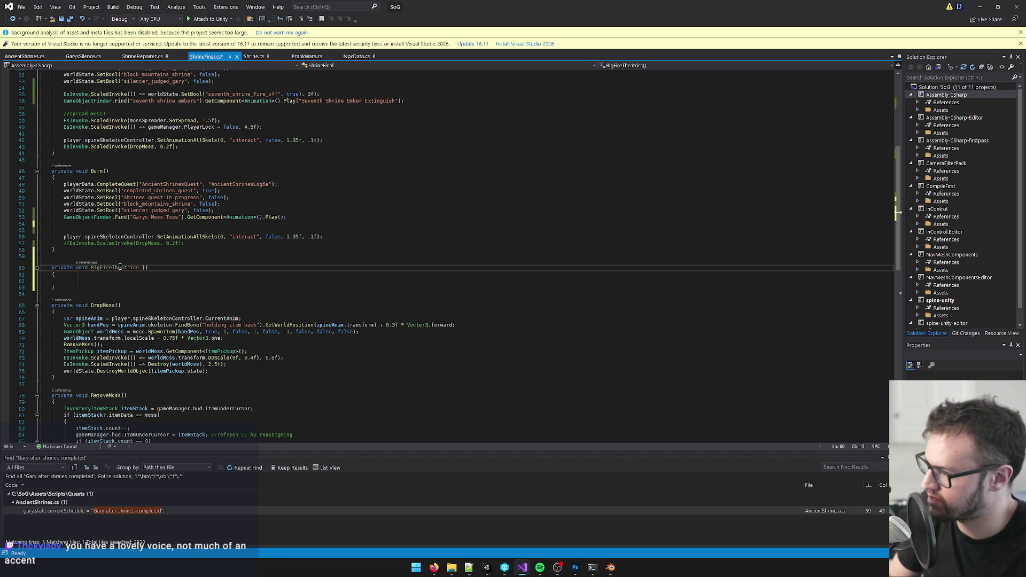
{"action": "left_click", "coordinate": [288, 222]}
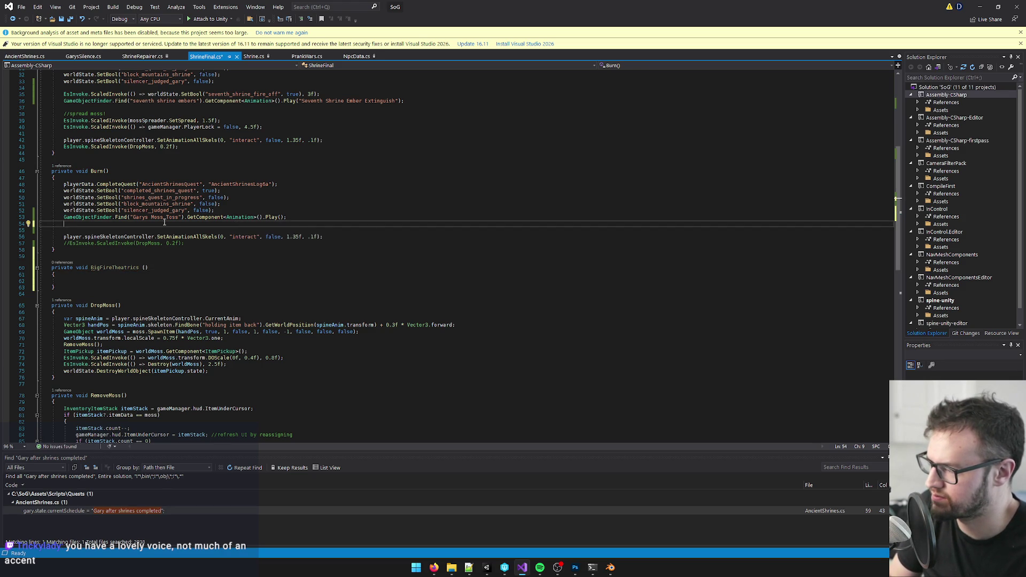
- Try chaining a call after the moss toss Play(), then restore the plain semicolon
{"action": "left_click", "coordinate": [301, 215]}
{"action": "type", "text": "."}
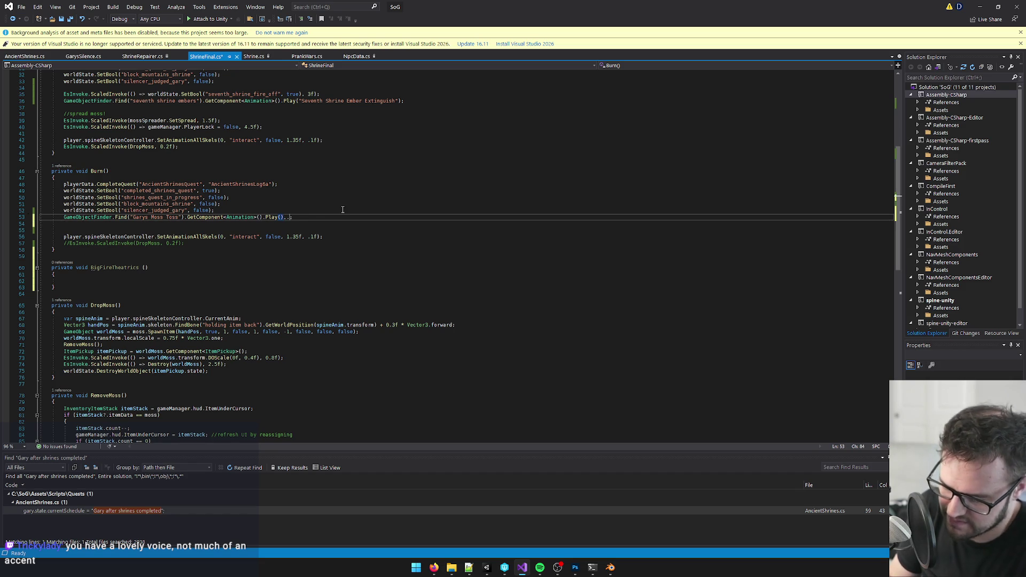
{"action": "key", "text": "BackSpace"}
{"action": "type", "text": ".en"}
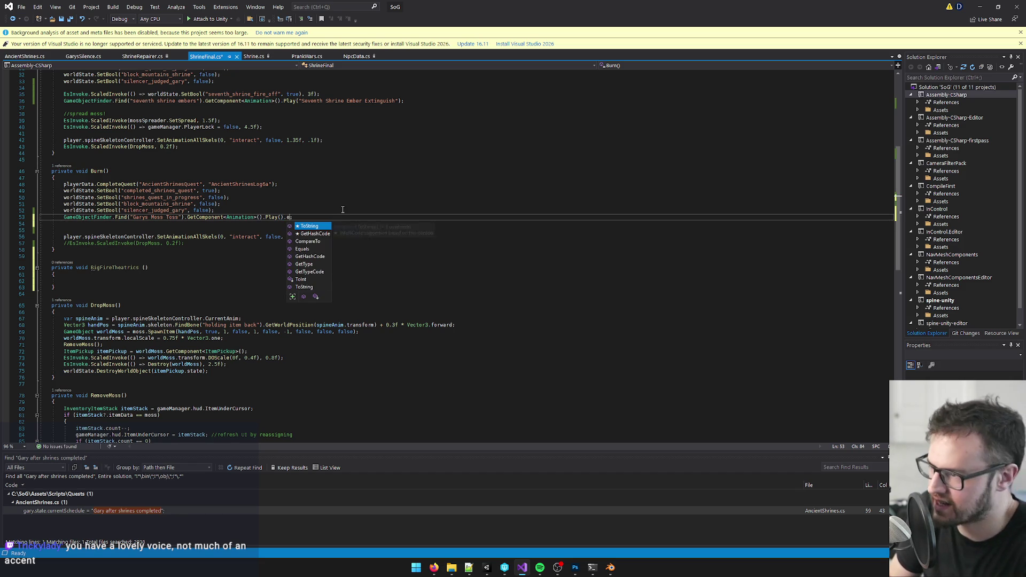
{"action": "key", "text": "BackSpace"}
{"action": "key", "text": "BackSpace"}
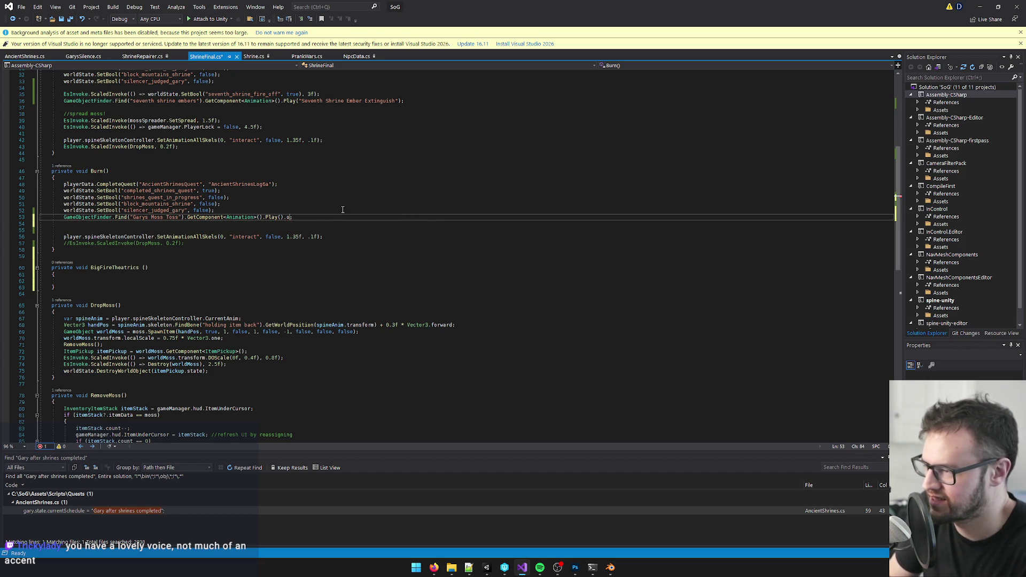
{"action": "type", "text": "on"}
{"action": "key", "text": "BackSpace"}
{"action": "key", "text": "BackSpace"}
{"action": "key", "text": "BackSpace"}
{"action": "type", "text": ";"}
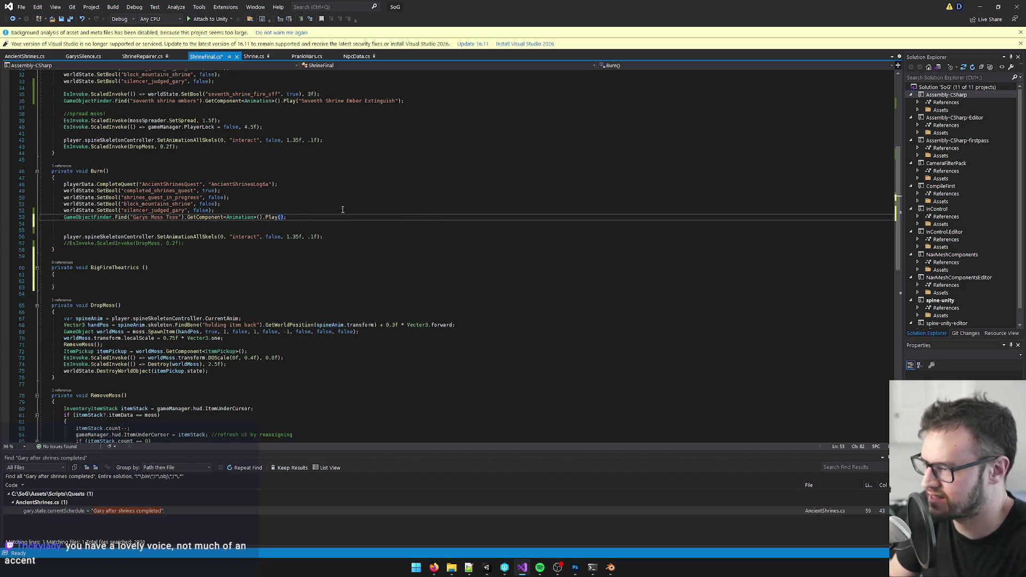
- Start an Animation MossTossAnim variable declaration above the moss toss line
{"action": "left_click", "coordinate": [232, 212]}
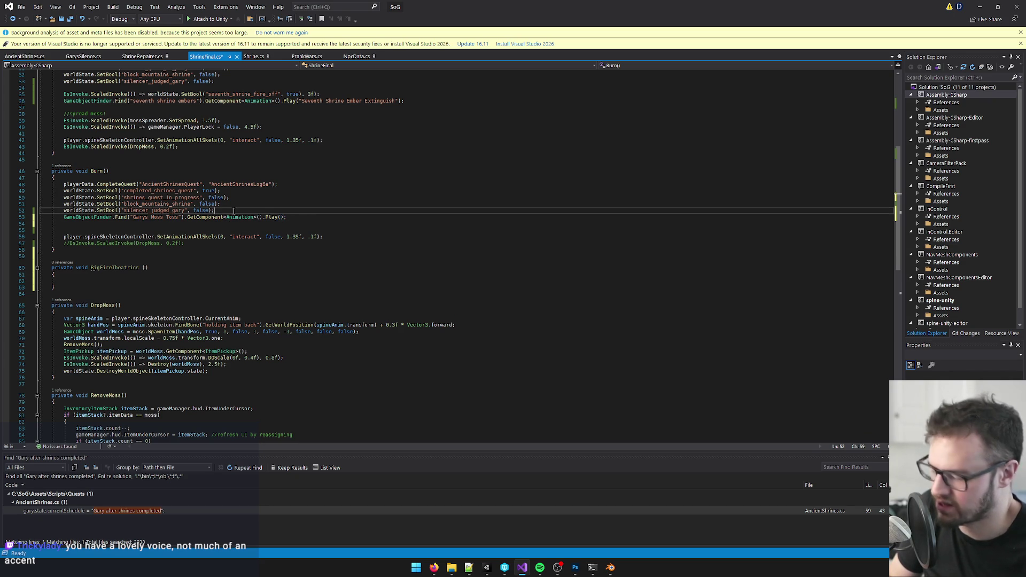
{"action": "key", "text": "Return"}
{"action": "key", "text": "Return"}
{"action": "type", "text": "anima"}
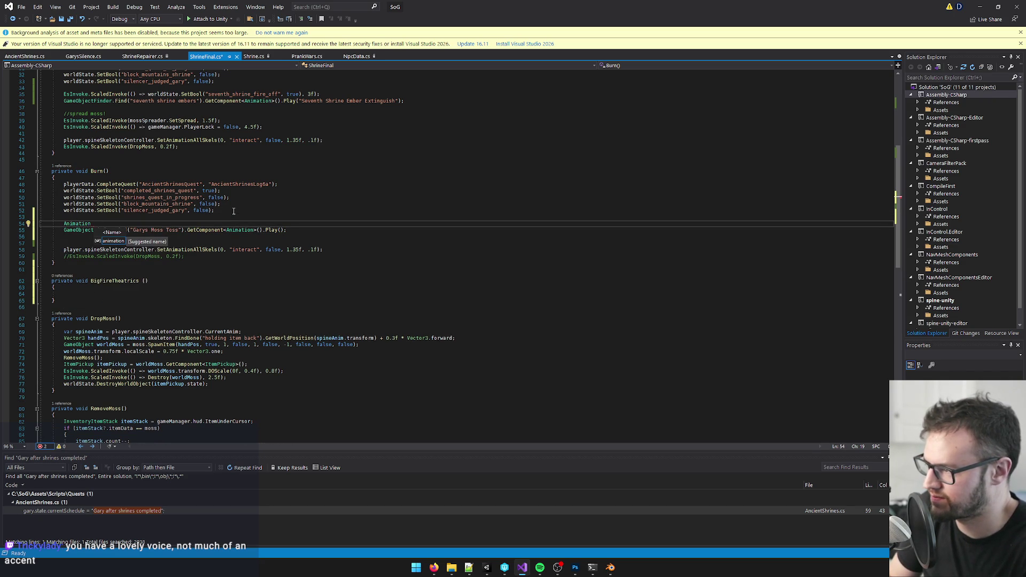
{"action": "type", "text": " B"}
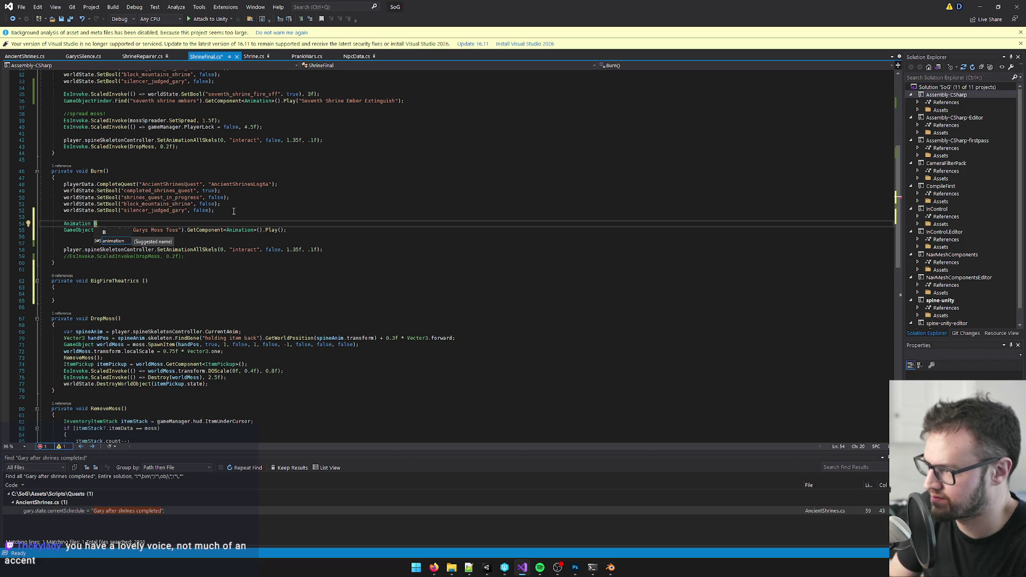
{"action": "key", "text": "BackSpace"}
{"action": "type", "text": "Mo"}
{"action": "key", "text": "BackSpace"}
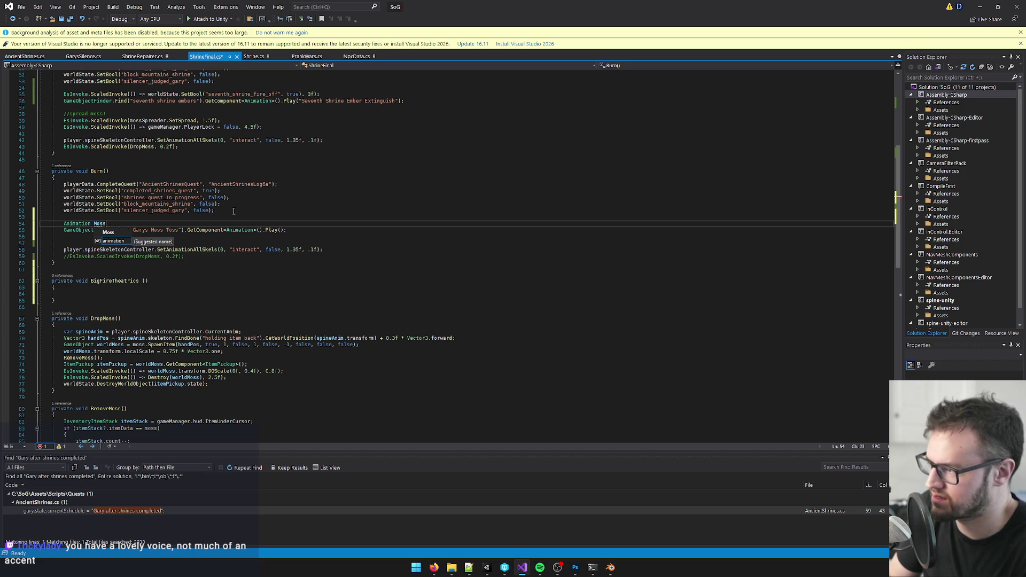
{"action": "type", "text": "ssAnim"}
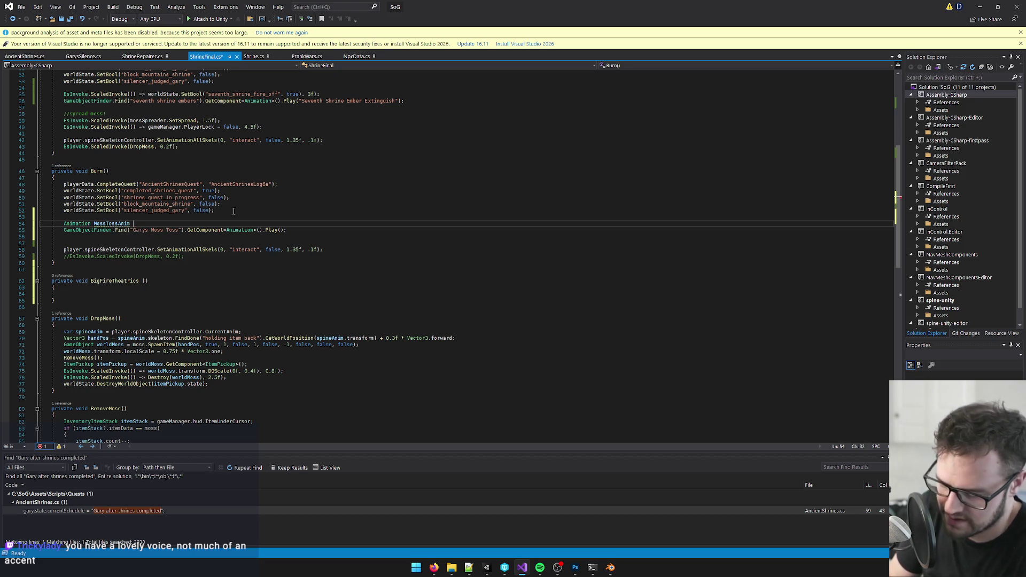
- Move the 'Garys Moss Toss' lookup into MossTossAnim and call MossTossAnim.Play()
{"action": "left_click_drag", "start_coordinate": [64, 231], "coordinate": [261, 230]}
{"action": "key", "text": "ctrl+c"}
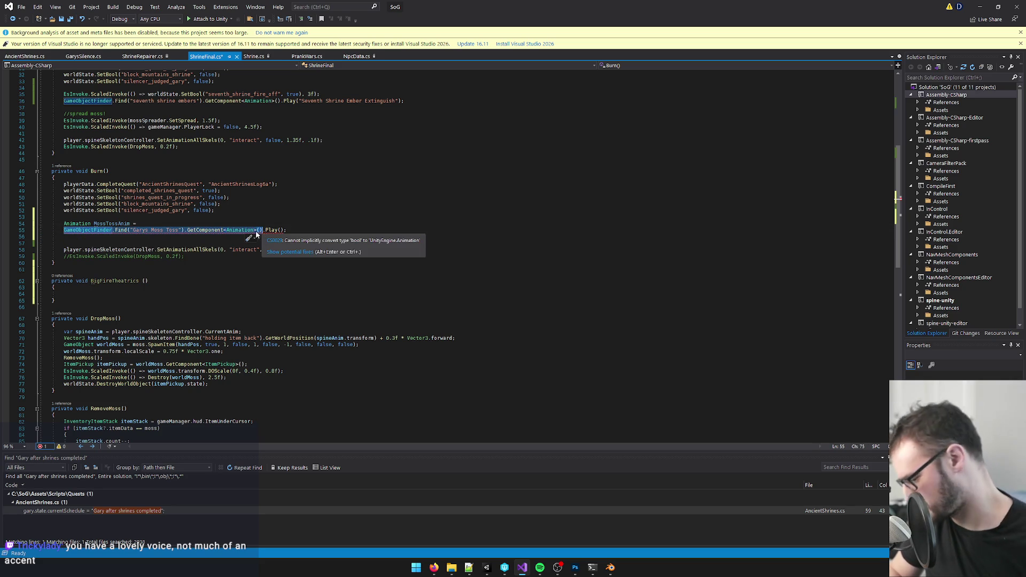
{"action": "key", "text": "Delete"}
{"action": "left_click", "coordinate": [171, 225]}
{"action": "key", "text": "ctrl+v"}
{"action": "type", "text": ";"}
{"action": "left_click", "coordinate": [65, 231]}
{"action": "type", "text": "MossTossAnim"}
{"action": "left_click", "coordinate": [132, 231]}
- Add ScaledInvoke(BigFireTheatrics, MossTossAnim.clip.length) after Play and save ShrineFinal.cs
{"action": "key", "text": "Return"}
{"action": "type", "text": "EsInvoke.invo"}
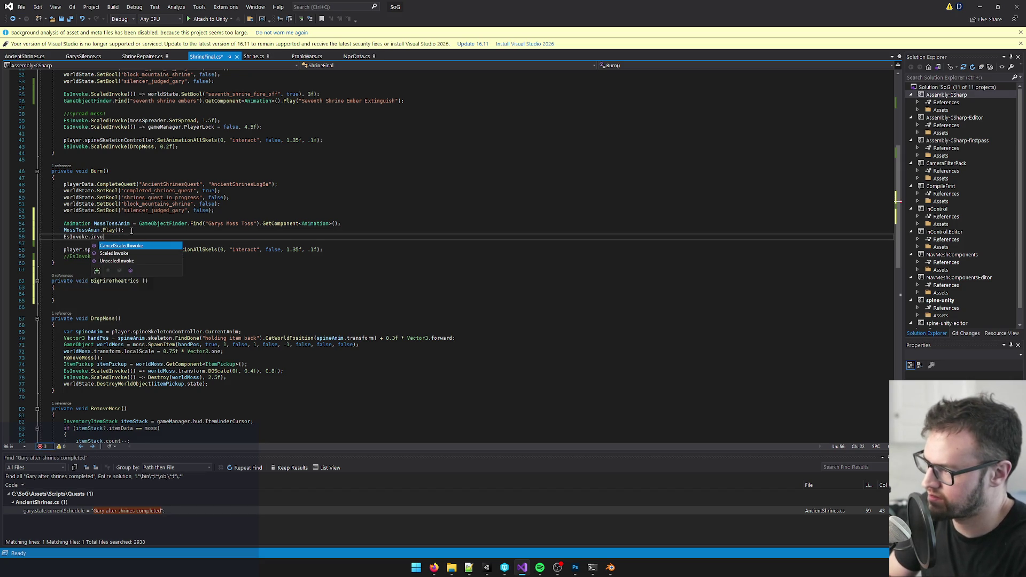
{"action": "key", "text": "ctrl+space"}
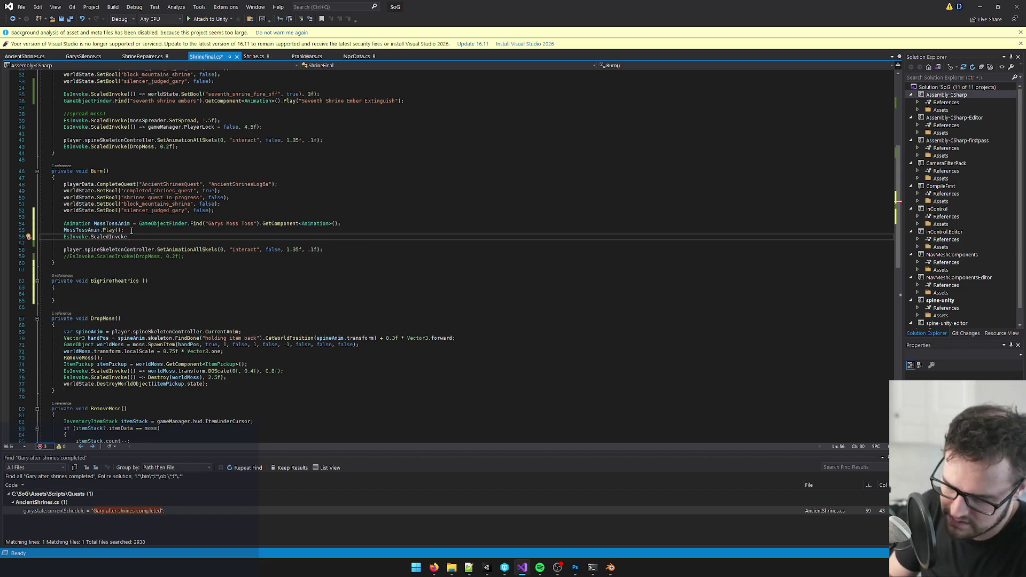
{"action": "type", "text": "(bigfire"}
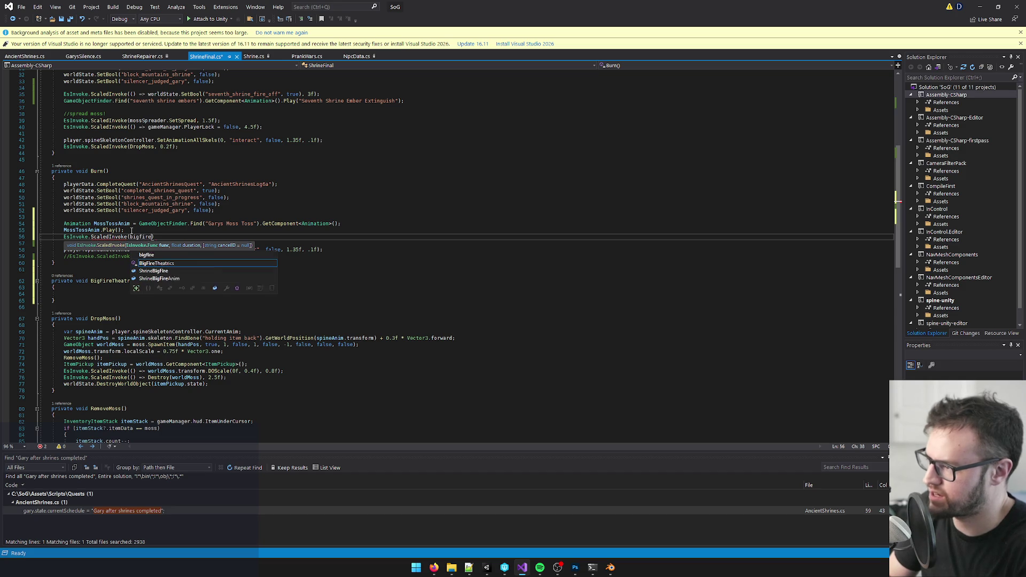
{"action": "key", "text": "Tab"}
{"action": "type", "text": ", mosstos"}
{"action": "key", "text": "Tab"}
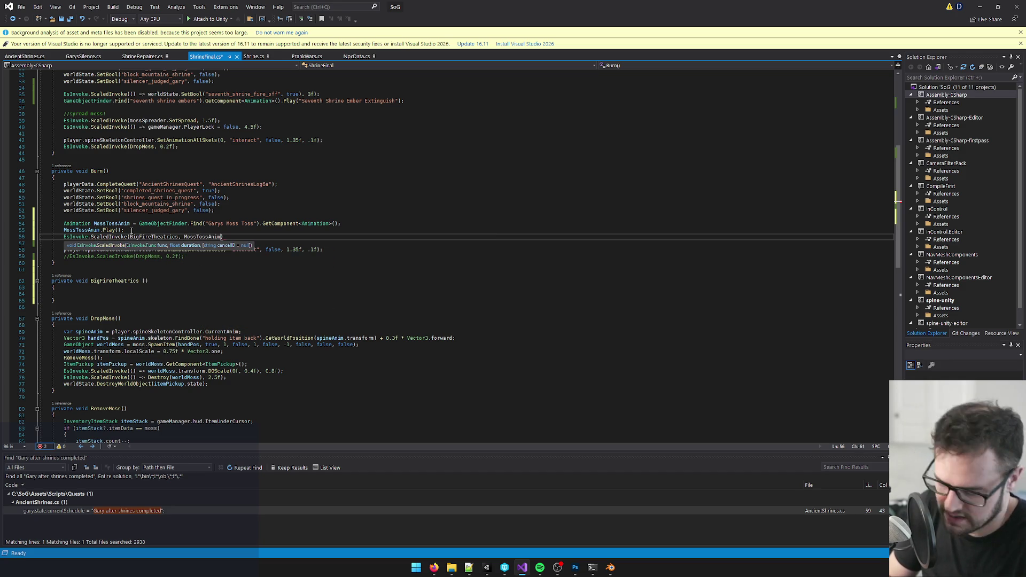
{"action": "type", "text": "."}
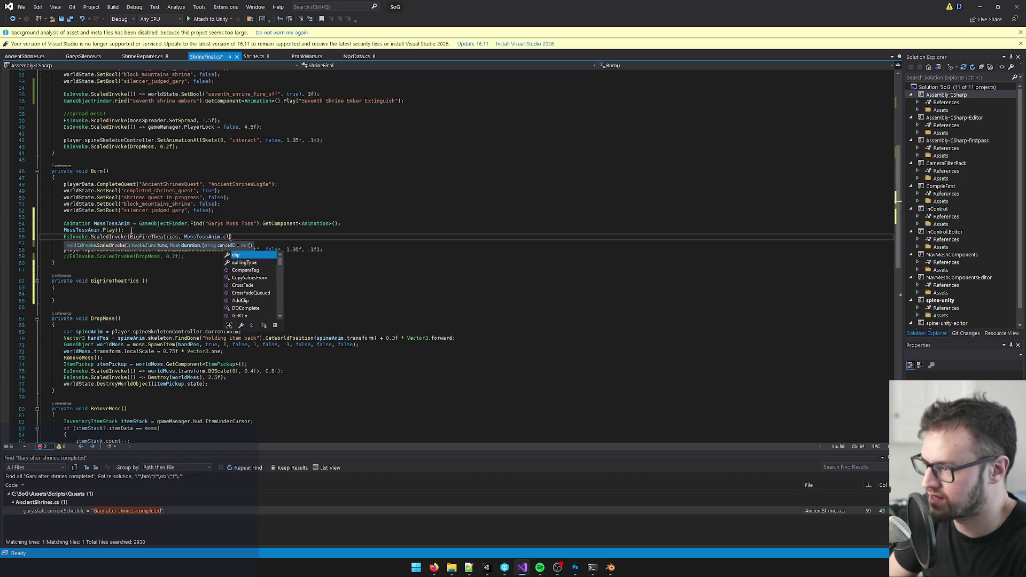
{"action": "type", "text": "cl"}
{"action": "key", "text": "Tab"}
{"action": "type", "text": ".le"}
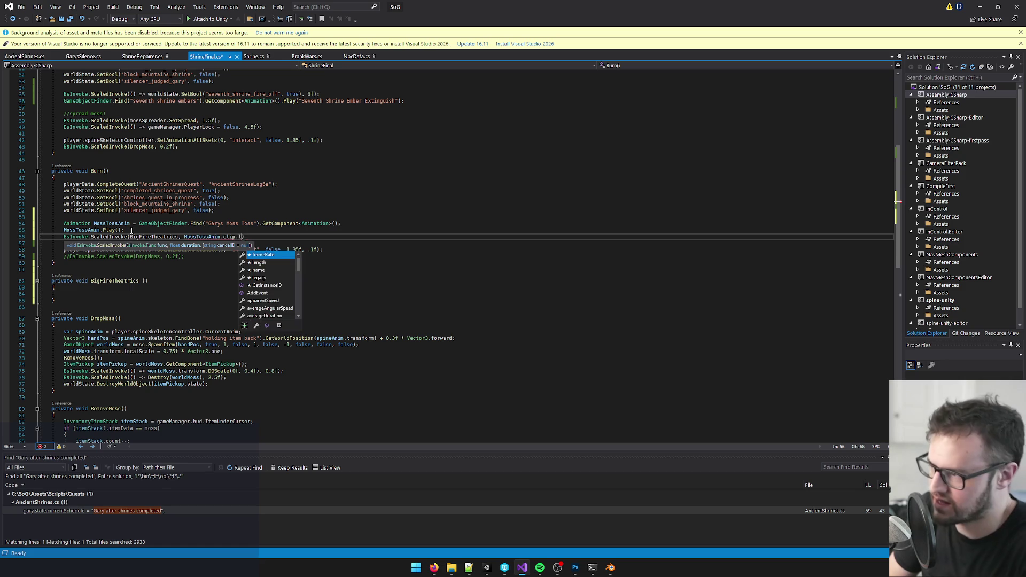
{"action": "key", "text": "Tab"}
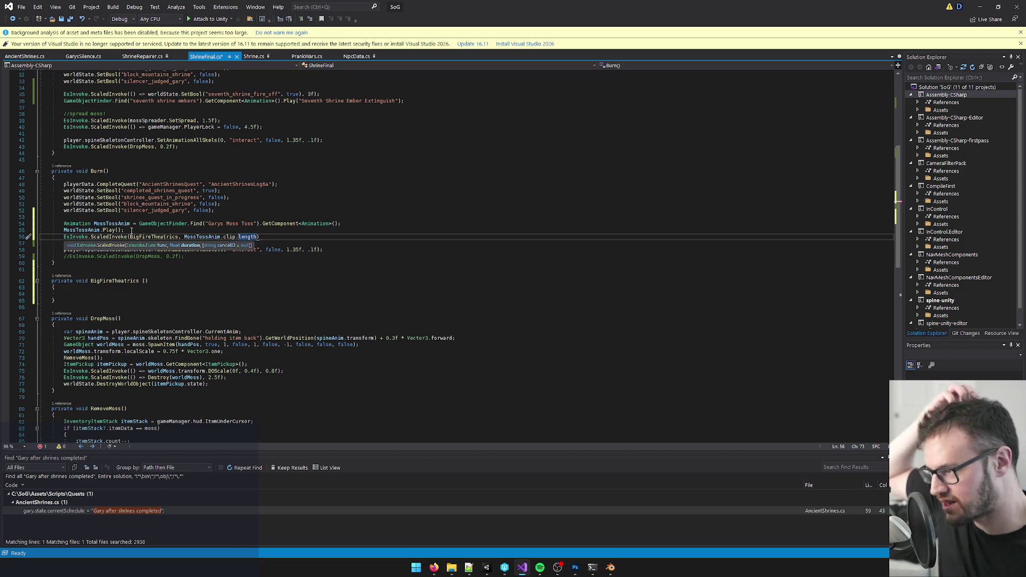
{"action": "type", "text": ");"}
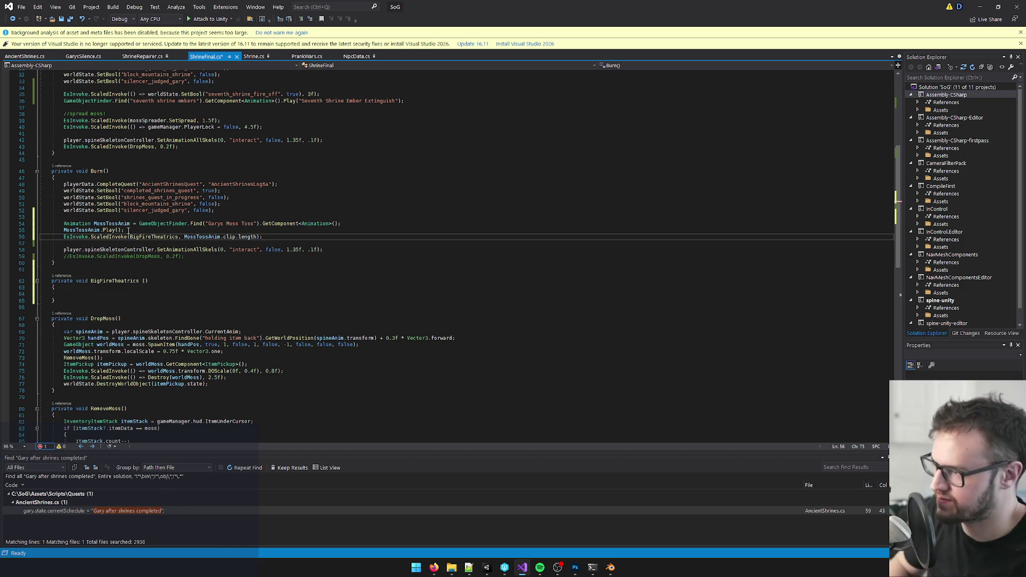
{"action": "key", "text": "ctrl+s"}
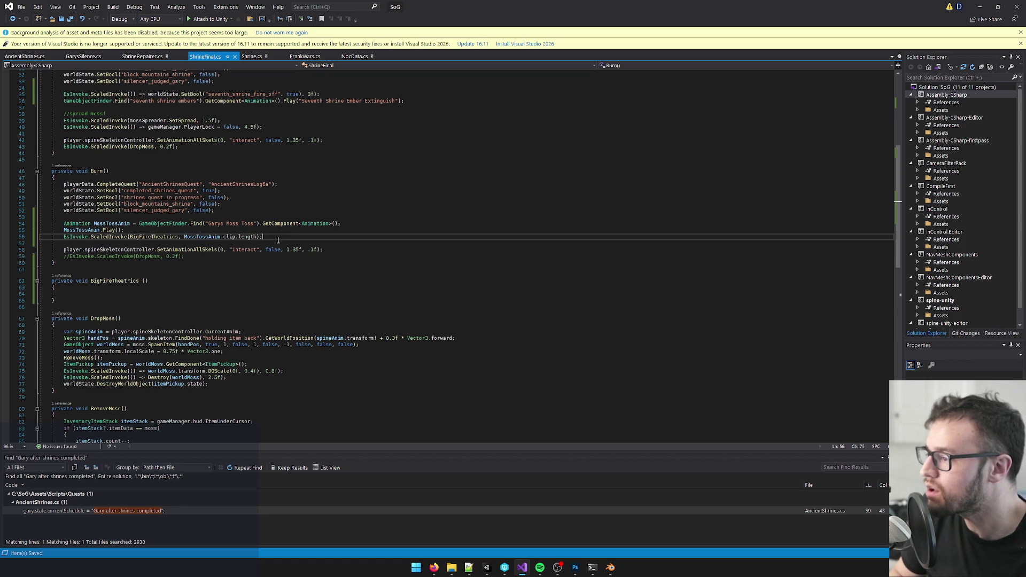
- Undo the delayed call, the MossTossAnim variable and the BigFireTheatrics method edits
{"action": "left_click", "coordinate": [79, 295]}
{"action": "type", "text": "MossTossAnim"}
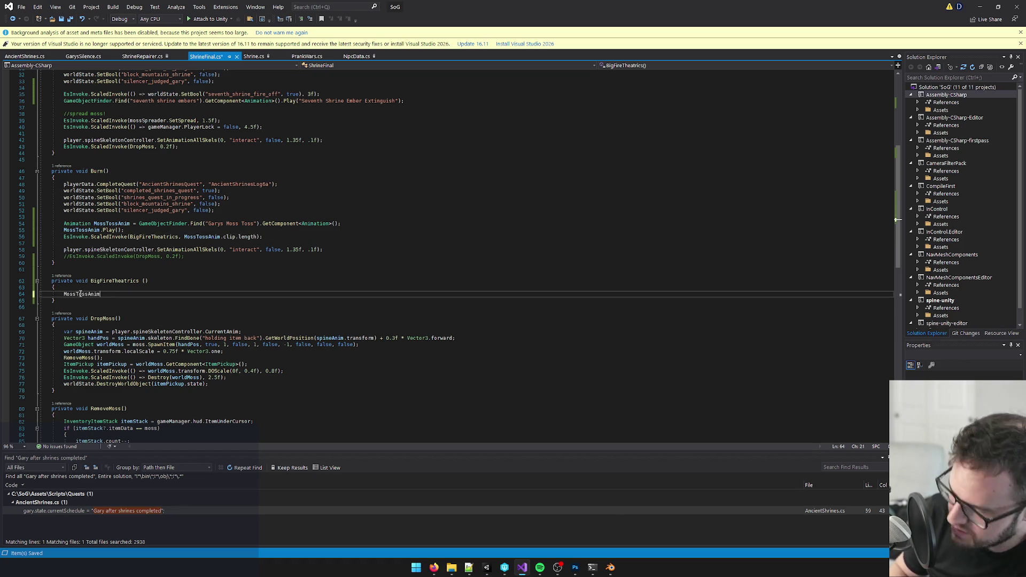
{"action": "key", "text": "ctrl+z"}
{"action": "key", "text": "ctrl+minus"}
{"action": "key", "text": "BackSpace"}
{"action": "key", "text": "BackSpace"}
{"action": "key", "text": "BackSpace"}
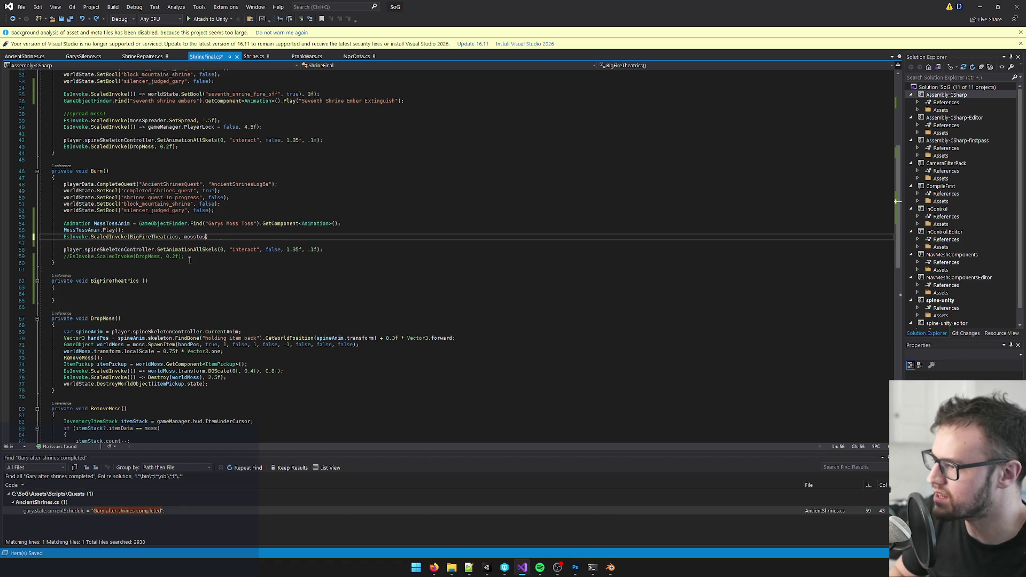
{"action": "key", "text": "ctrl+z"}
{"action": "key", "text": "ctrl+z"}
{"action": "key", "text": "ctrl+z"}
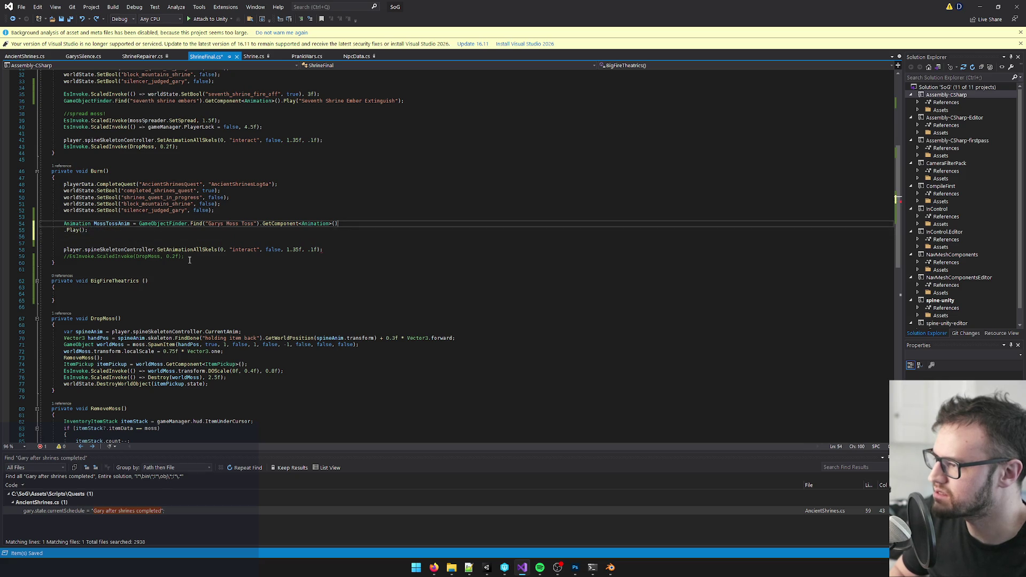
{"action": "key", "text": "ctrl+z"}
{"action": "key", "text": "ctrl+z"}
{"action": "key", "text": "ctrl+z"}
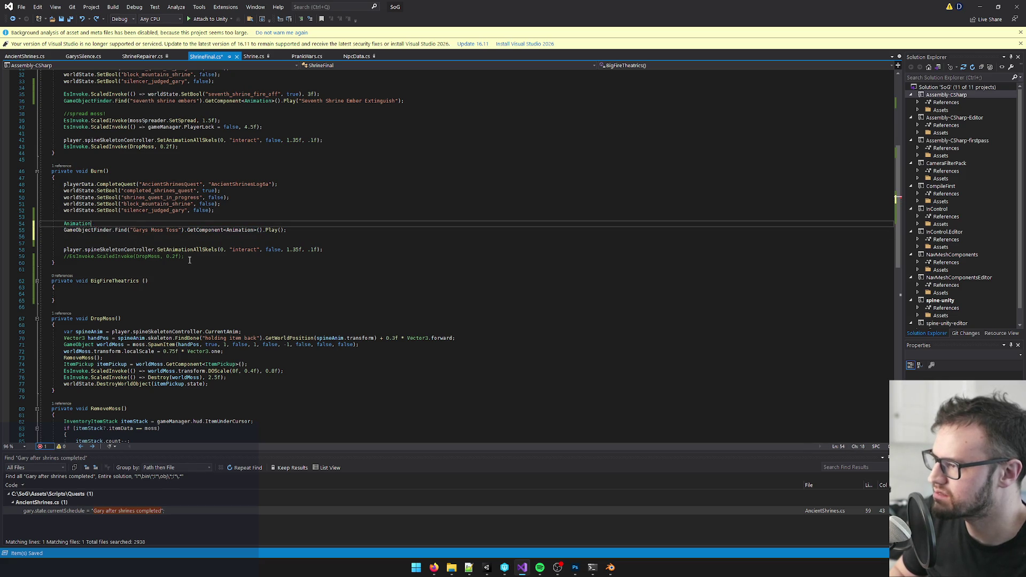
{"action": "type", "text": "."}
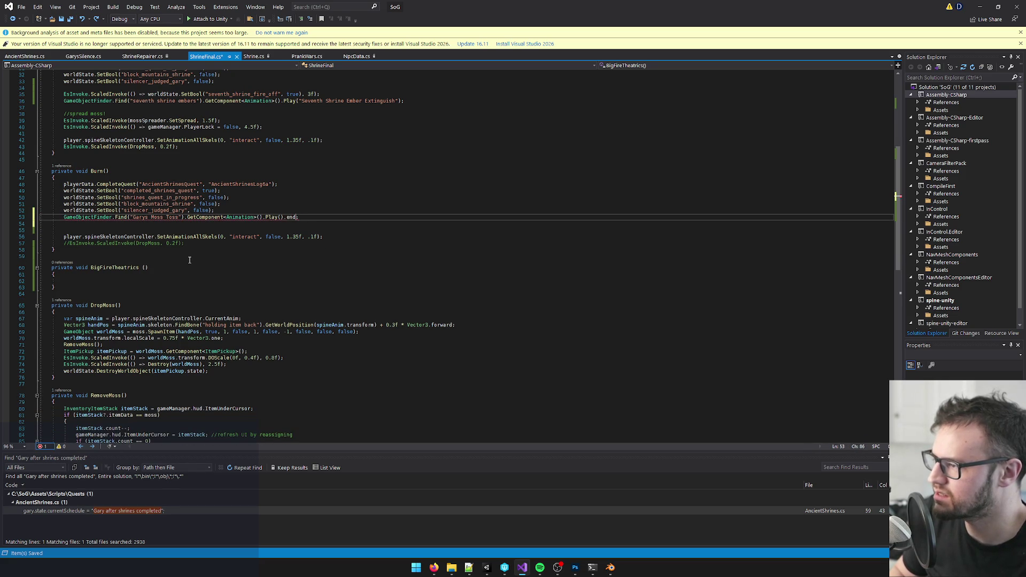
{"action": "key", "text": "ctrl+z"}
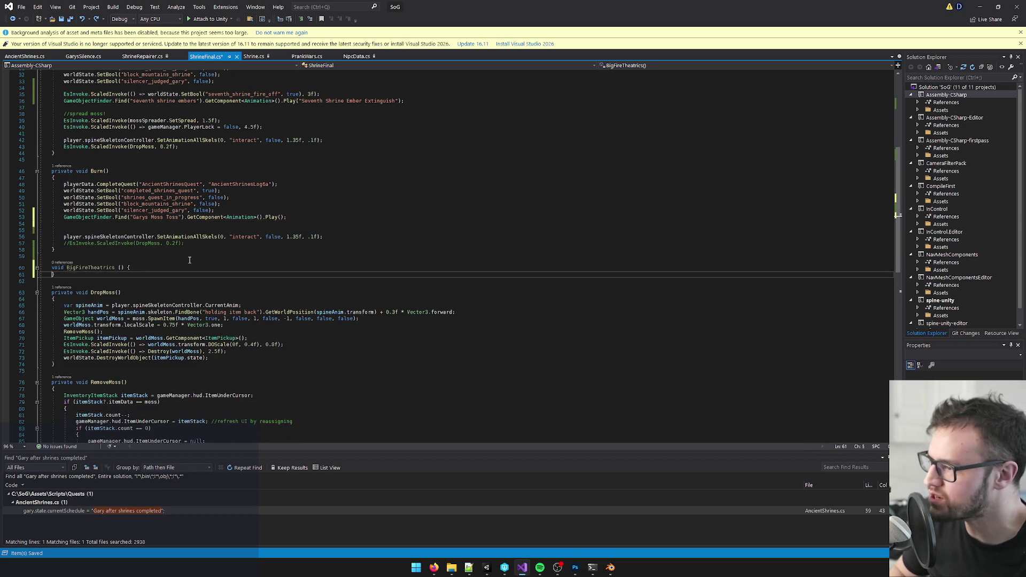
{"action": "key", "text": "ctrl+z"}
{"action": "key", "text": "ctrl+z"}
{"action": "key", "text": "ctrl+z"}
{"action": "key", "text": "ctrl+z"}
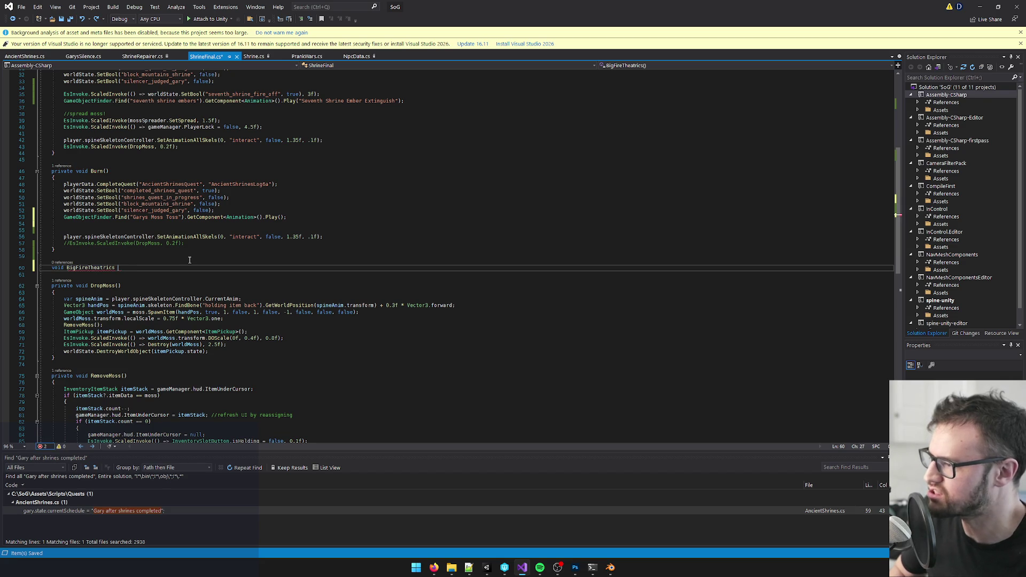
{"action": "key", "text": "ctrl+z"}
{"action": "key", "text": "ctrl+z"}
{"action": "key", "text": "ctrl+z"}
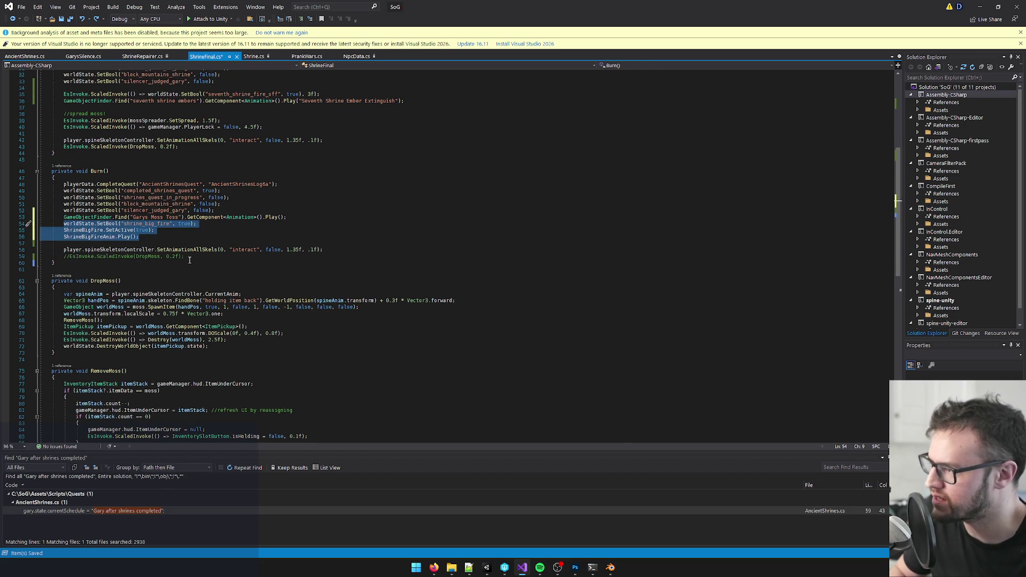
- Move the three big fire lines out of Burn into a new private void BigFireTheatrics() method
{"action": "key", "text": "ctrl+x"}
{"action": "left_click", "coordinate": [82, 249]}
{"action": "key", "text": "Return"}
{"action": "key", "text": "Return"}
{"action": "type", "text": "pr"}
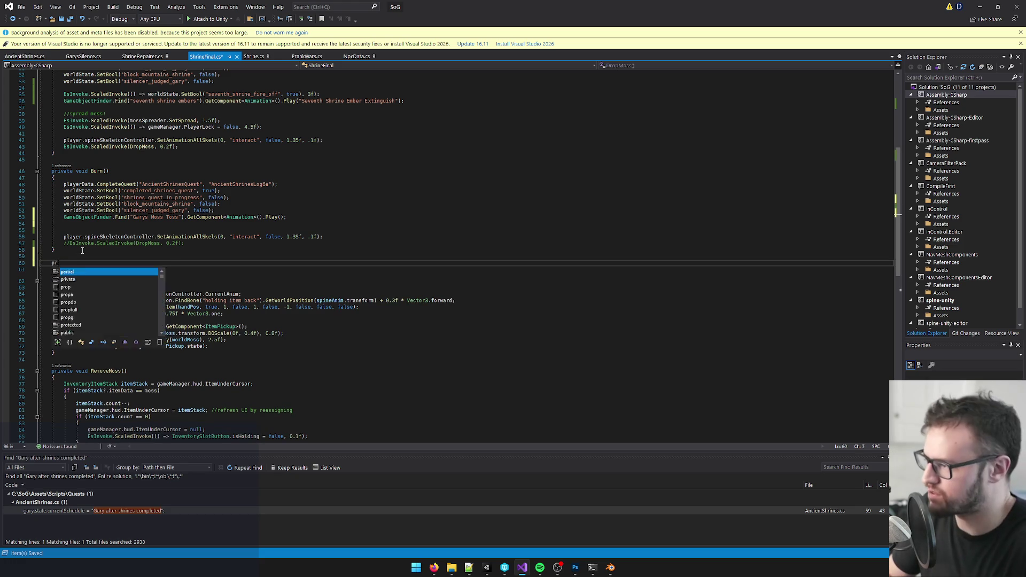
{"action": "type", "text": "ivate void Big"}
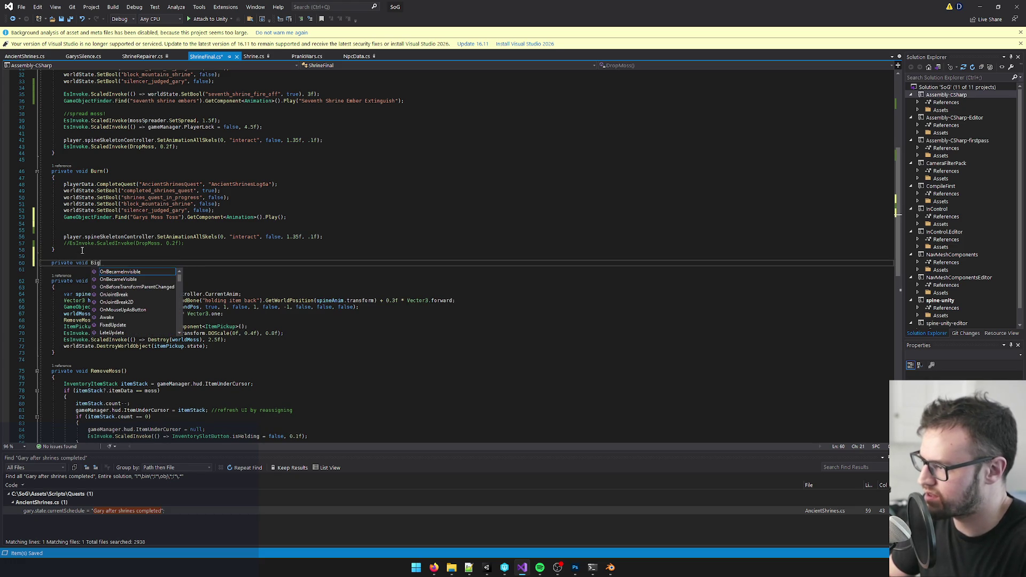
{"action": "type", "text": "FireTheatr"}
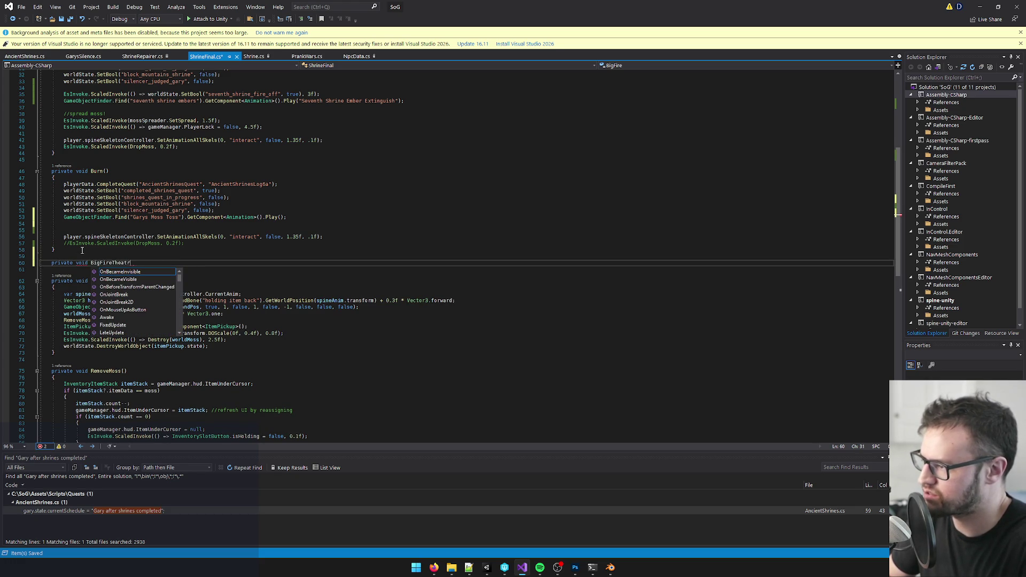
{"action": "type", "text": "ics ()"}
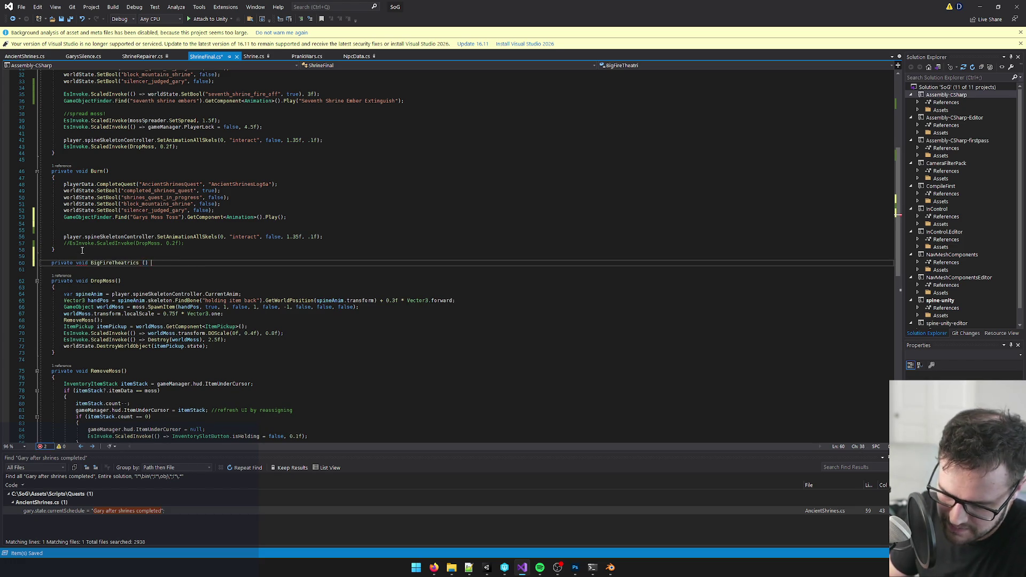
{"action": "key", "text": "Return"}
{"action": "type", "text": "{"}
{"action": "key", "text": "Return"}
{"action": "key", "text": "ctrl+v"}
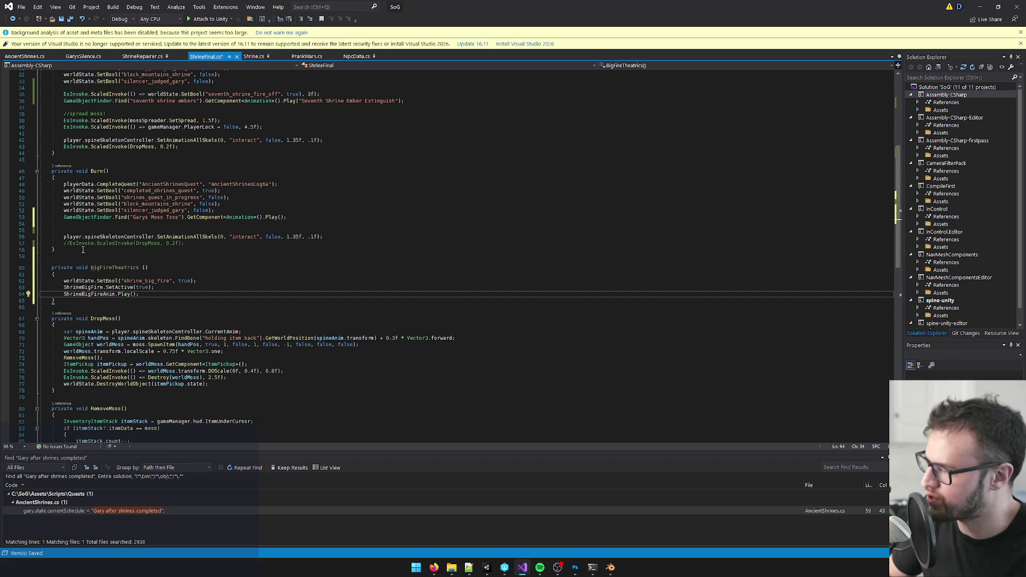
- In Burn, declare an Animation MossTossAnim variable holding the Garys Moss Toss animation lookup
{"action": "left_click", "coordinate": [104, 234]}
{"action": "left_click", "coordinate": [233, 210]}
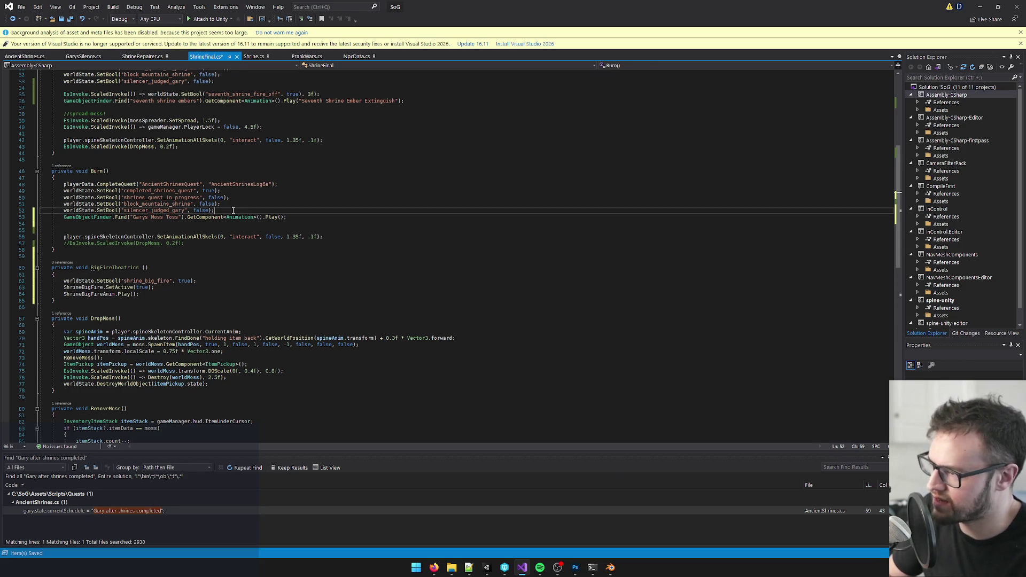
{"action": "key", "text": "Return"}
{"action": "key", "text": "Return"}
{"action": "type", "text": "/"}
{"action": "key", "text": "BackSpace"}
{"action": "type", "text": "Animation"}
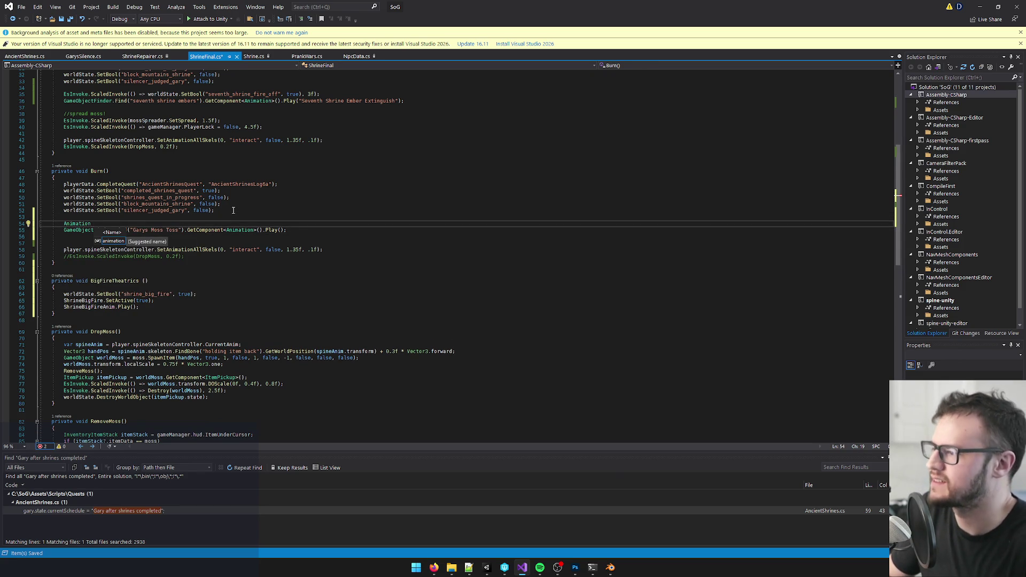
{"action": "type", "text": " MossTossAnim ="}
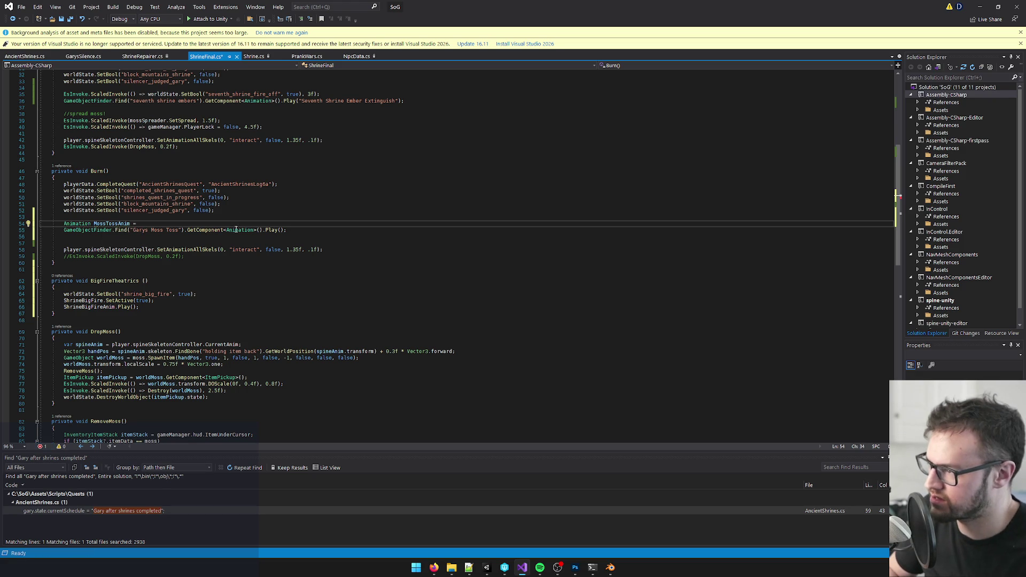
{"action": "left_click_drag", "start_coordinate": [262, 231], "coordinate": [67, 231]}
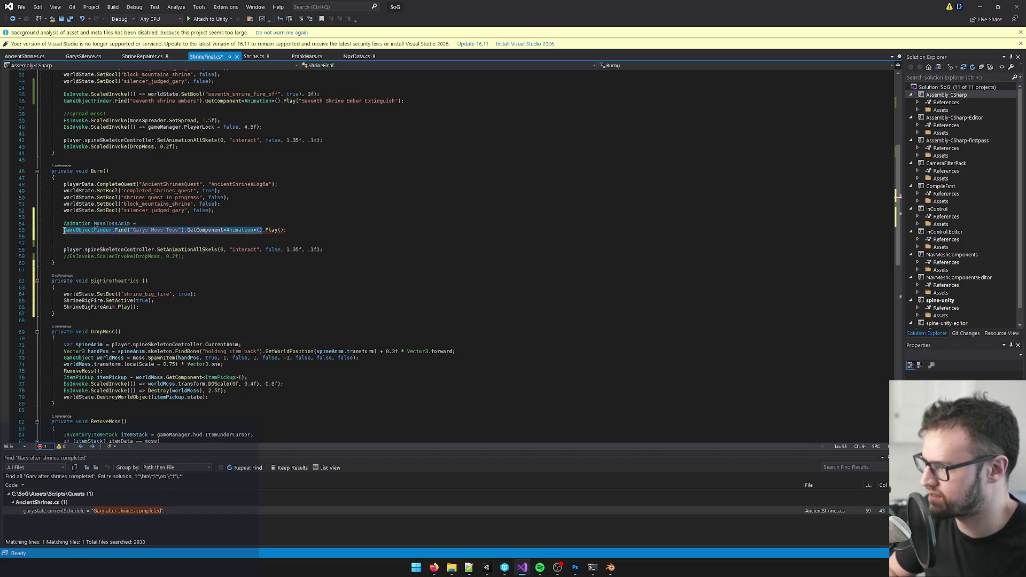
{"action": "key", "text": "ctrl+x"}
{"action": "left_click", "coordinate": [150, 223]}
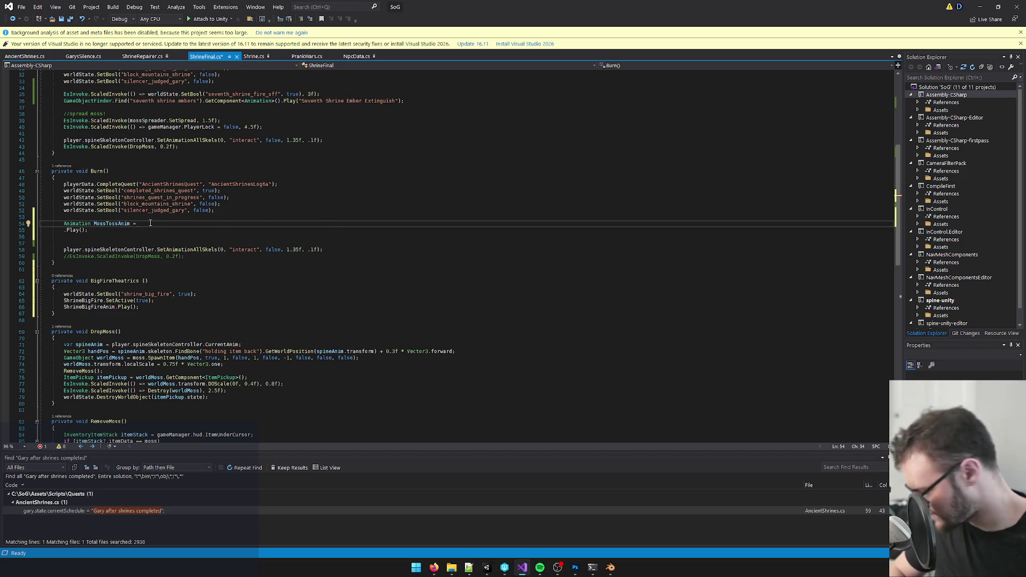
{"action": "key", "text": "ctrl+v"}
{"action": "type", "text": ";"}
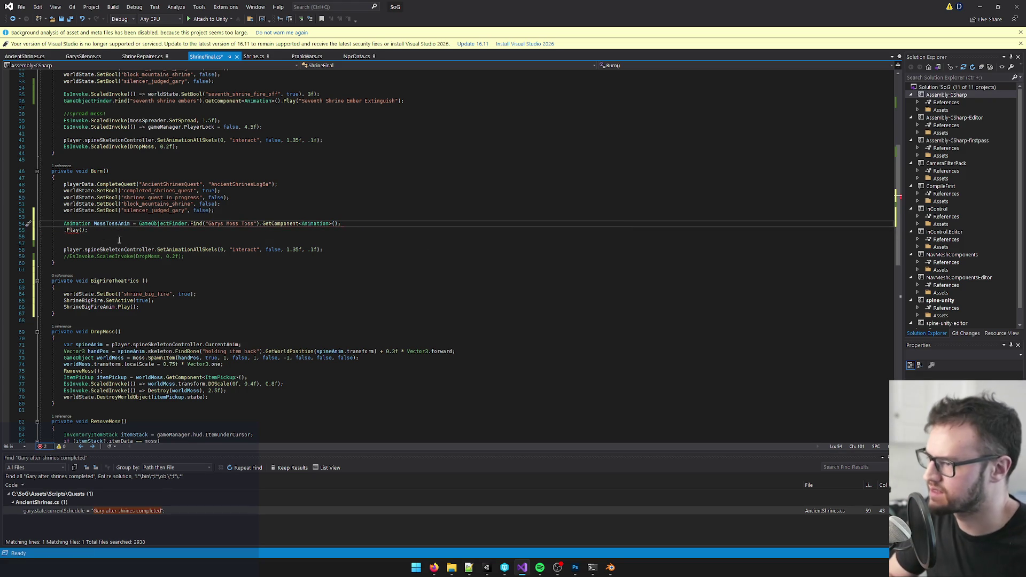
- Make the Play call run on the MossTossAnim variable
{"action": "double_click", "coordinate": [111, 224]}
{"action": "key", "text": "ctrl+c"}
{"action": "left_click", "coordinate": [64, 230]}
{"action": "key", "text": "ctrl+v"}
- Add EsInvoke.ScaledInvoke(BigFireTheatrics, MossTossAnim.clip.length); after the Play call
{"action": "left_click", "coordinate": [135, 230]}
{"action": "key", "text": "Return"}
{"action": "type", "text": "esi"}
{"action": "key", "text": "Tab"}
{"action": "type", "text": ".sc"}
{"action": "key", "text": "Tab"}
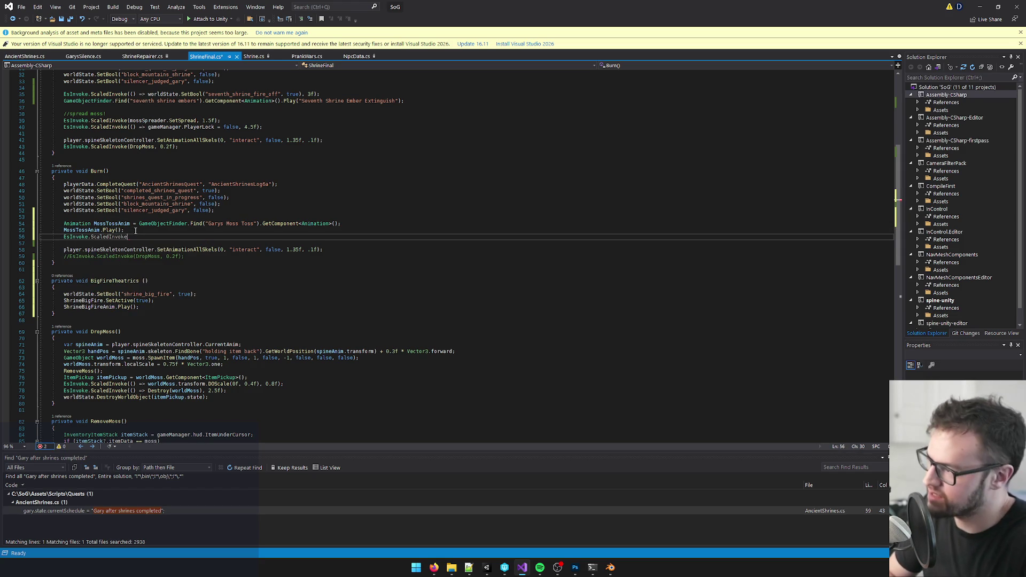
{"action": "type", "text": "(big"}
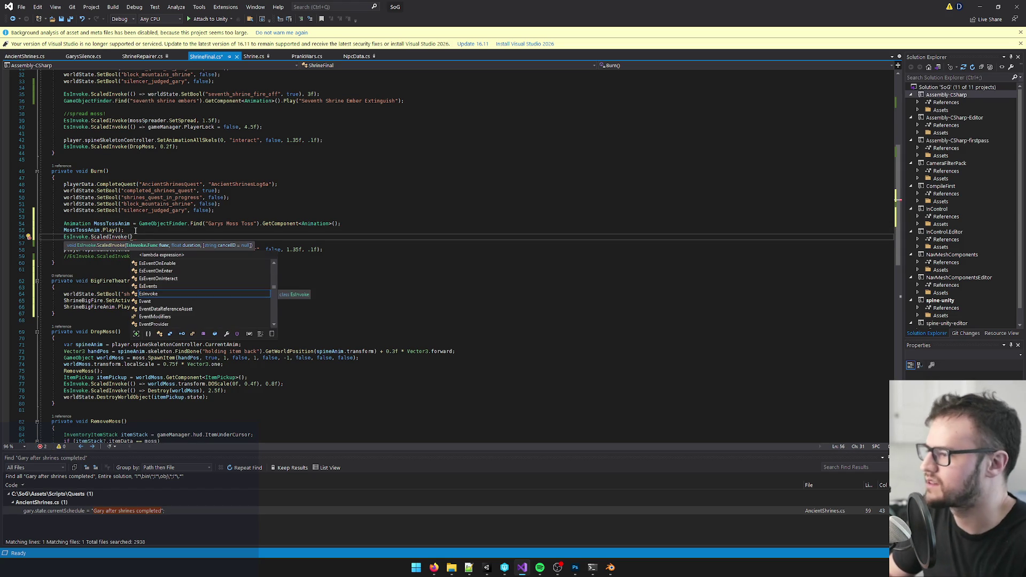
{"action": "type", "text": "fi"}
{"action": "key", "text": "Tab"}
{"action": "type", "text": ", "}
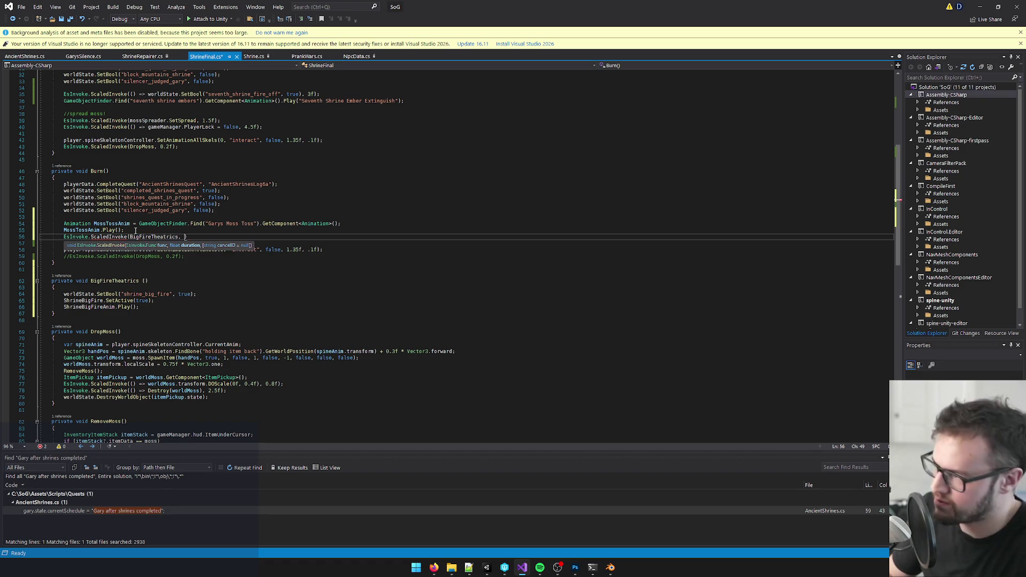
{"action": "type", "text": "mossto"}
{"action": "key", "text": "Tab"}
{"action": "type", "text": ".clip.length)"}
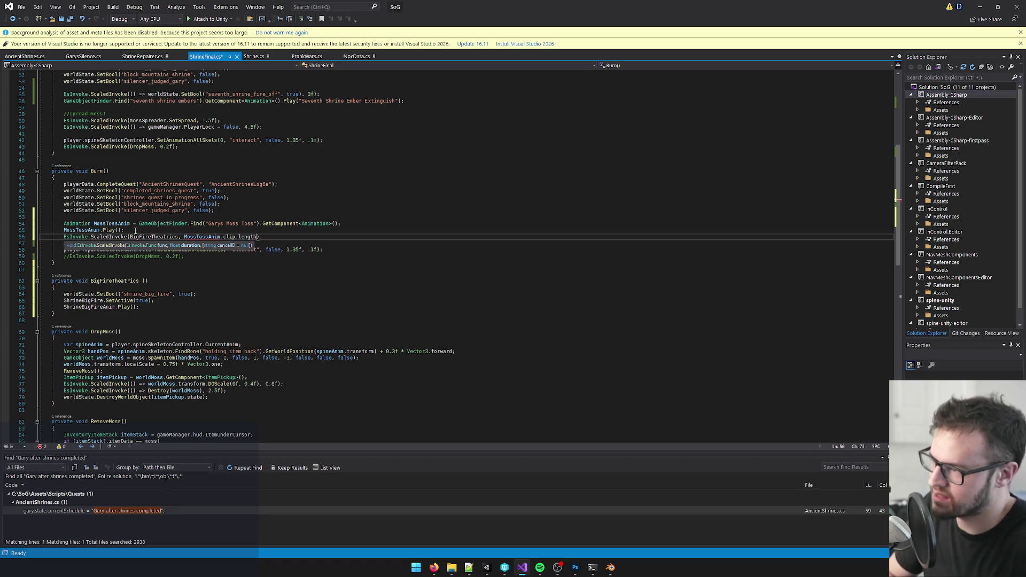
{"action": "type", "text": ";"}
- Save ShrineFinal.cs and return to Unity
{"action": "key", "text": "ctrl+s"}
{"action": "left_click", "coordinate": [141, 230]}
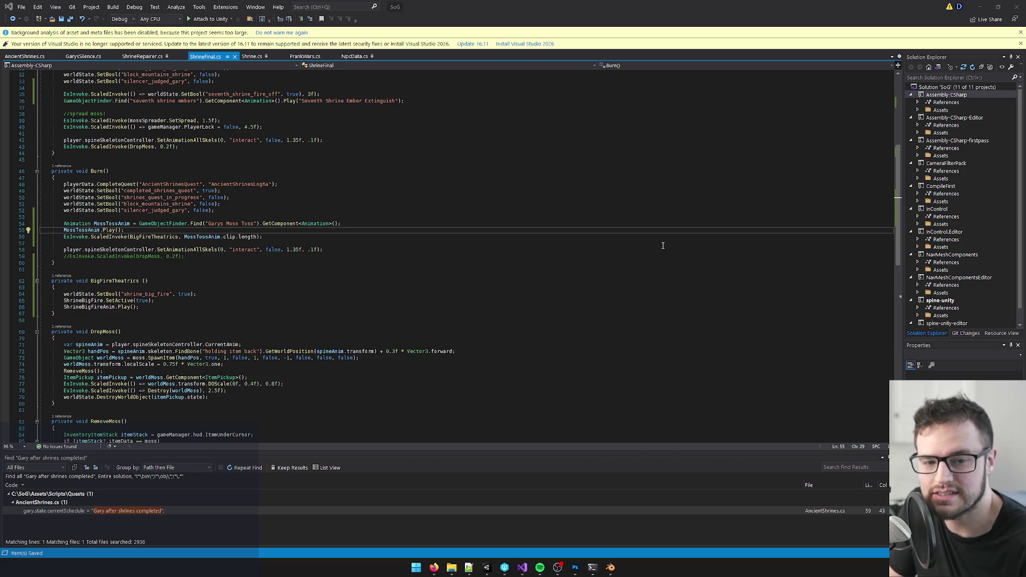
{"action": "key", "text": "alt+Tab"}
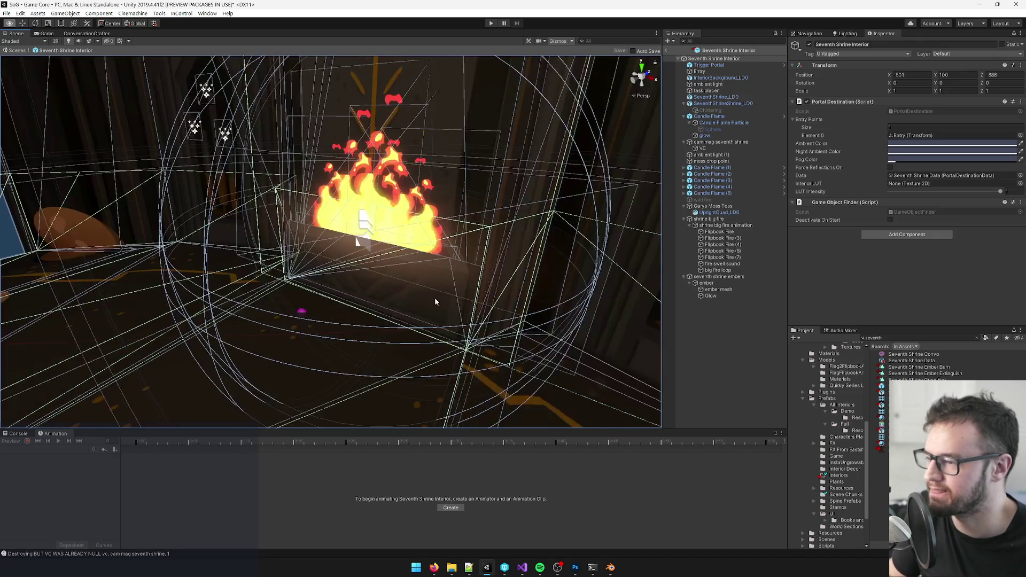
{"action": "left_click_drag", "start_coordinate": [419, 296], "coordinate": [454, 300]}
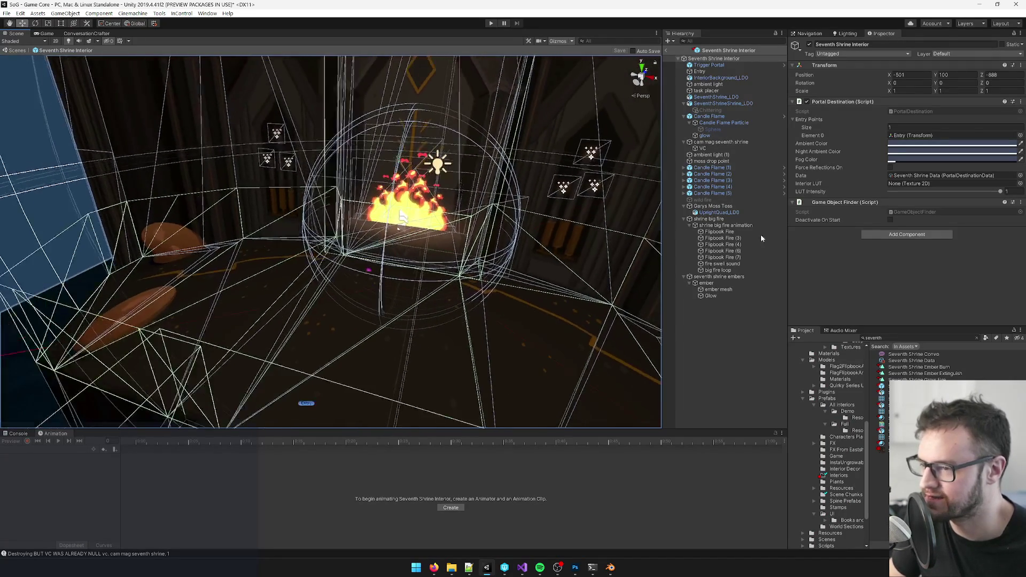
{"action": "left_click", "coordinate": [734, 206]}
{"action": "key", "text": "f"}
{"action": "left_click", "coordinate": [741, 185]}
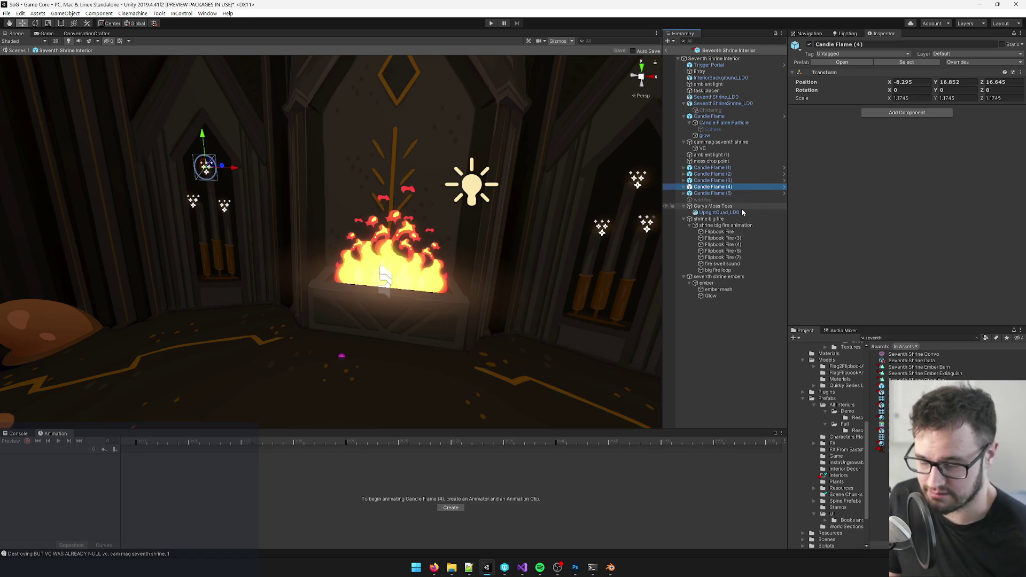
{"action": "left_click_drag", "start_coordinate": [474, 219], "coordinate": [480, 219], "text": "alt"}
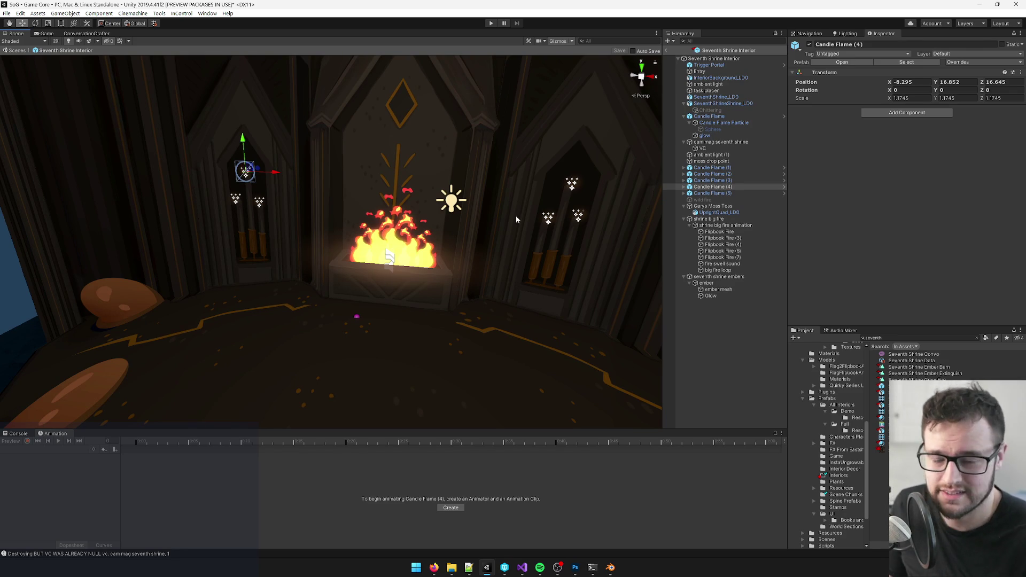
{"action": "mouse_move", "coordinate": [517, 219]}
{"action": "left_mouse_down", "text": "alt"}
{"action": "mouse_move", "coordinate": [512, 192]}
{"action": "mouse_move", "coordinate": [593, 178]}
{"action": "mouse_move", "coordinate": [754, 187]}
{"action": "left_mouse_up", "text": "alt"}
{"action": "left_click", "coordinate": [709, 116]}
{"action": "left_click", "coordinate": [721, 142]}
{"action": "mouse_move", "coordinate": [449, 263]}
{"action": "left_mouse_down", "text": "alt"}
{"action": "mouse_move", "coordinate": [561, 270]}
{"action": "mouse_move", "coordinate": [424, 289]}
{"action": "left_mouse_up", "text": "alt"}
{"action": "scroll", "coordinate": [424, 289], "scroll_direction": "up", "scroll_amount": 5}
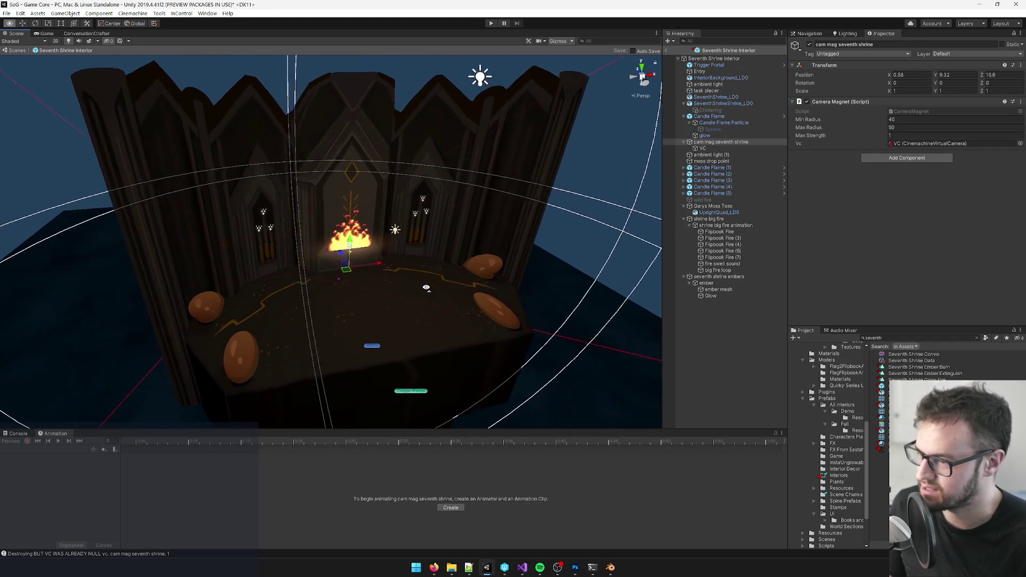
{"action": "left_click", "coordinate": [713, 58]}
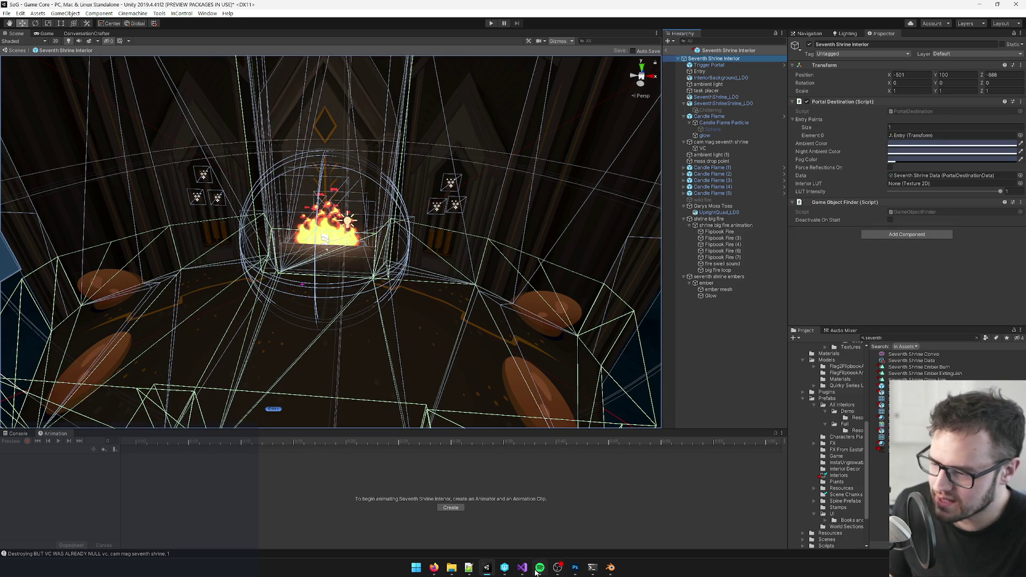
{"action": "left_click", "coordinate": [505, 567]}
{"action": "left_click", "coordinate": [522, 568]}
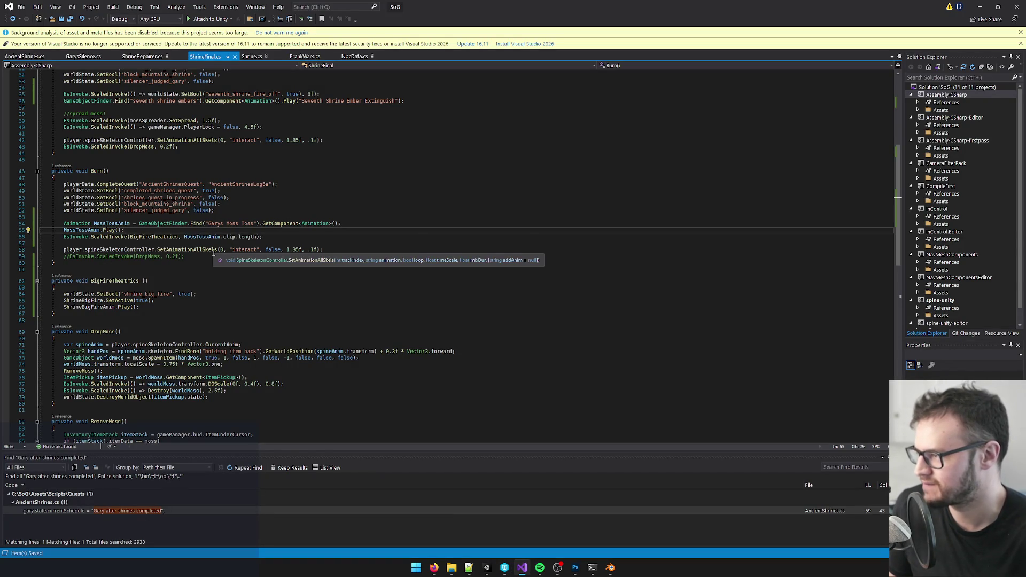
- Exit the Seventh Shrine Interior prefab and briefly filter the hierarchy for 'seventh'
{"action": "key", "text": "alt+Tab"}
{"action": "left_click", "coordinate": [486, 568]}
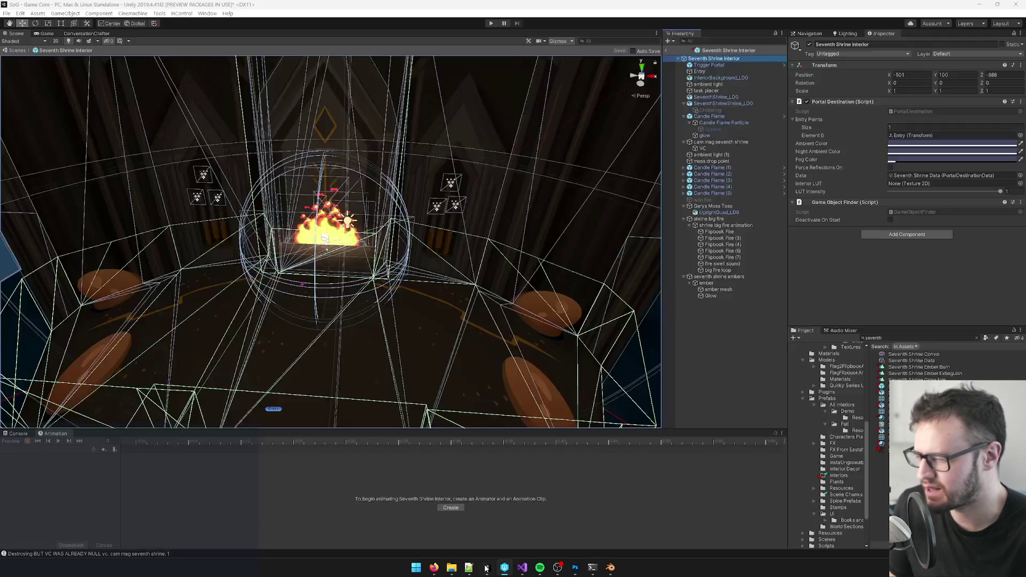
{"action": "left_click", "coordinate": [668, 50]}
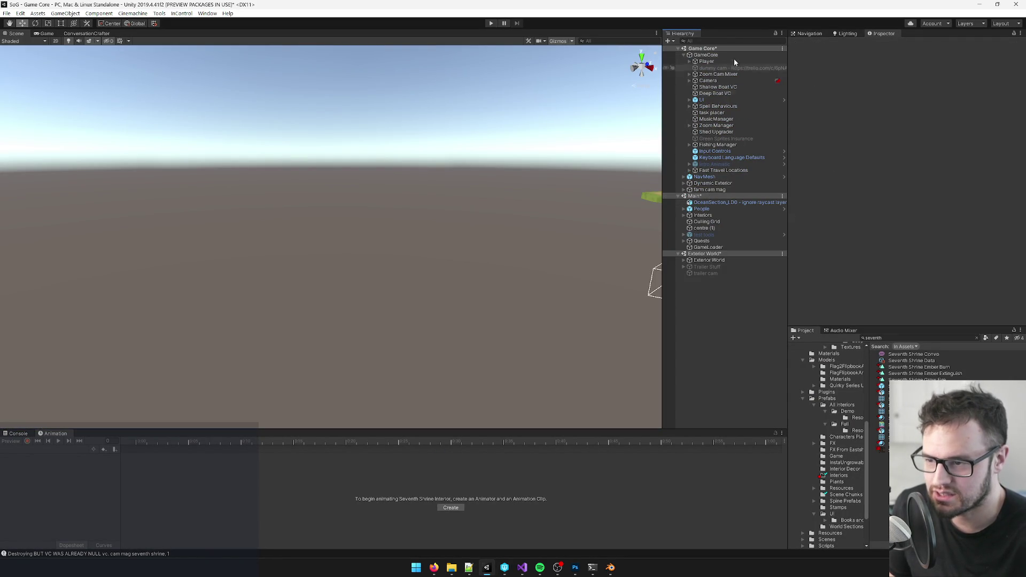
{"action": "mouse_move", "coordinate": [523, 254]}
{"action": "left_mouse_down"}
{"action": "mouse_move", "coordinate": [673, 254]}
{"action": "mouse_move", "coordinate": [706, 62]}
{"action": "left_mouse_up"}
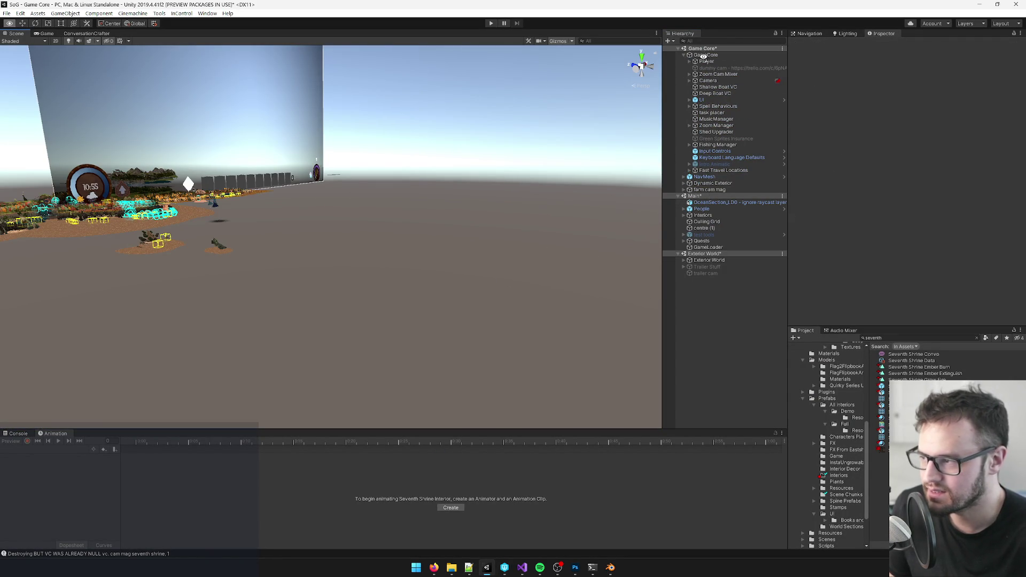
{"action": "left_click", "coordinate": [715, 42]}
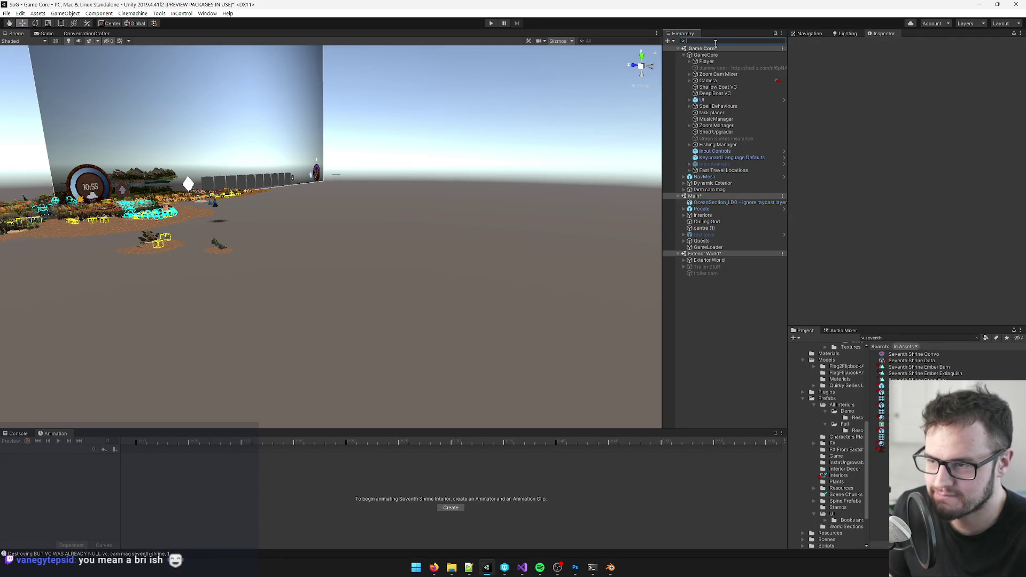
{"action": "type", "text": "seventh"}
{"action": "left_click", "coordinate": [784, 42]}
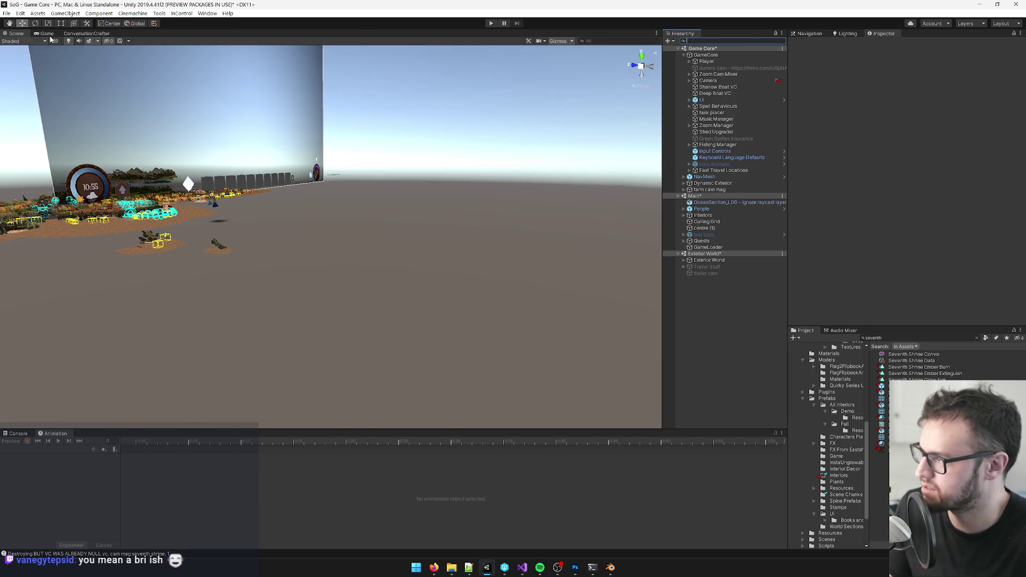
- Run the game from the Game view and bring up the pause menu
{"action": "left_click", "coordinate": [47, 34]}
{"action": "left_click", "coordinate": [491, 23]}
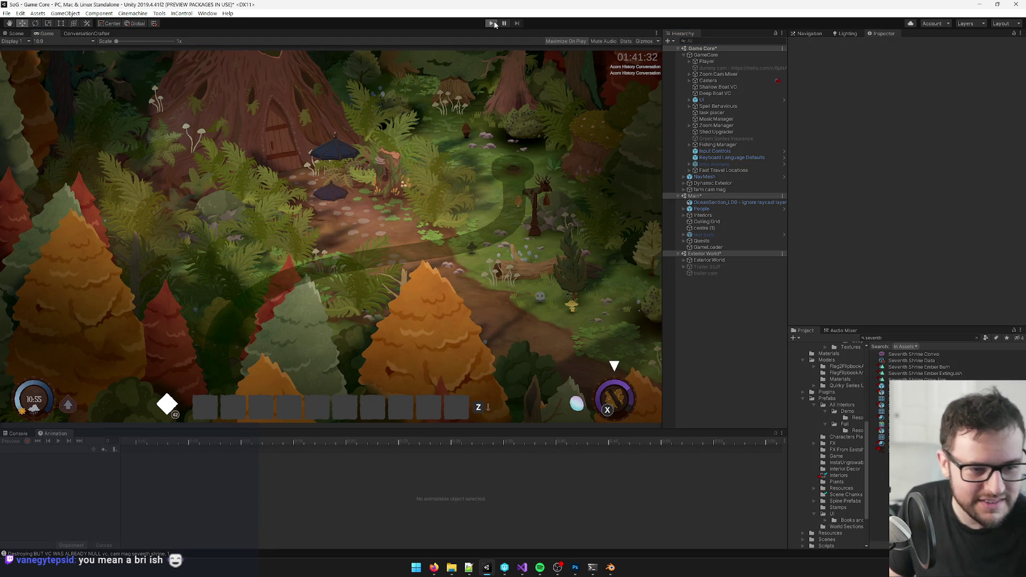
{"action": "left_click", "coordinate": [495, 25]}
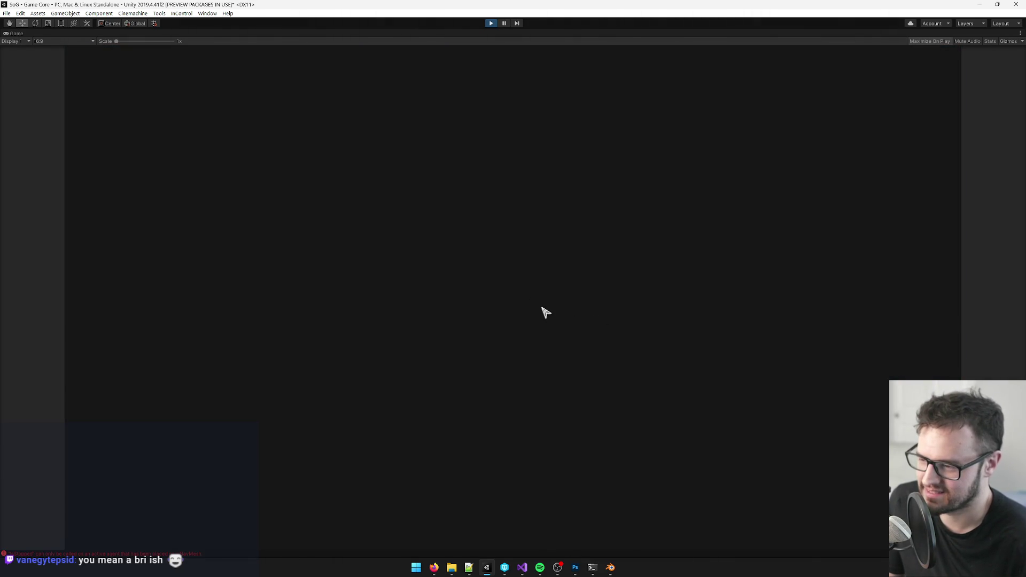
{"action": "key", "text": "Escape"}
- Exit to the title screen and load the 'at 7th shrine' save
{"action": "left_click", "coordinate": [513, 359]}
{"action": "left_click", "coordinate": [424, 350]}
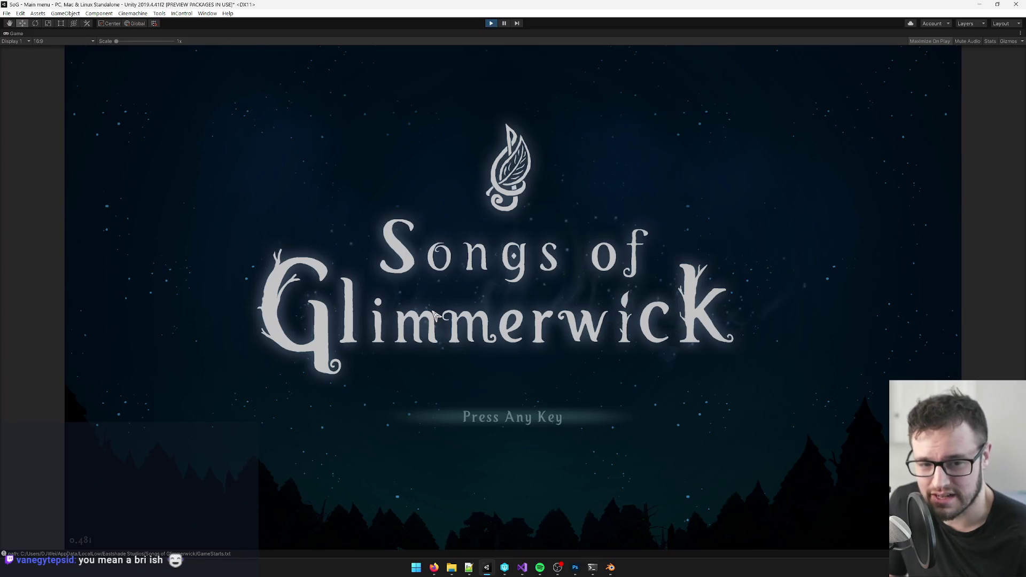
{"action": "left_click", "coordinate": [531, 393]}
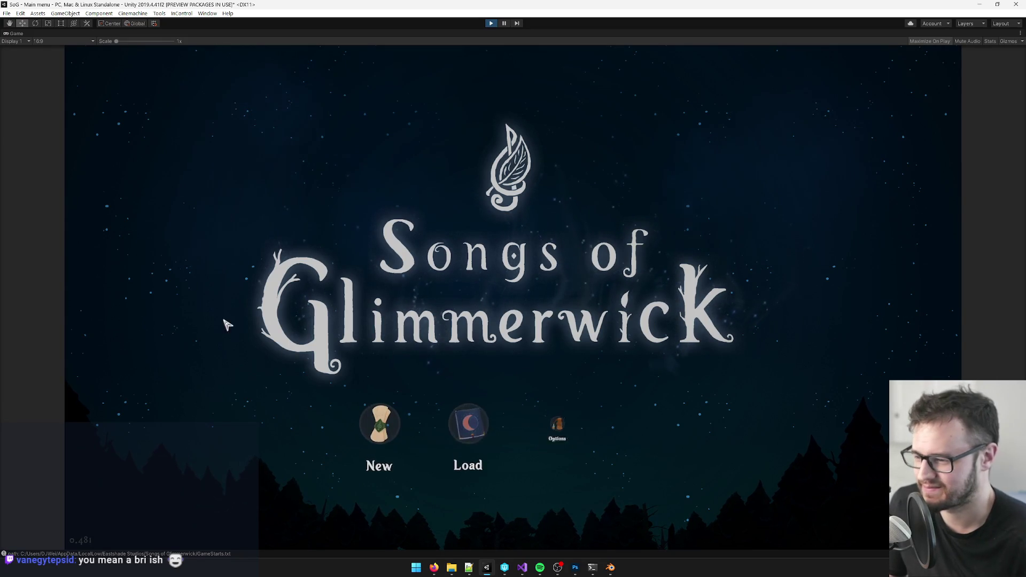
{"action": "left_click", "coordinate": [477, 431]}
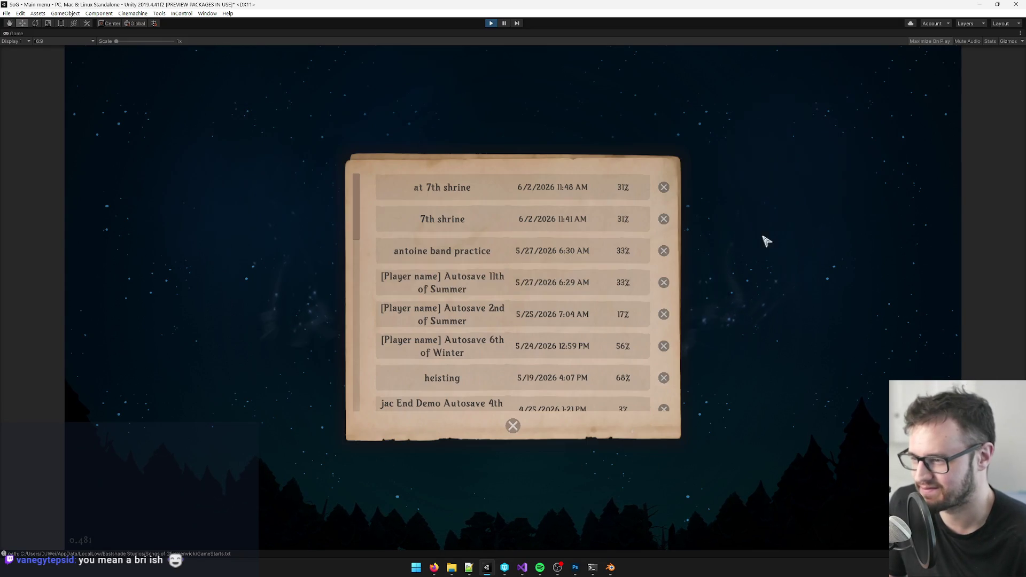
{"action": "left_click", "coordinate": [475, 185]}
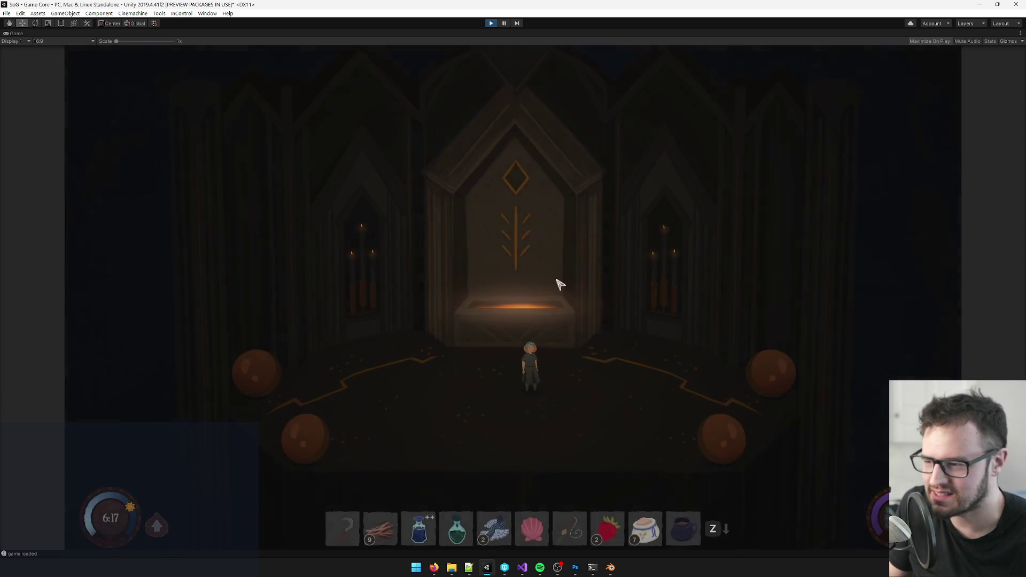
- Walk to the altar, repair the seventh shrine, and watch the big fire erupt
{"action": "key", "text": "w"}
{"action": "key", "text": "a"}
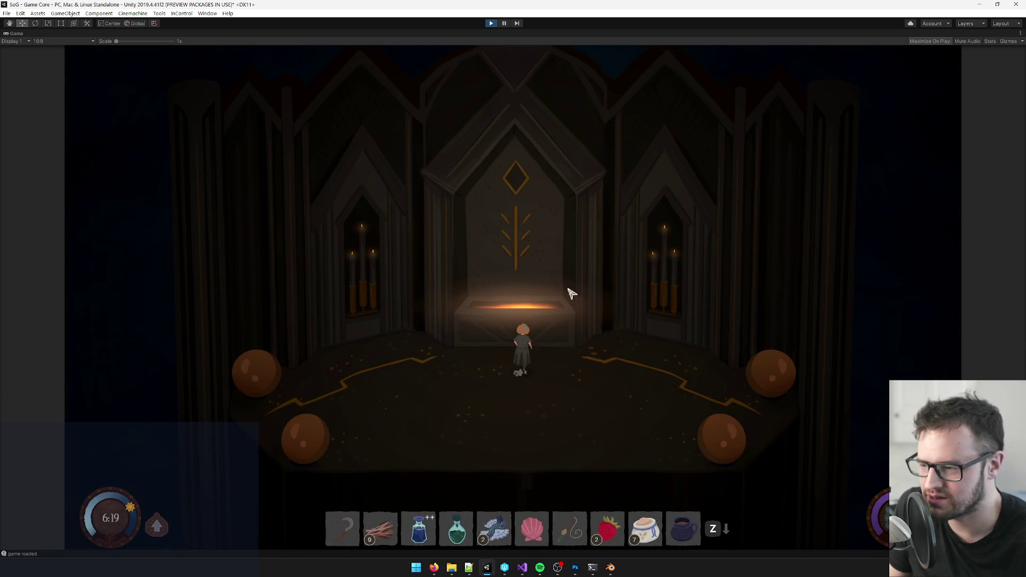
{"action": "key", "text": "e"}
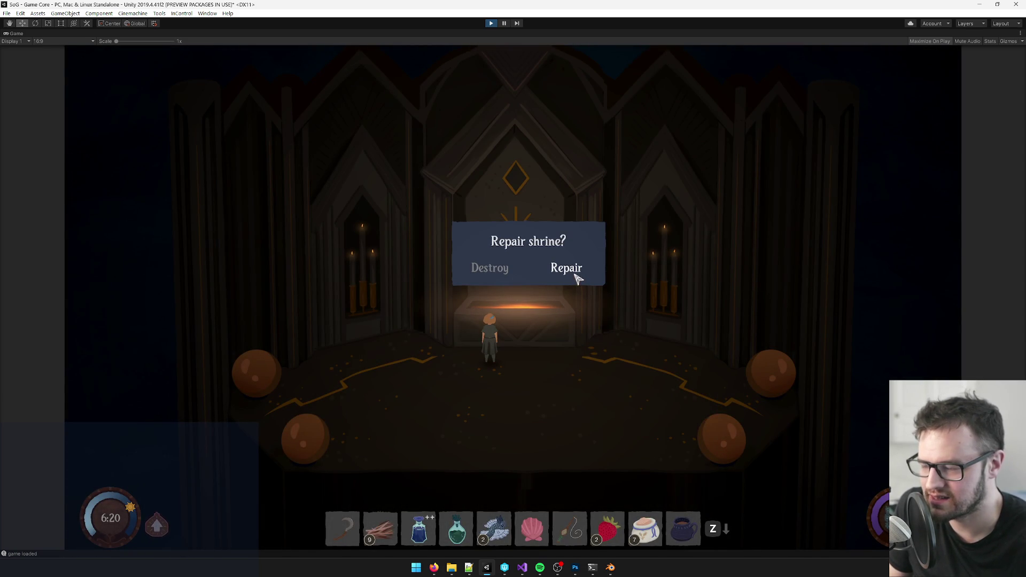
{"action": "left_click", "coordinate": [576, 277]}
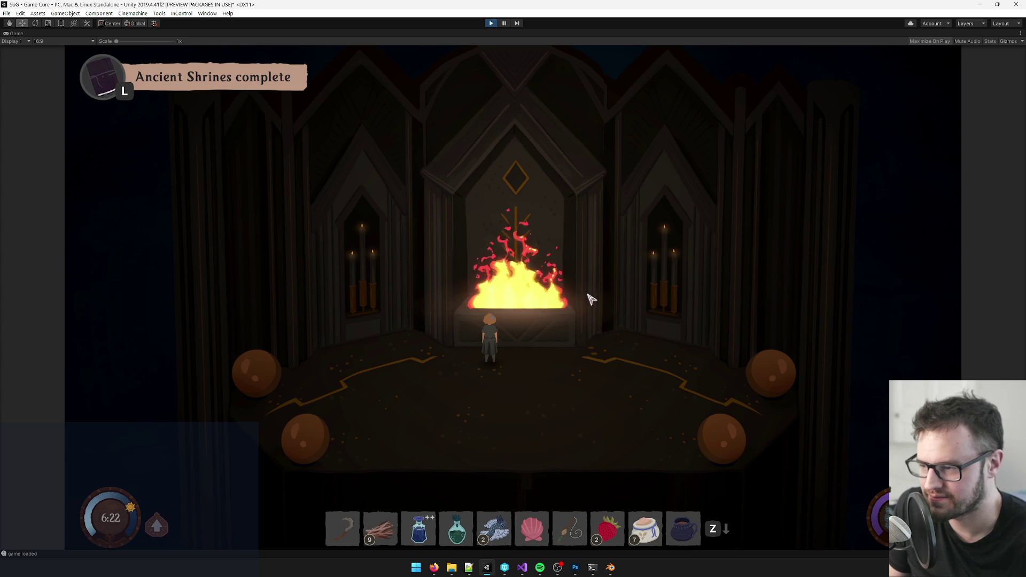
{"action": "key", "text": "s"}
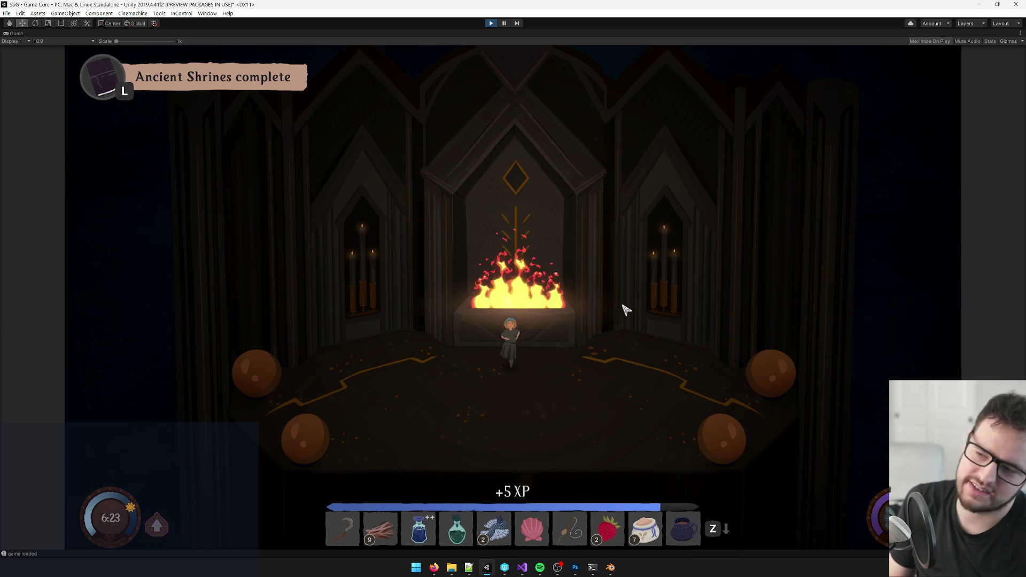
{"action": "key", "text": "s"}
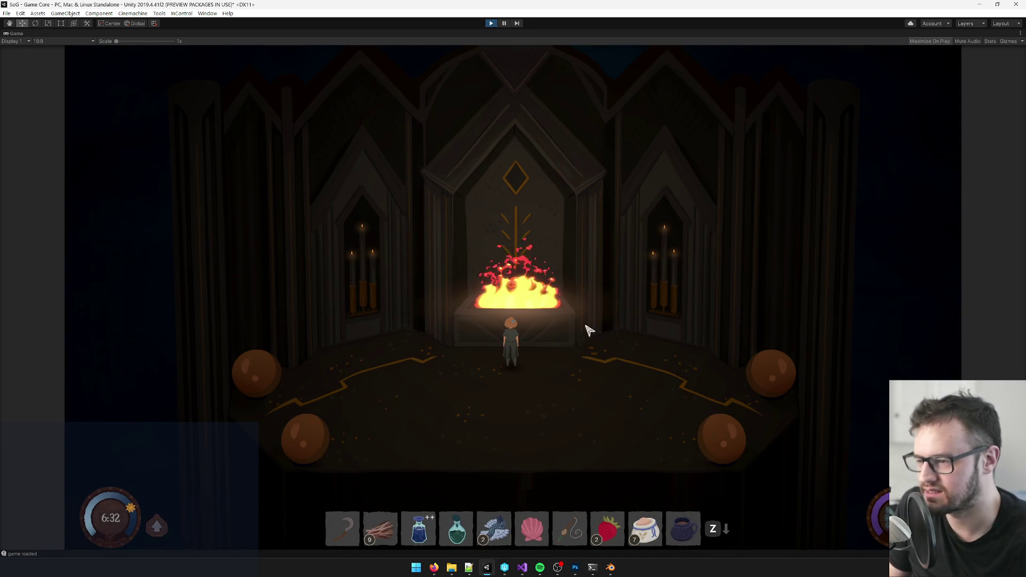
- Exit to the main menu and reload the 'at 7th shrine' save
{"action": "key", "text": "Escape"}
{"action": "left_click", "coordinate": [465, 363]}
{"action": "key", "text": "Escape"}
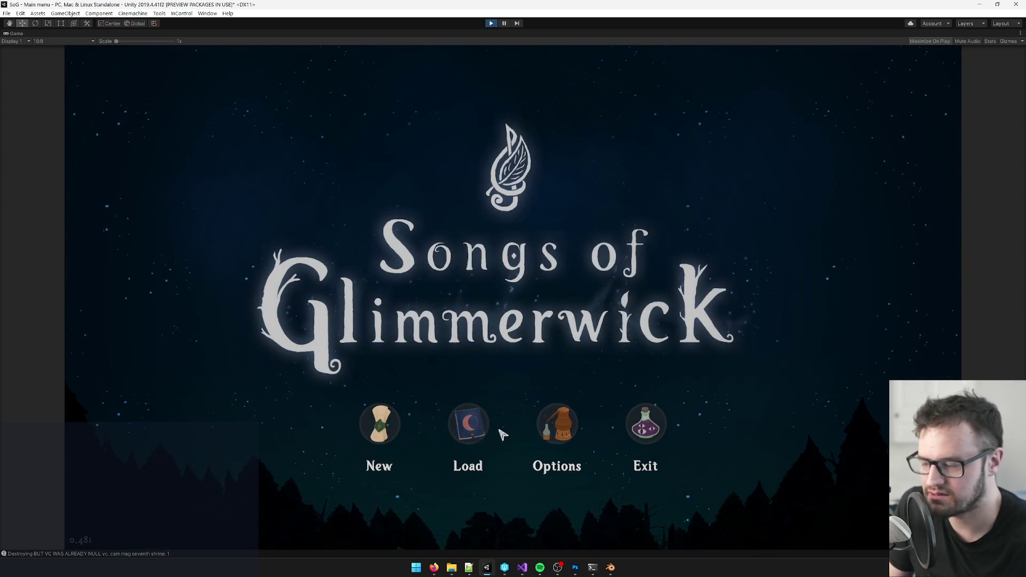
{"action": "left_click", "coordinate": [469, 425]}
{"action": "left_click", "coordinate": [536, 199]}
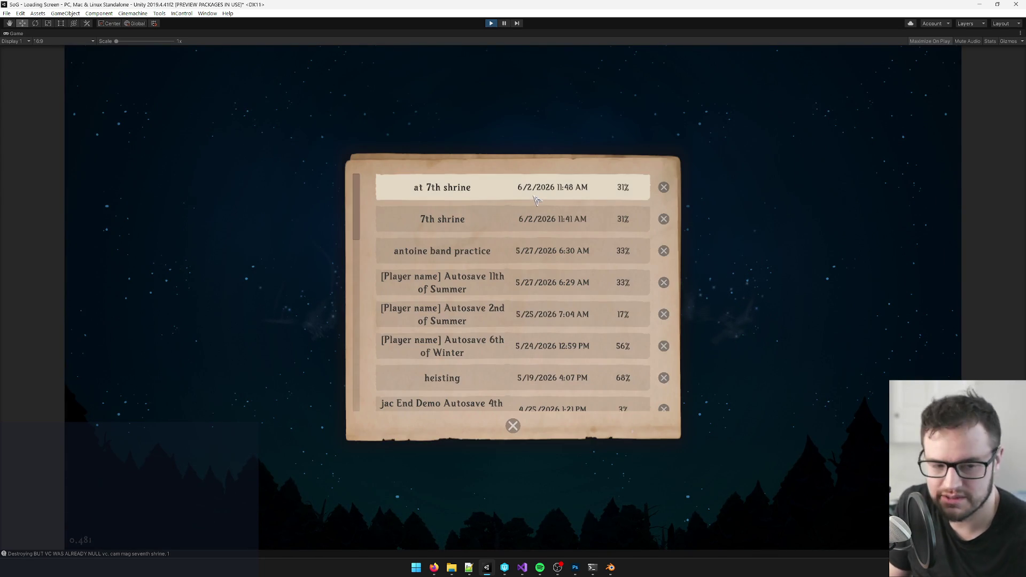
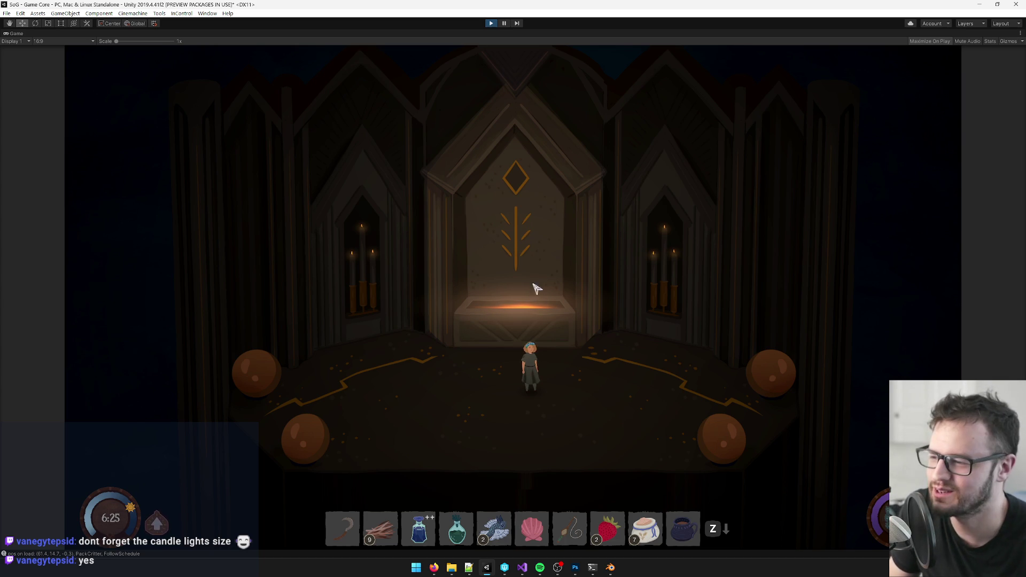
- In Play mode, walk the character forward, step back, then walk up to the shrine altar
{"action": "key", "text": "w"}
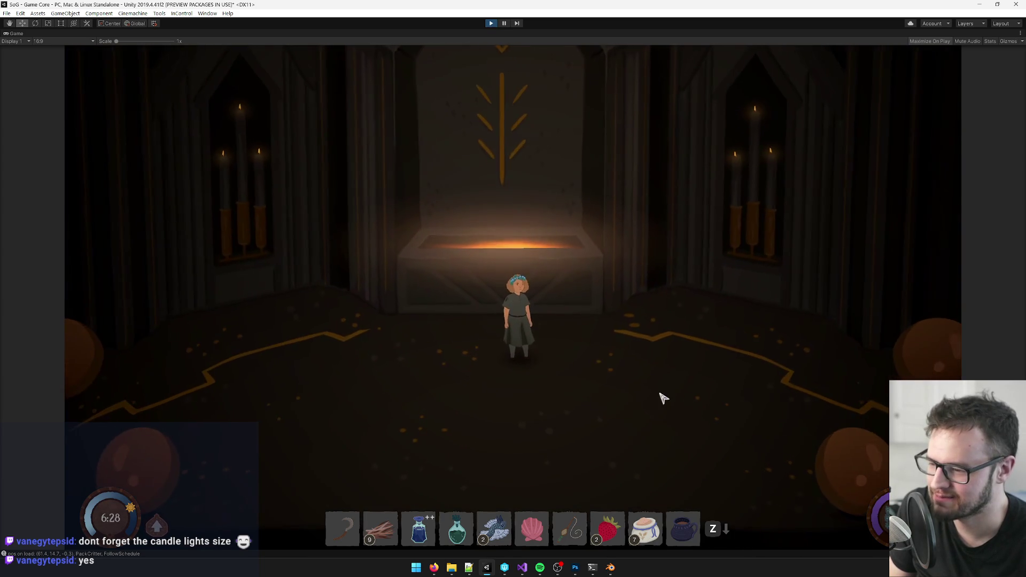
{"action": "key", "text": "w"}
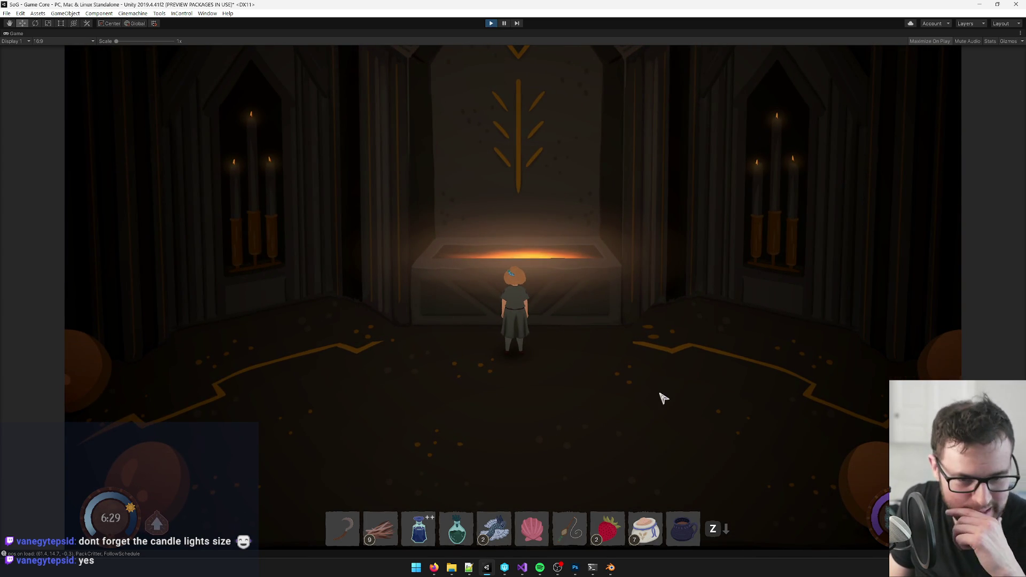
{"action": "key", "text": "s"}
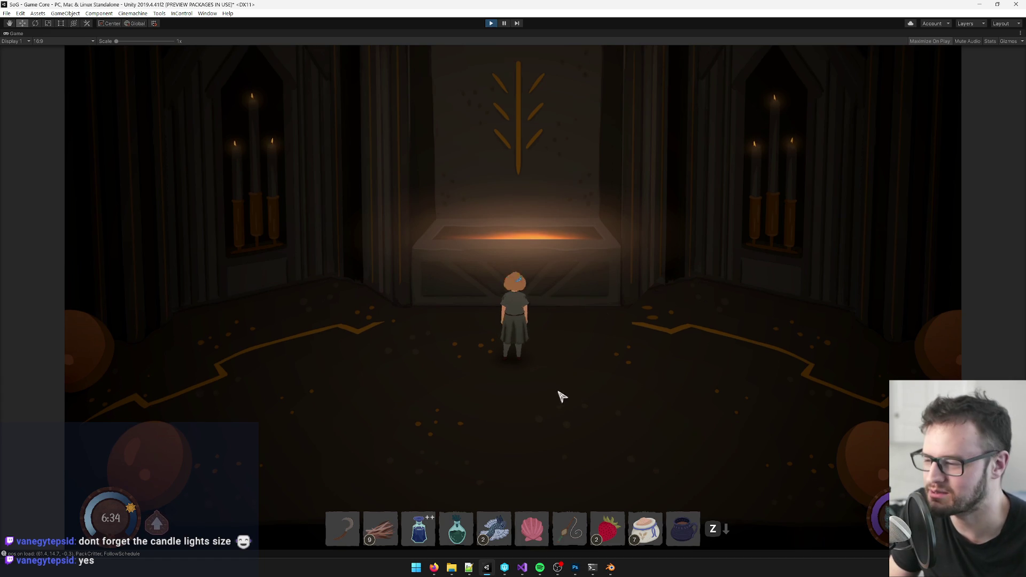
{"action": "key", "text": "w"}
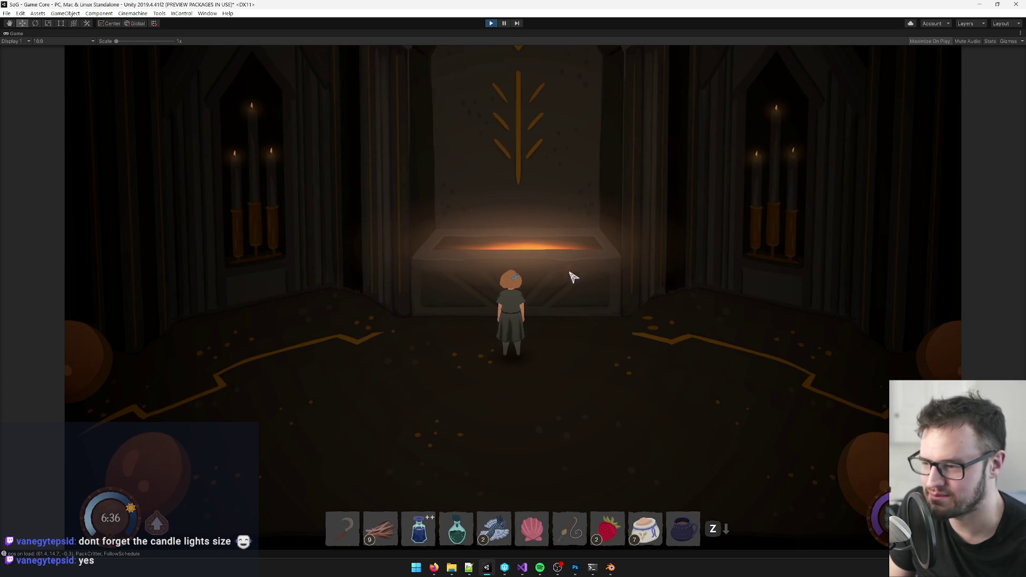
- Interact with the altar and choose Destroy at the Repair shrine? prompt
{"action": "key", "text": "e"}
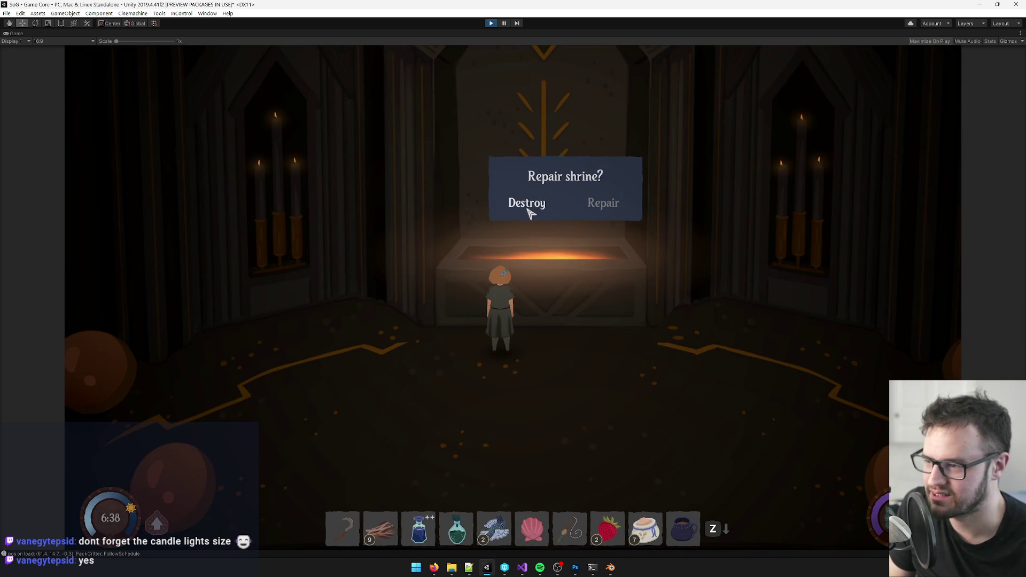
{"action": "left_click", "coordinate": [528, 211]}
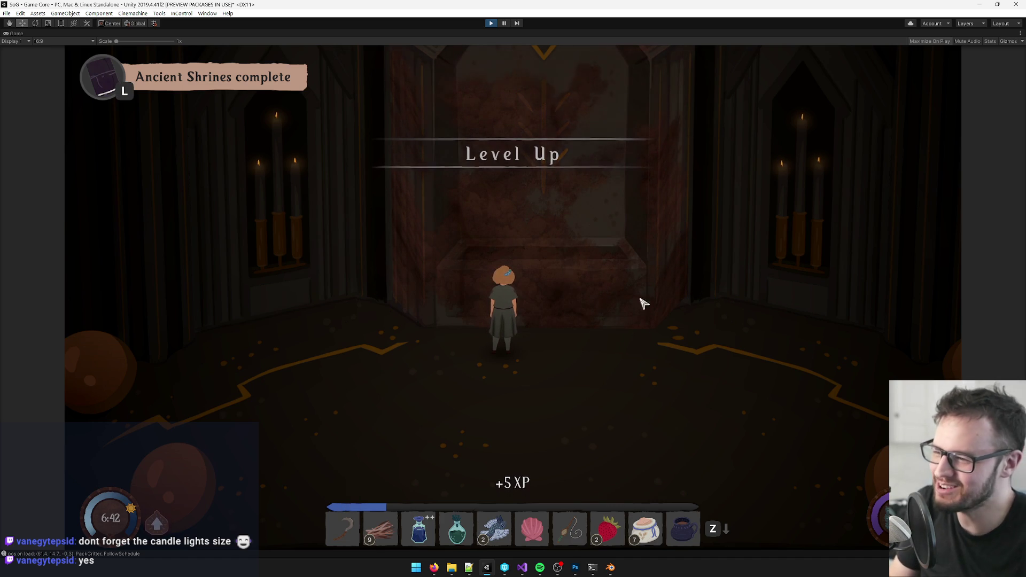
{"action": "key", "text": "d"}
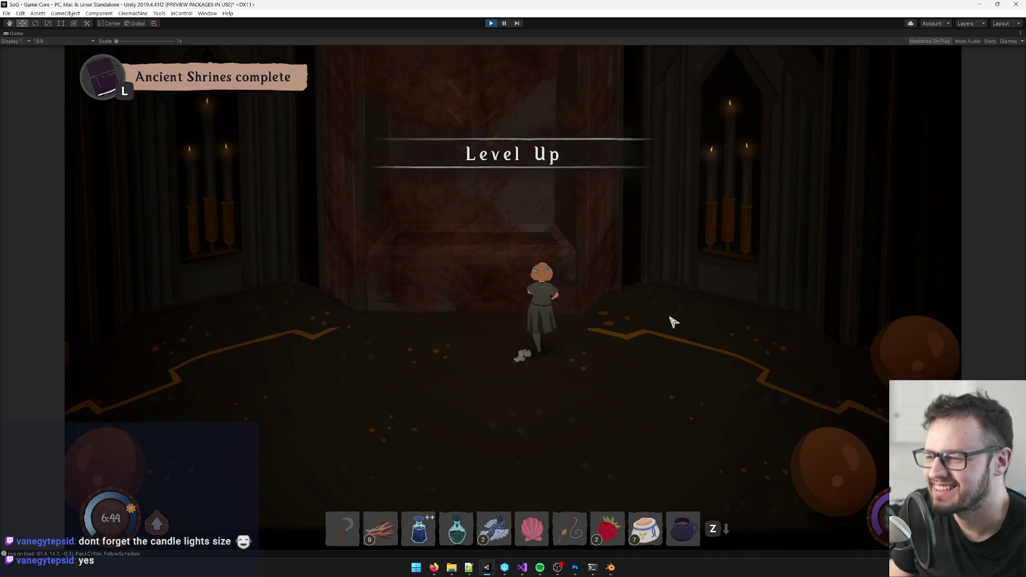
- Walk left and right across the shrine floor, then exit Play mode with Ctrl+P
{"action": "key", "text": "a"}
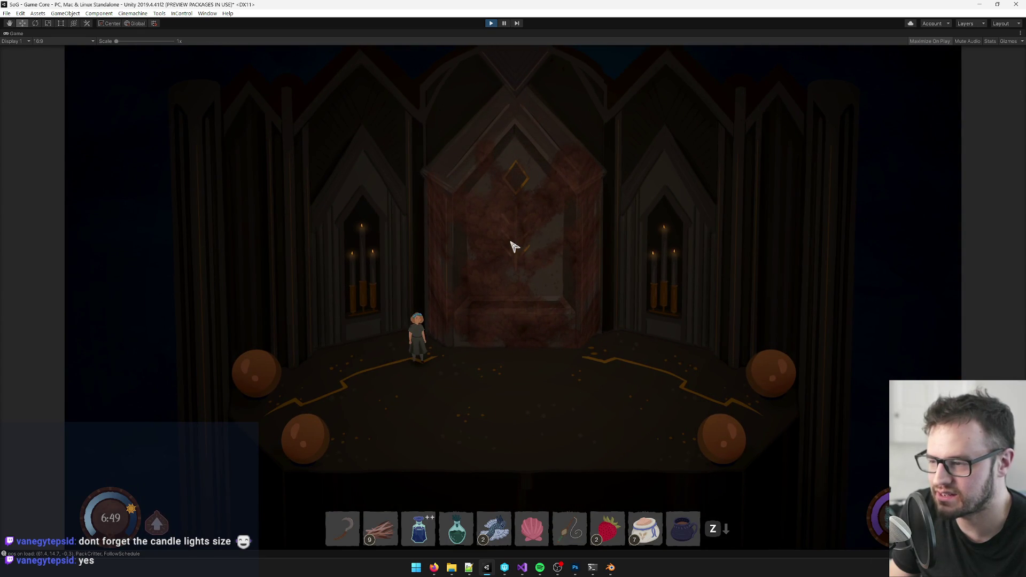
{"action": "key", "text": "d"}
{"action": "key", "text": "a"}
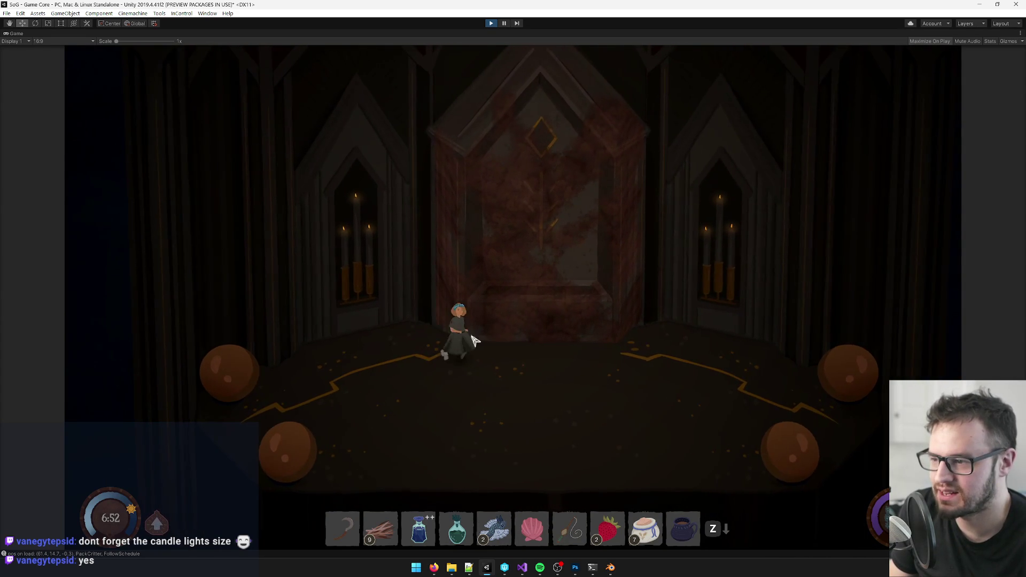
{"action": "key", "text": "s"}
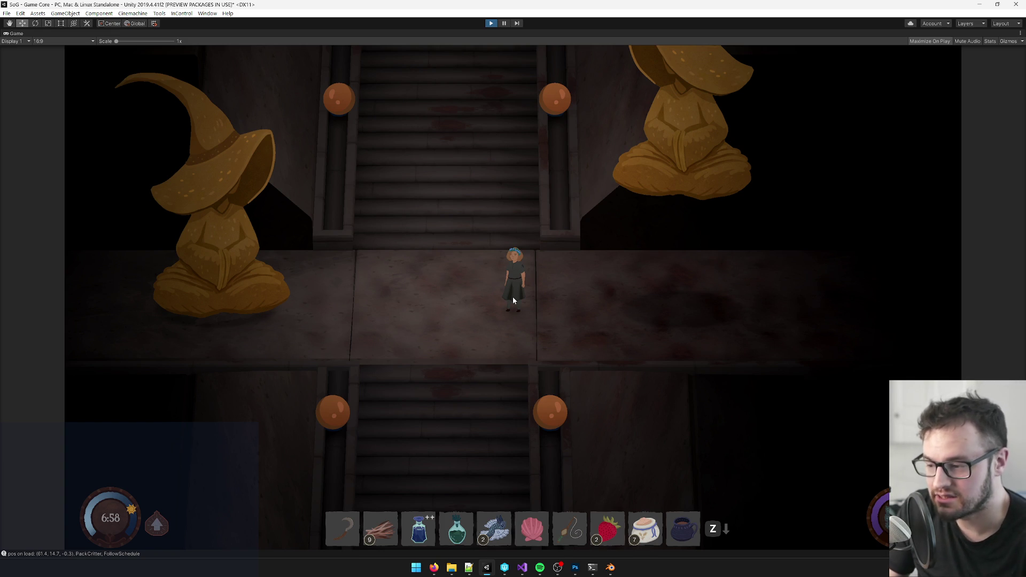
{"action": "key", "text": "ctrl+p"}
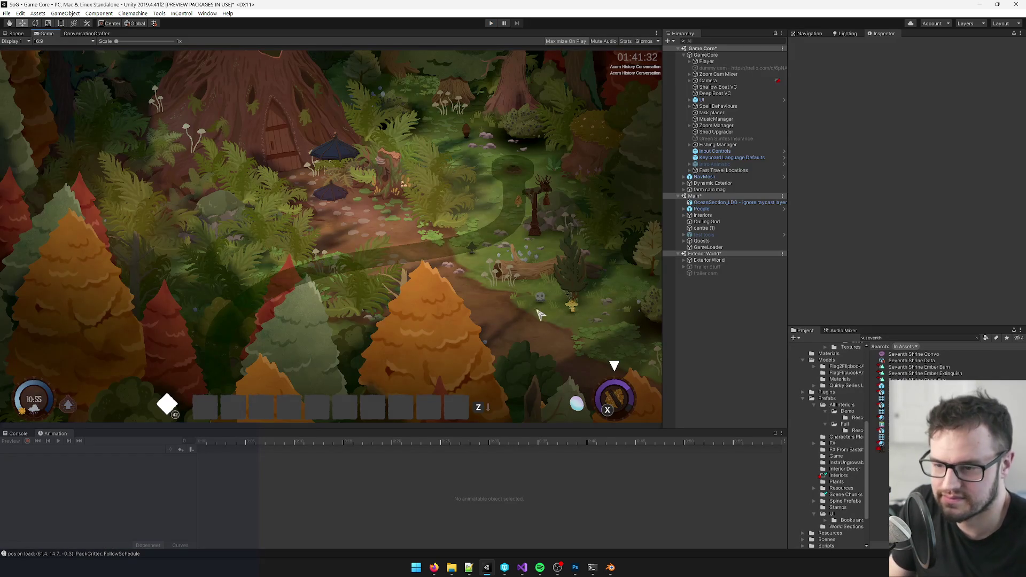
- Find the Seventh Shrine Interior prefab with the 'seventh' search and open it in the Scene view
{"action": "left_click", "coordinate": [902, 338]}
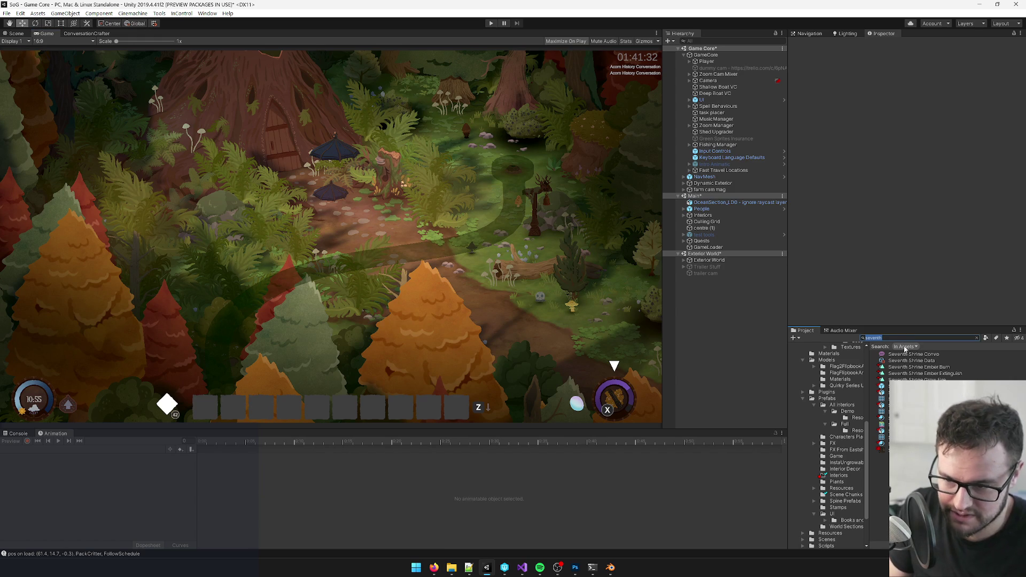
{"action": "key", "text": "Down"}
{"action": "left_click", "coordinate": [905, 75]}
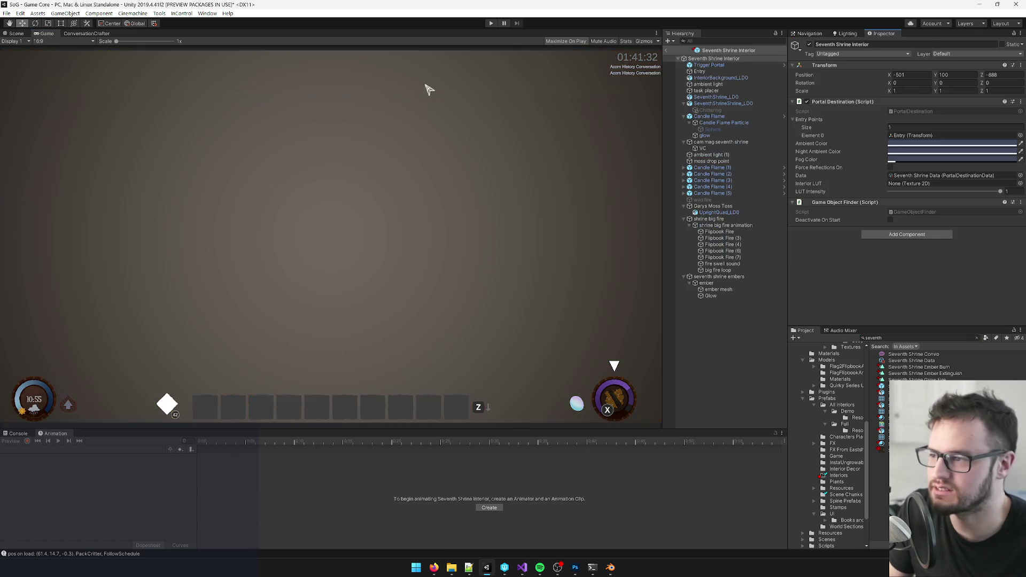
{"action": "left_click", "coordinate": [15, 33]}
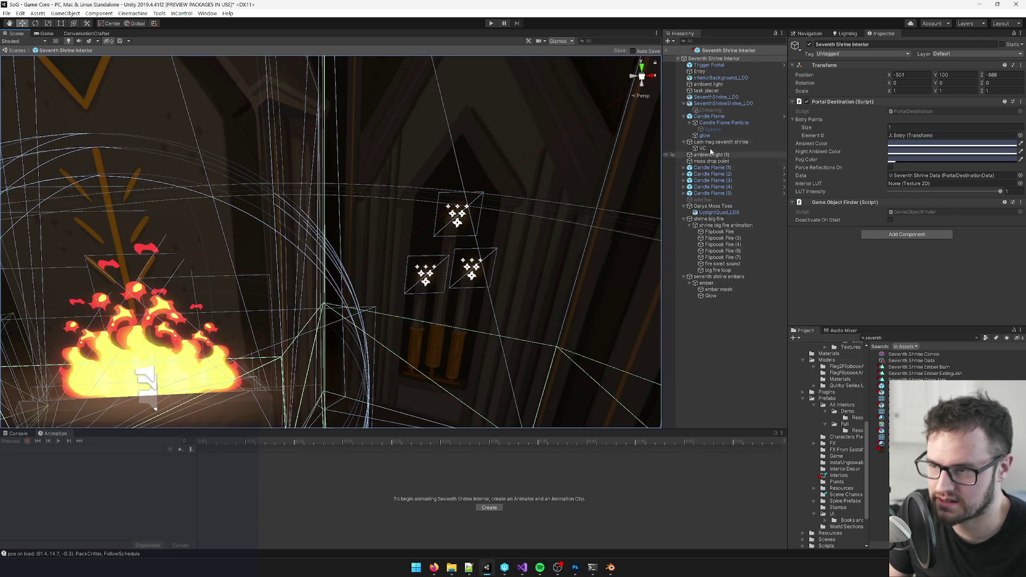
- Move Candle Flame below moss drop point in the Hierarchy
{"action": "left_click", "coordinate": [684, 117]}
{"action": "left_click", "coordinate": [706, 118]}
{"action": "mouse_move", "coordinate": [706, 119]}
{"action": "left_mouse_down"}
{"action": "mouse_move", "coordinate": [714, 140]}
{"action": "mouse_move", "coordinate": [690, 146]}
{"action": "left_mouse_up"}
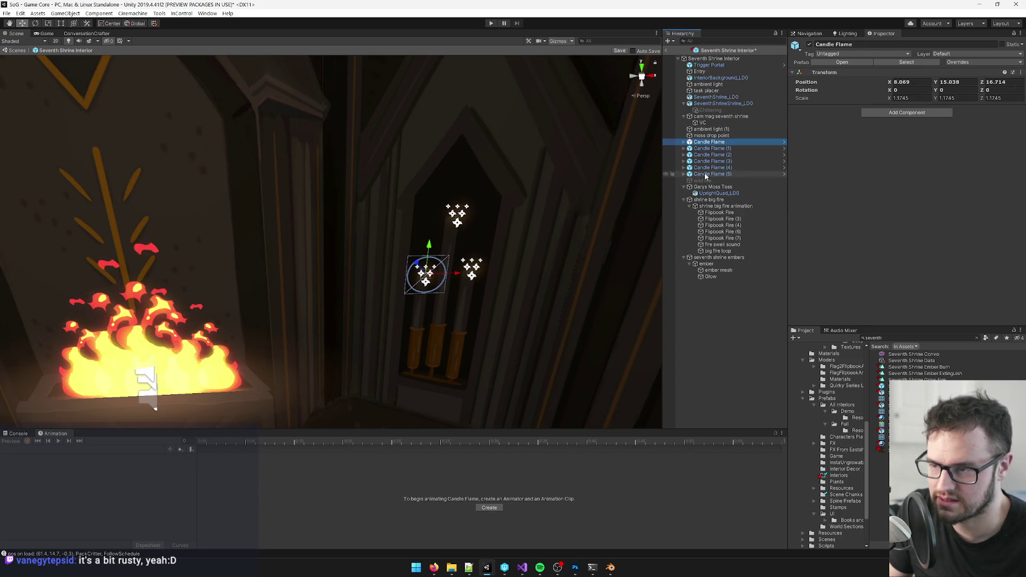
- Expand Candle Flame (1) through (5) and select all their Candle Flame Particle objects
{"action": "left_click", "coordinate": [686, 173], "text": "shift"}
{"action": "left_click", "coordinate": [684, 142]}
{"action": "left_click", "coordinate": [683, 168]}
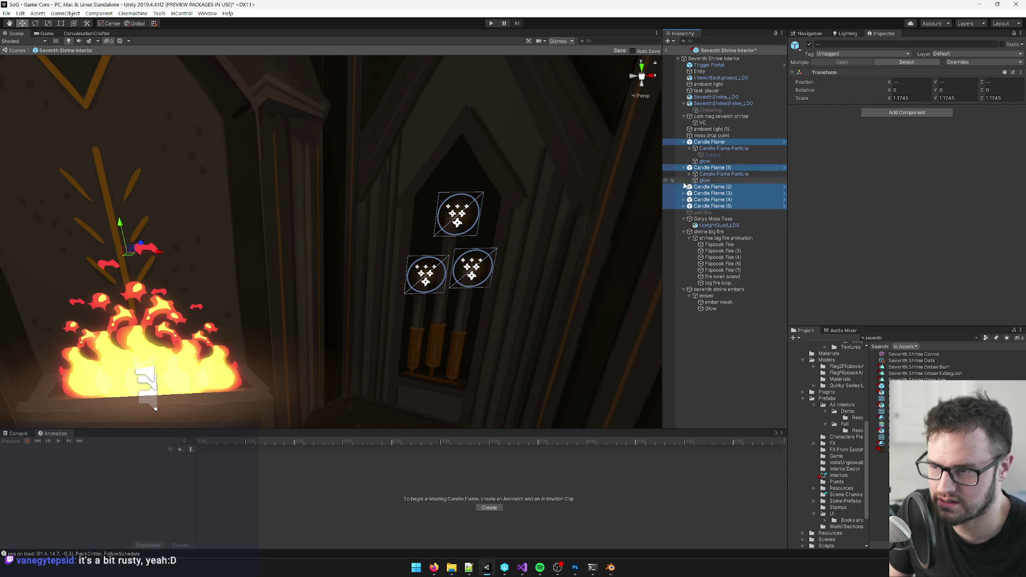
{"action": "left_click", "coordinate": [683, 187]}
{"action": "left_click", "coordinate": [683, 205]}
{"action": "left_click", "coordinate": [683, 225]}
{"action": "left_click", "coordinate": [683, 244]}
{"action": "left_click", "coordinate": [689, 251]}
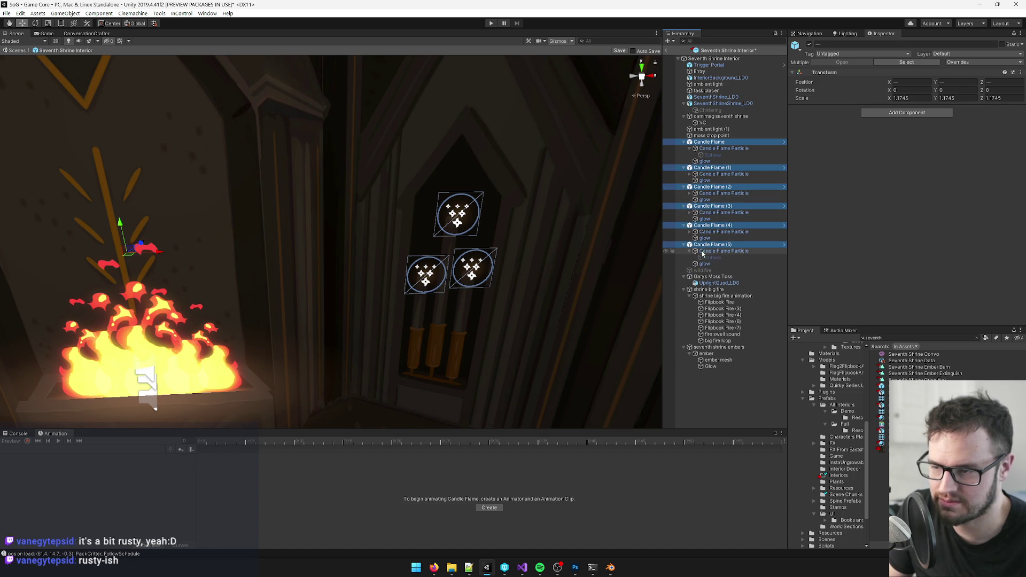
{"action": "left_click", "coordinate": [716, 251]}
{"action": "left_click", "coordinate": [713, 212], "text": "ctrl"}
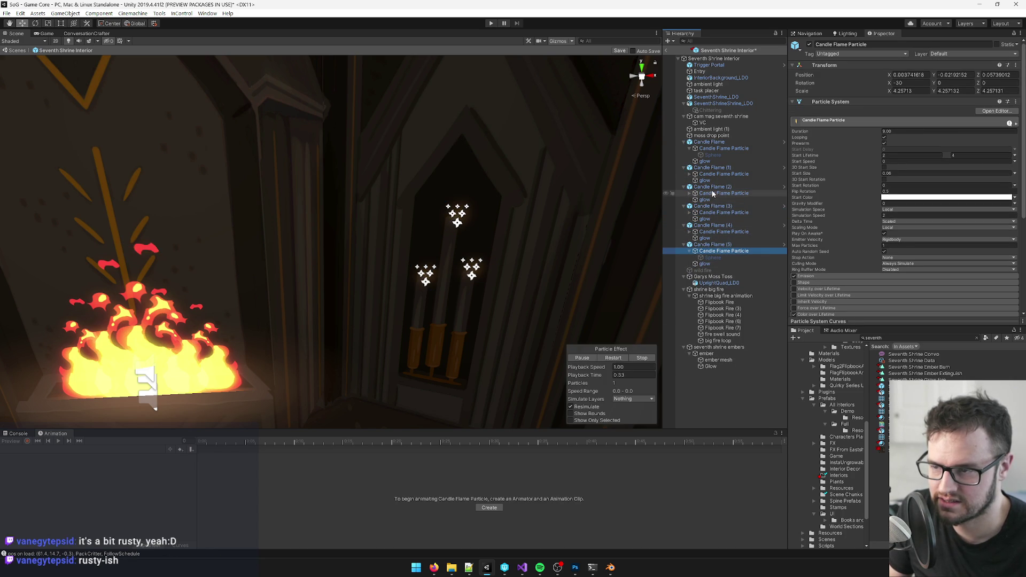
{"action": "left_click", "coordinate": [709, 192], "text": "ctrl"}
{"action": "left_click", "coordinate": [713, 173], "text": "ctrl"}
{"action": "left_click", "coordinate": [712, 148], "text": "ctrl"}
- Scale the selected flame particles up to about 8.69 around their own pivots, then select the parent Candle Flame
{"action": "left_click_drag", "start_coordinate": [509, 253], "coordinate": [406, 219]}
{"action": "key", "text": "r"}
{"action": "left_click", "coordinate": [111, 24]}
{"action": "left_click_drag", "start_coordinate": [309, 176], "coordinate": [260, 169]}
{"action": "key", "text": "f"}
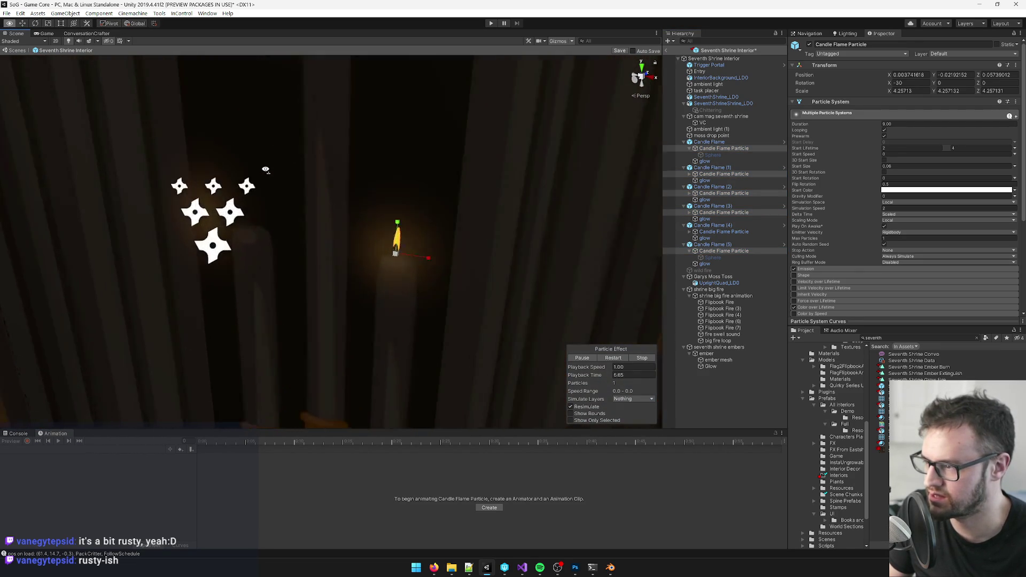
{"action": "mouse_move", "coordinate": [475, 263]}
{"action": "left_mouse_down"}
{"action": "mouse_move", "coordinate": [515, 265]}
{"action": "mouse_move", "coordinate": [509, 247]}
{"action": "mouse_move", "coordinate": [524, 241]}
{"action": "left_mouse_up"}
{"action": "scroll", "coordinate": [387, 277], "scroll_direction": "down", "scroll_amount": 5}
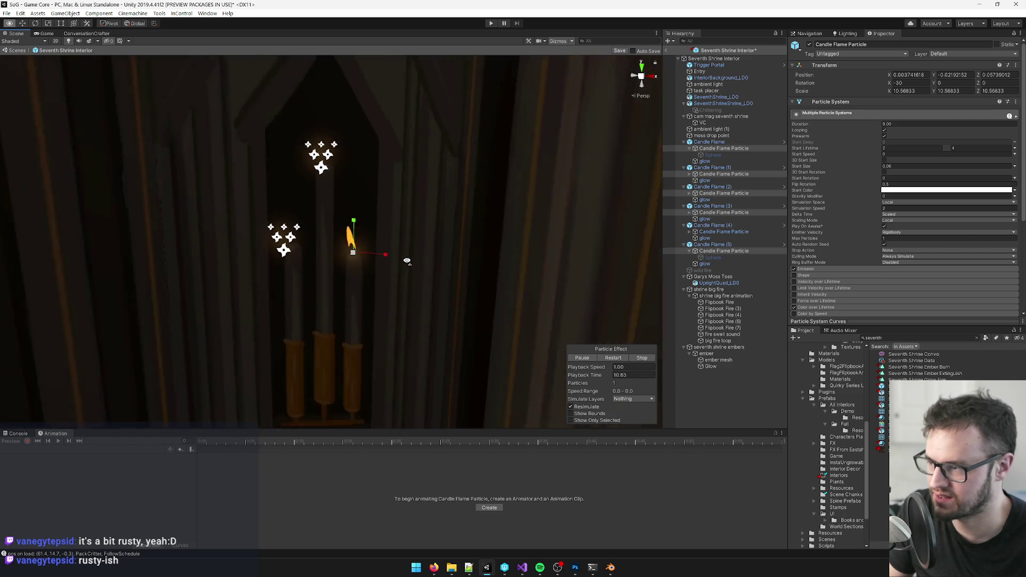
{"action": "scroll", "coordinate": [406, 259], "scroll_direction": "up", "scroll_amount": 3}
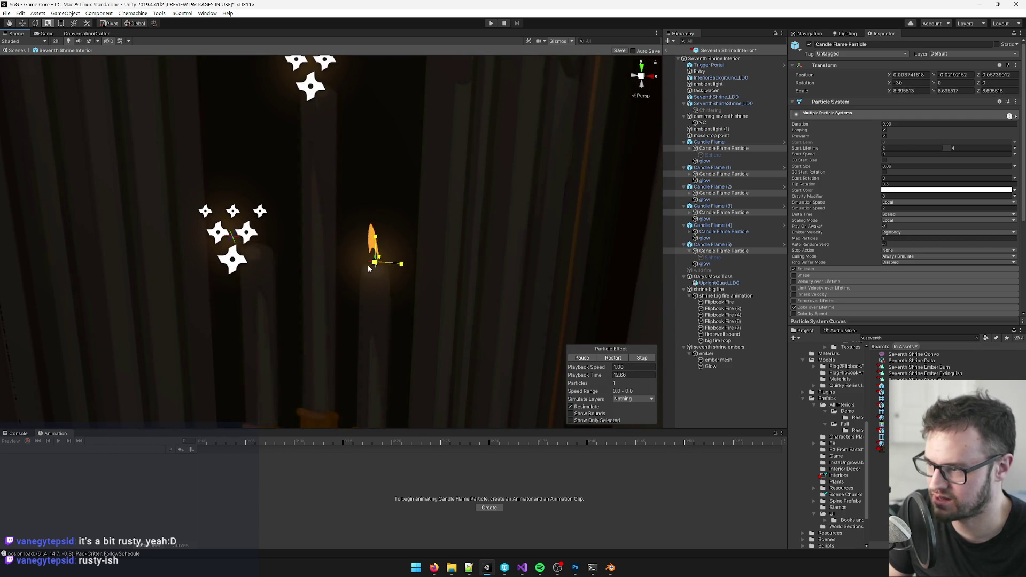
{"action": "scroll", "coordinate": [361, 274], "scroll_direction": "down", "scroll_amount": 6}
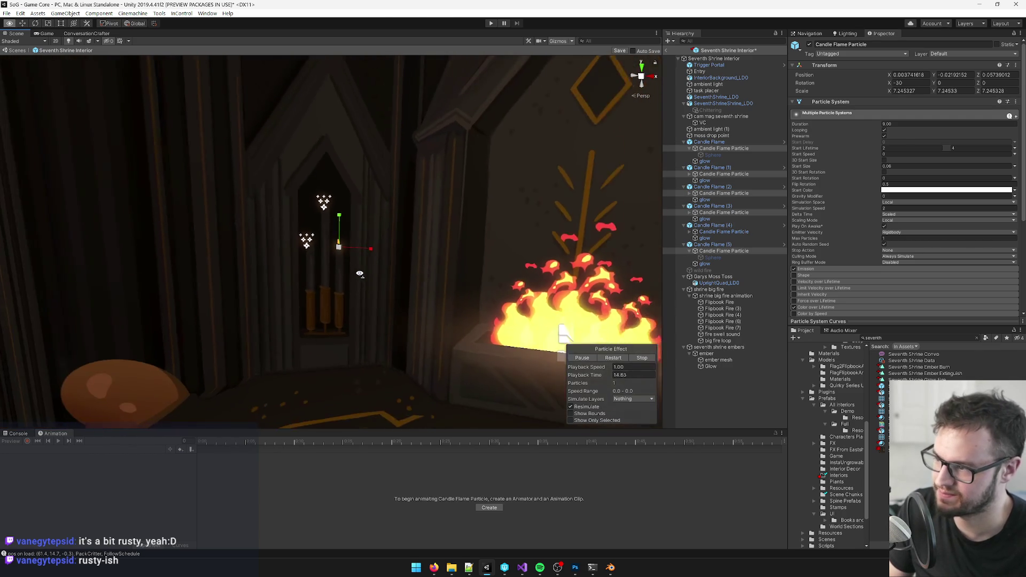
{"action": "scroll", "coordinate": [360, 275], "scroll_direction": "up", "scroll_amount": 6}
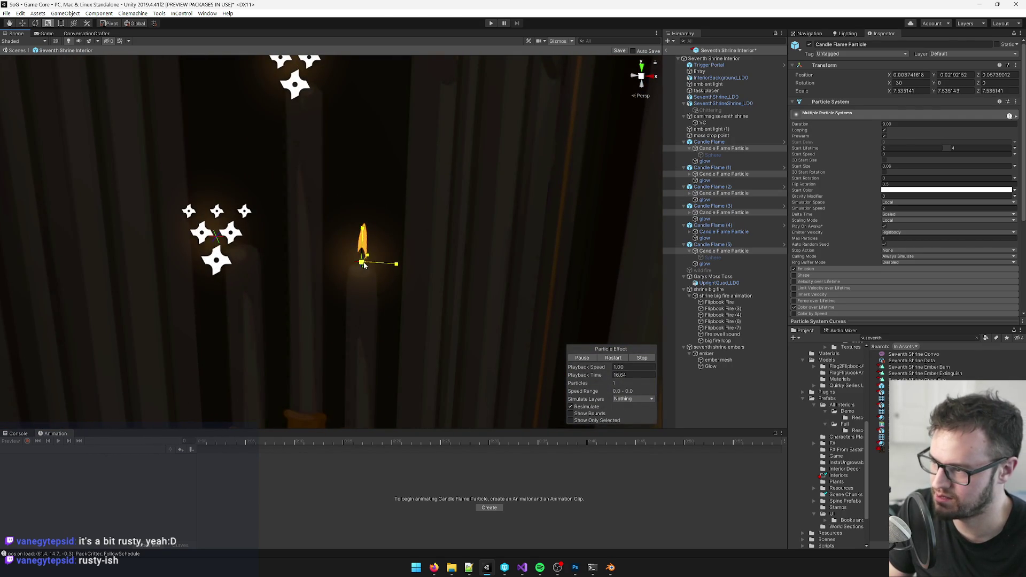
{"action": "scroll", "coordinate": [368, 263], "scroll_direction": "down", "scroll_amount": 8}
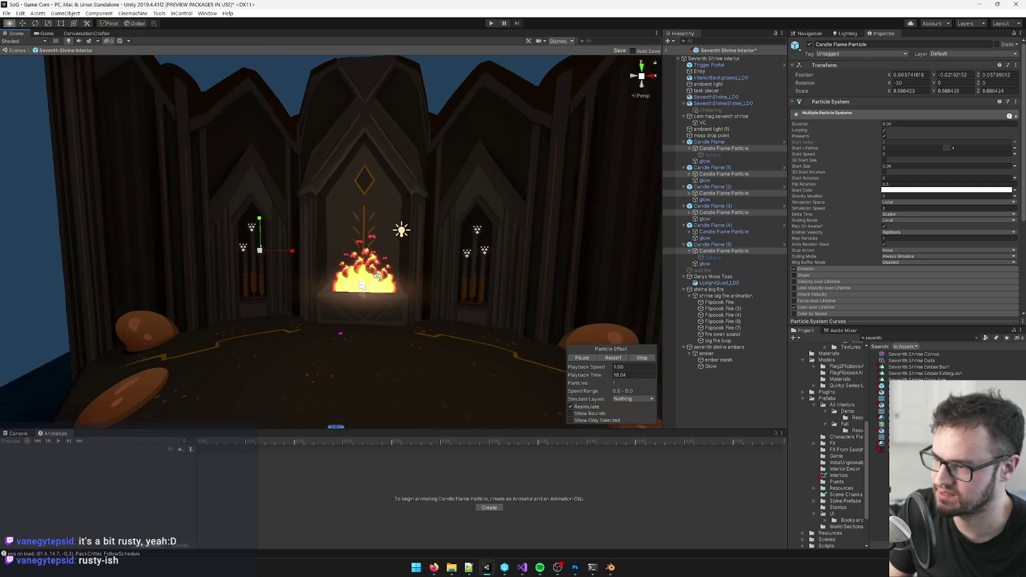
{"action": "scroll", "coordinate": [377, 277], "scroll_direction": "up", "scroll_amount": 5}
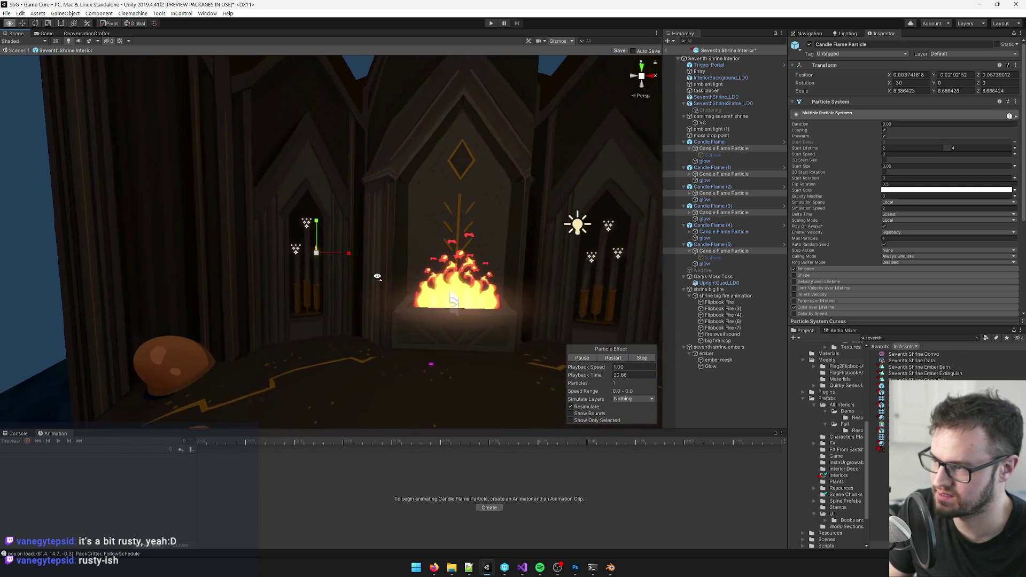
{"action": "scroll", "coordinate": [376, 277], "scroll_direction": "up", "scroll_amount": 2}
{"action": "left_click", "coordinate": [332, 262]}
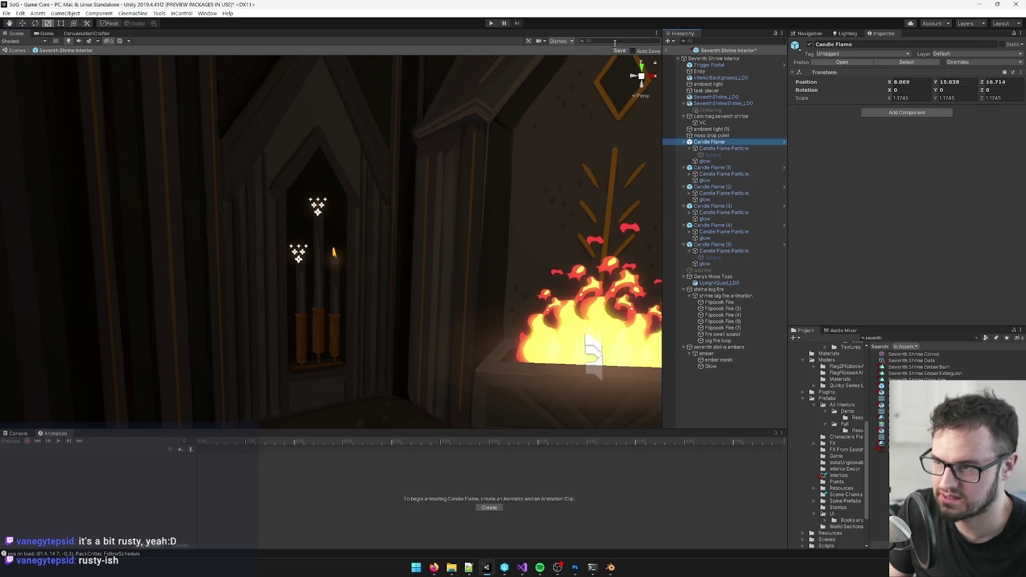
- Save the prefab changes, then select SeventhShrineTex and the Corrosive Moss texture
{"action": "left_click", "coordinate": [619, 51]}
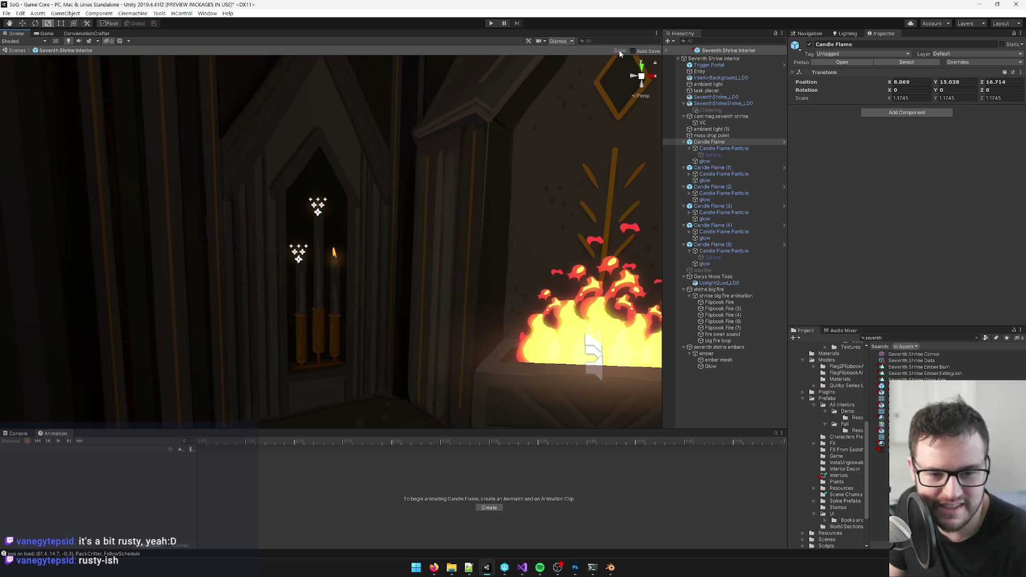
{"action": "left_click_drag", "start_coordinate": [476, 187], "coordinate": [477, 188]}
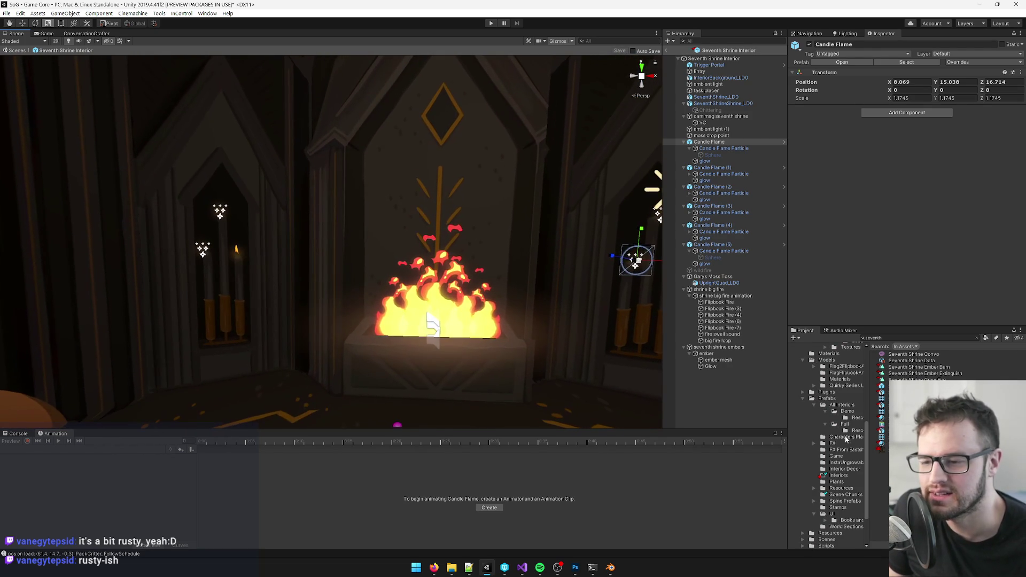
{"action": "left_click", "coordinate": [882, 450]}
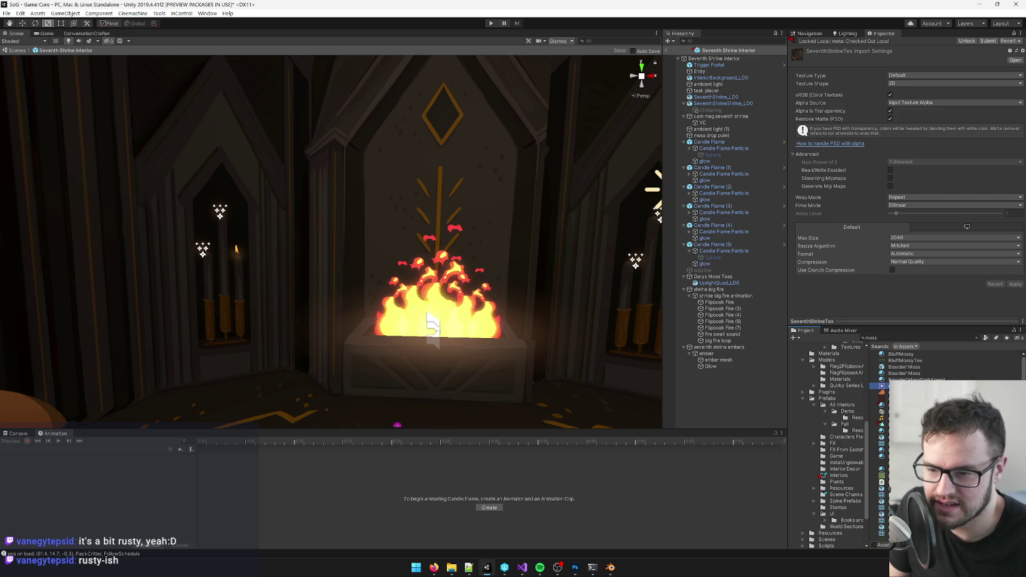
{"action": "left_click", "coordinate": [898, 393]}
- Look around the shrine in the Scene view, then switch over to Photoshop
{"action": "left_click_drag", "start_coordinate": [458, 264], "coordinate": [411, 285]}
{"action": "scroll", "coordinate": [412, 284], "scroll_direction": "up", "scroll_amount": 2}
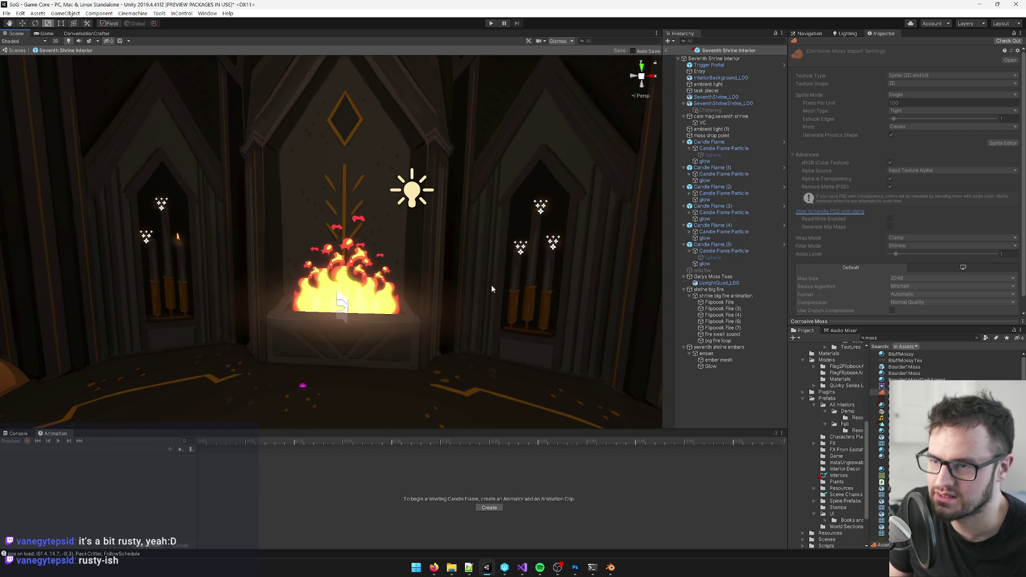
{"action": "scroll", "coordinate": [464, 288], "scroll_direction": "down", "scroll_amount": 5}
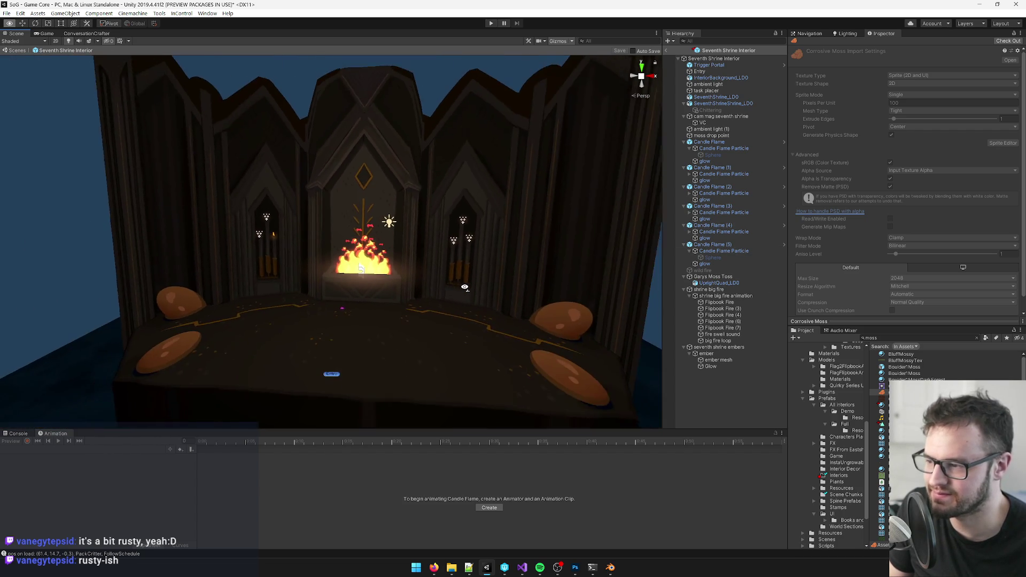
{"action": "scroll", "coordinate": [428, 286], "scroll_direction": "up", "scroll_amount": 3}
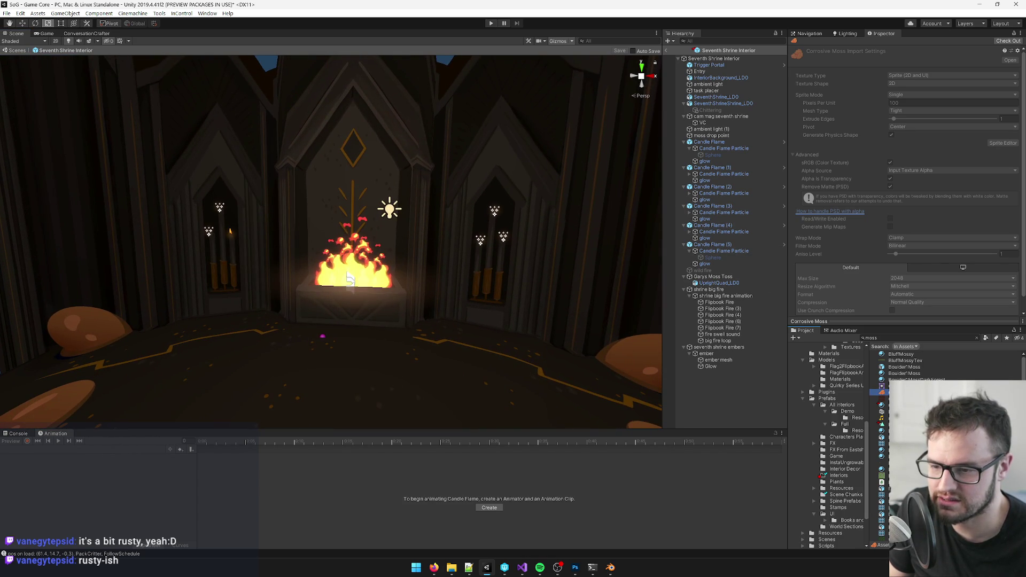
{"action": "key", "text": "alt+Tab"}
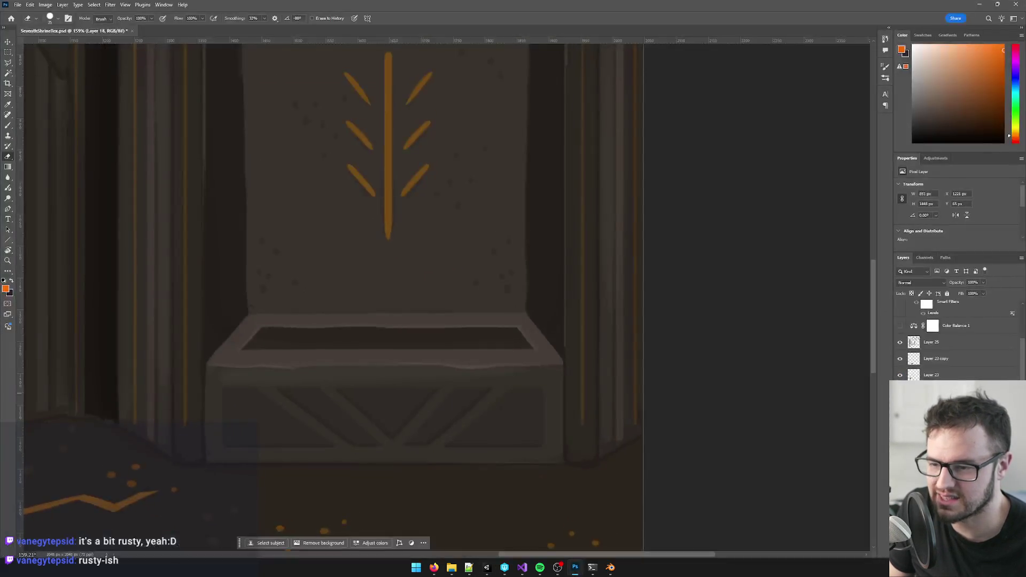
- In the Corrosive Moss document, try a lightness change on Layer 22 copy, discard it, and select Layer 12
{"action": "key", "text": "ctrl+Tab"}
{"action": "scroll", "coordinate": [504, 268], "scroll_direction": "up", "scroll_amount": 3}
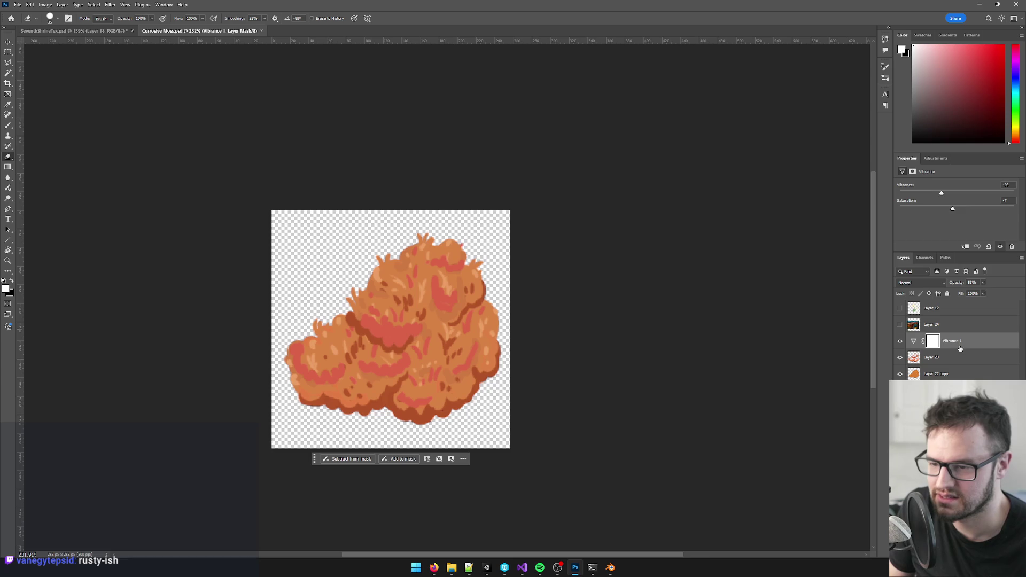
{"action": "left_click", "coordinate": [936, 374]}
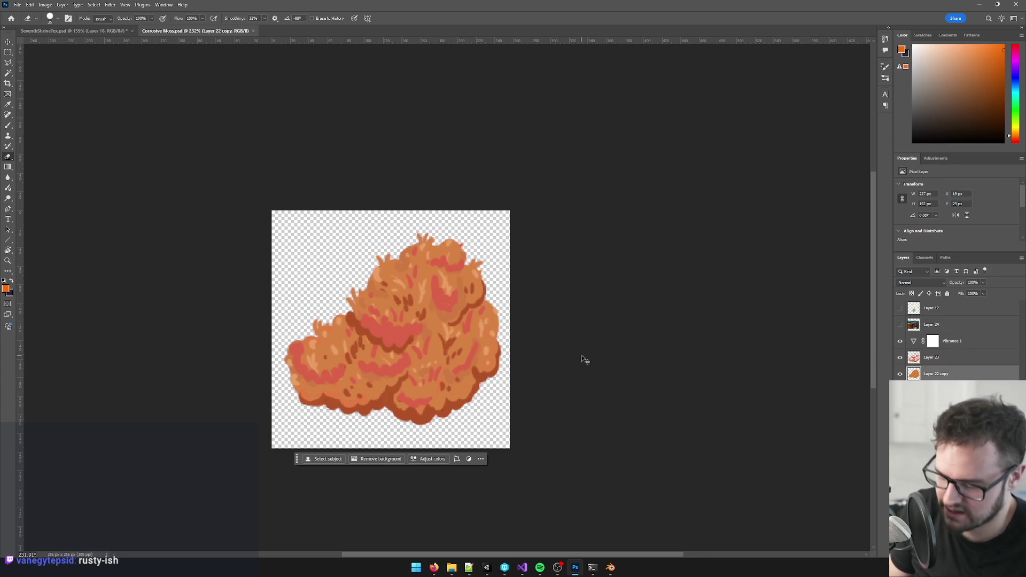
{"action": "key", "text": "ctrl+u"}
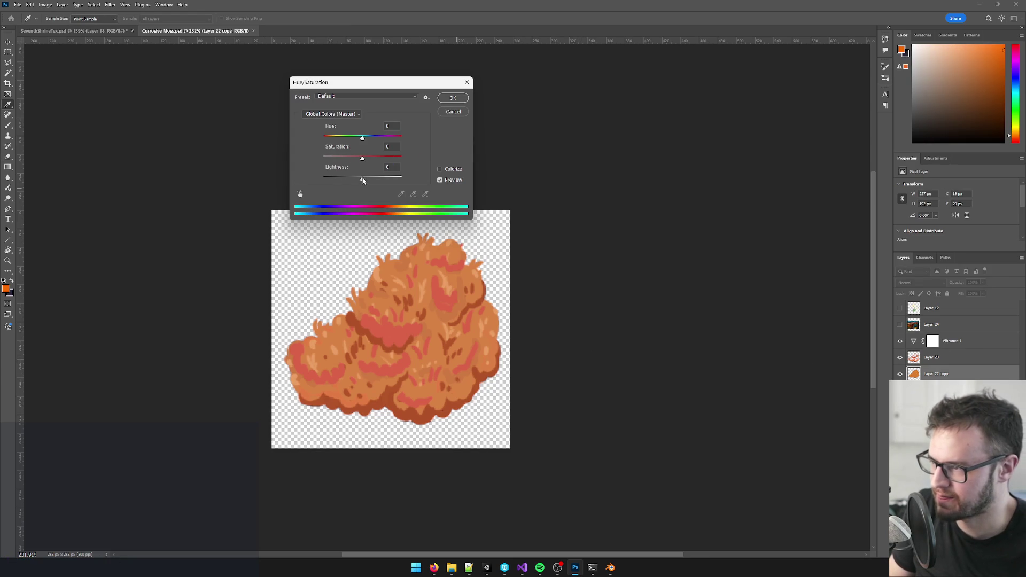
{"action": "left_click_drag", "start_coordinate": [363, 181], "coordinate": [347, 182]}
{"action": "left_click", "coordinate": [453, 112]}
{"action": "key", "text": "e"}
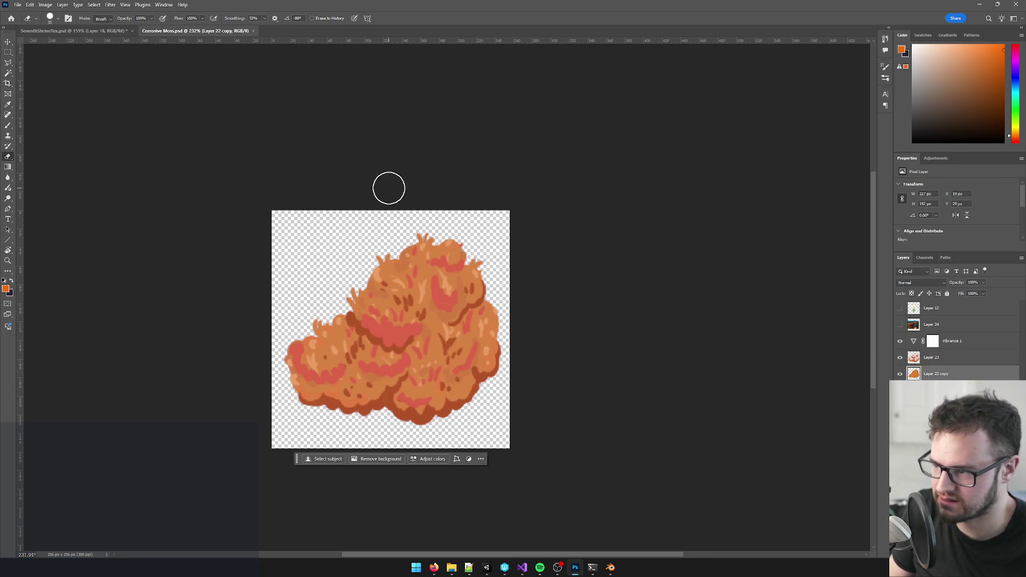
{"action": "key", "text": "alt+period"}
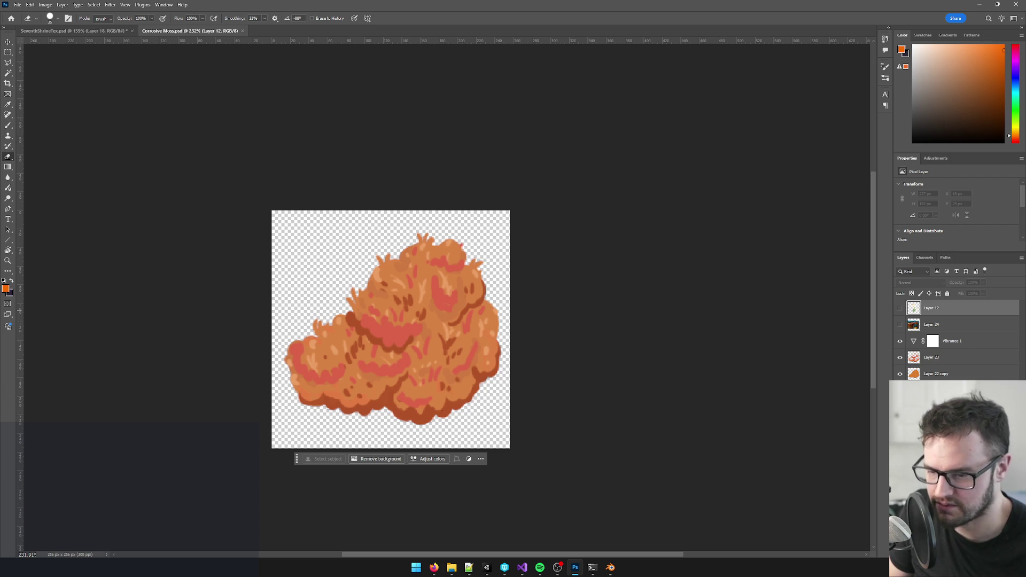
- Add a maskless Hue/Saturation adjustment layer with lightness about -11, then save and dismiss the locked-file error
{"action": "key", "text": "ctrl+u"}
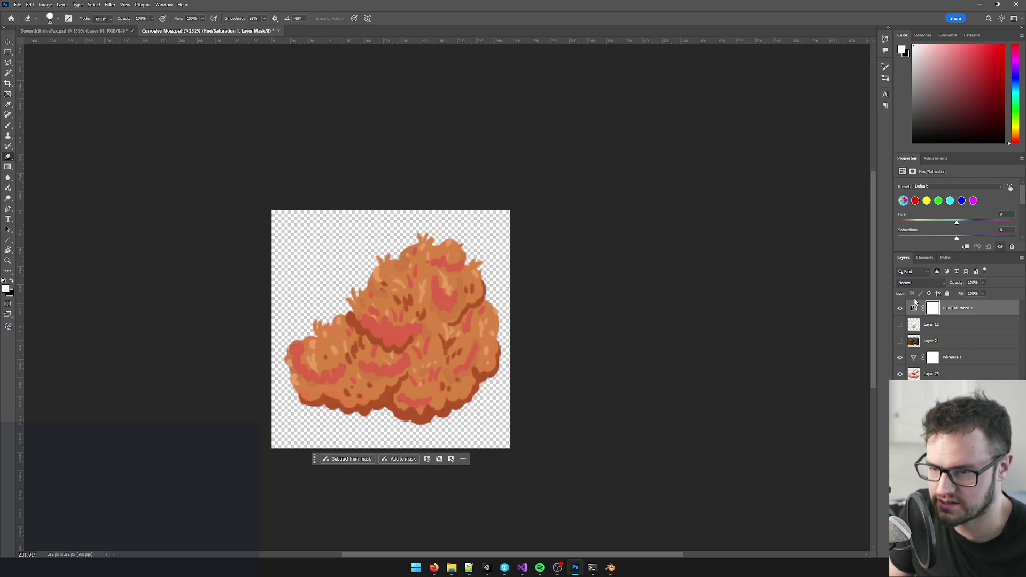
{"action": "left_click", "coordinate": [923, 308]}
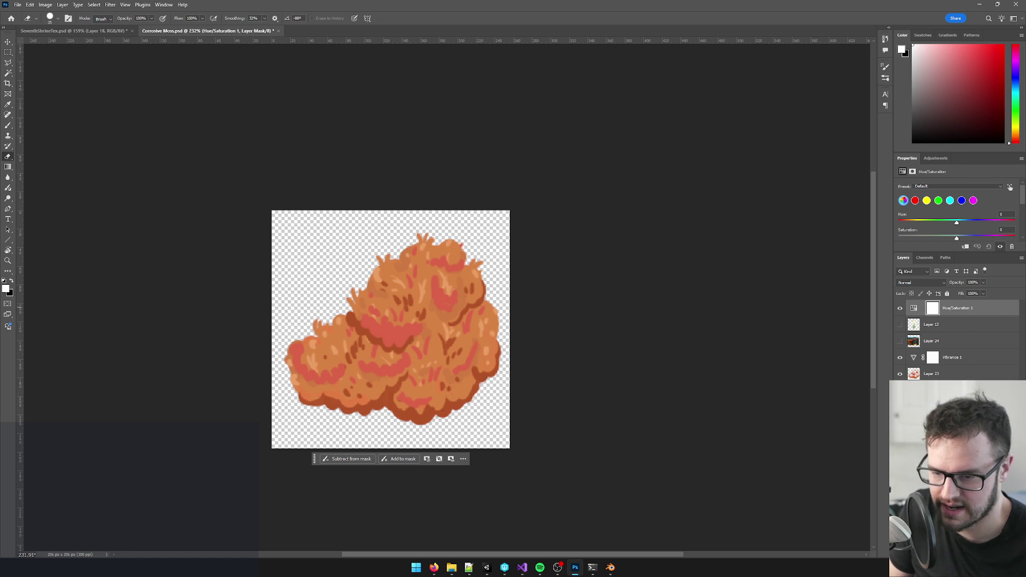
{"action": "key", "text": "Delete"}
{"action": "left_click", "coordinate": [488, 210]}
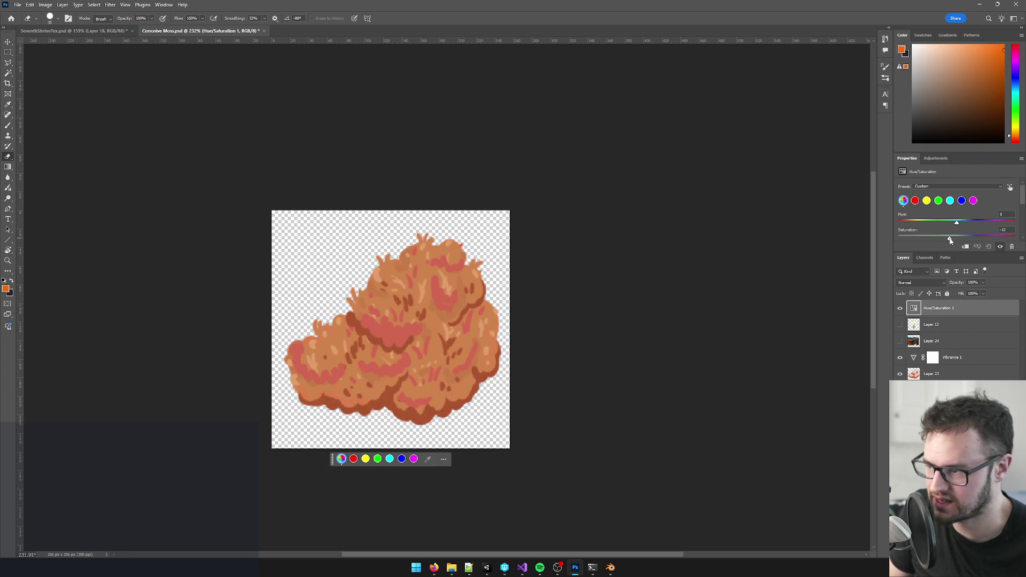
{"action": "scroll", "coordinate": [975, 222], "scroll_direction": "down", "scroll_amount": 2}
{"action": "left_click_drag", "start_coordinate": [956, 225], "coordinate": [951, 227]}
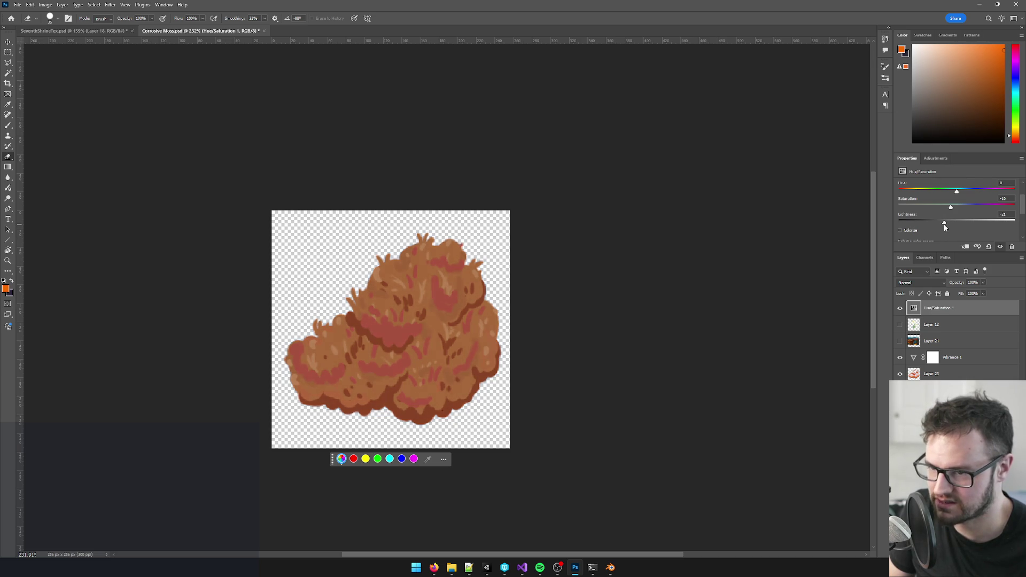
{"action": "scroll", "coordinate": [526, 294], "scroll_direction": "down", "scroll_amount": 10}
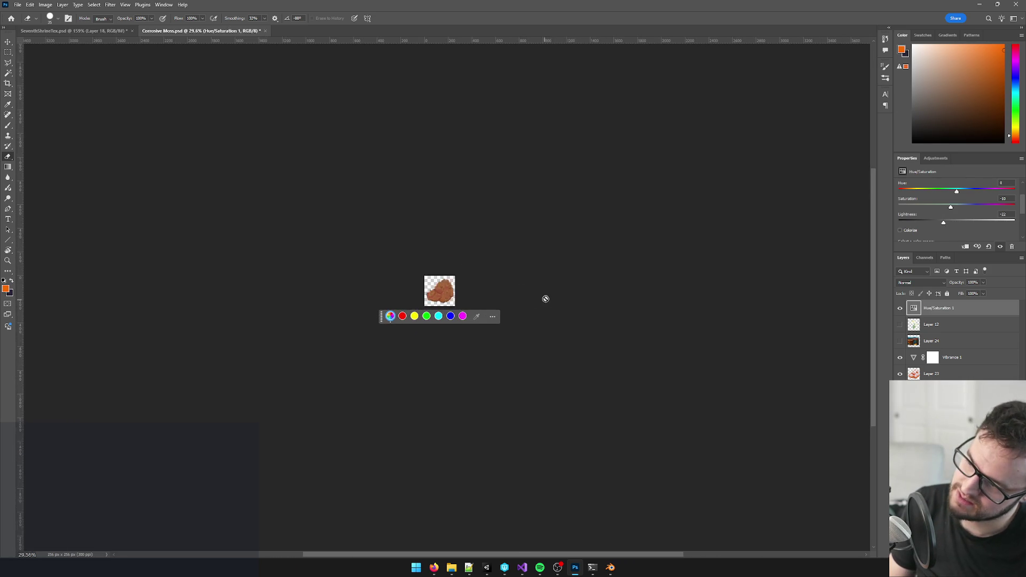
{"action": "scroll", "coordinate": [522, 287], "scroll_direction": "up", "scroll_amount": 7}
{"action": "key", "text": "ctrl+s"}
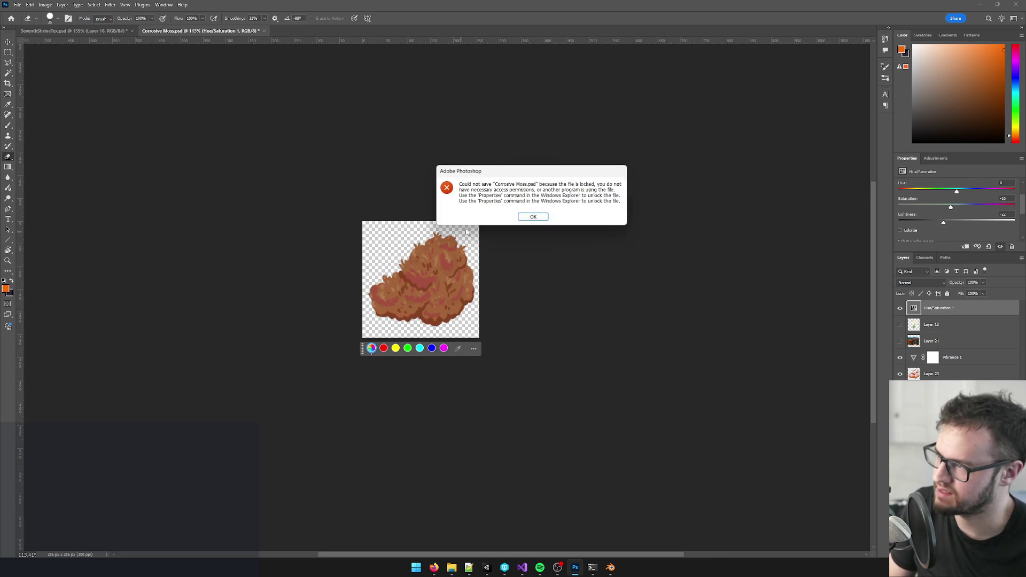
{"action": "left_click", "coordinate": [532, 223]}
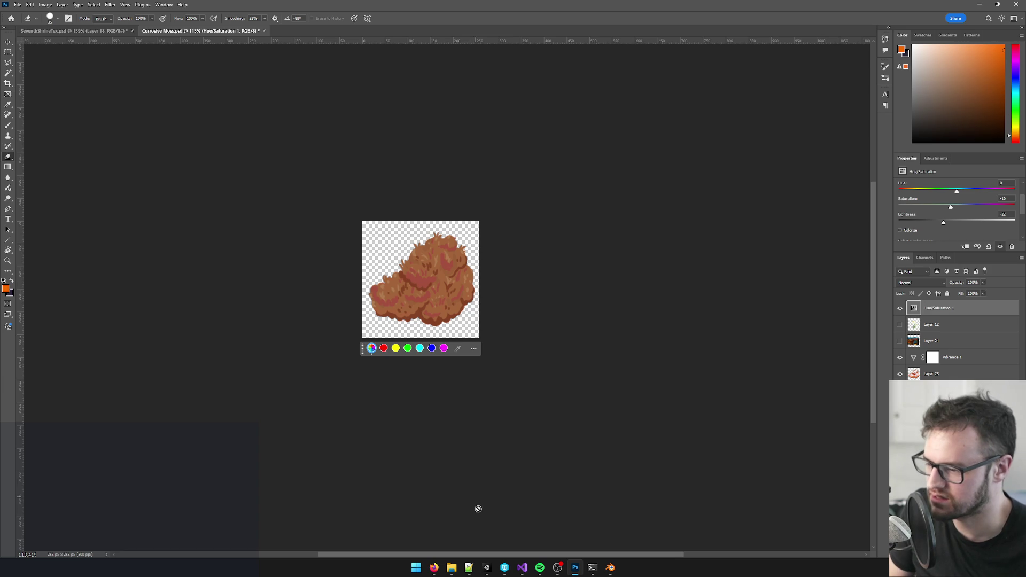